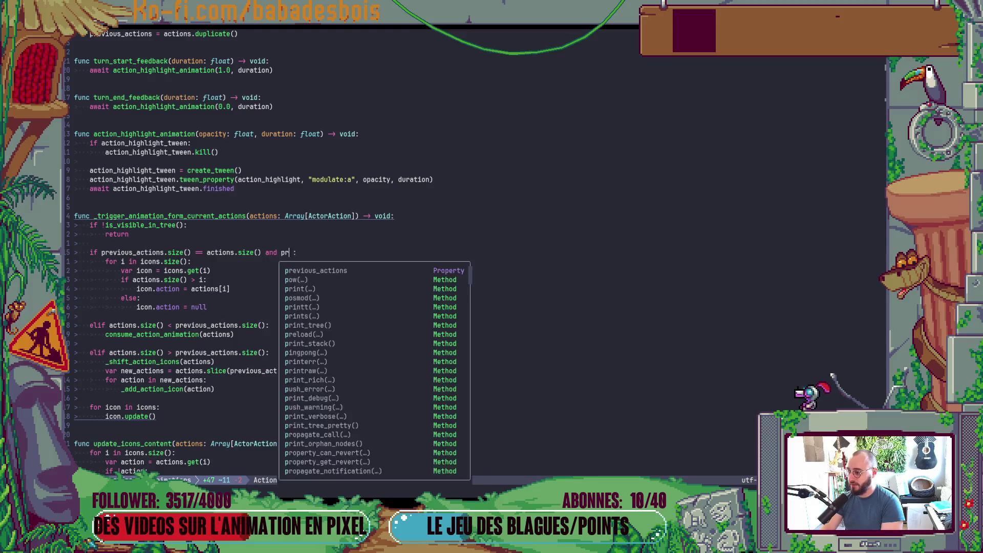
Step: Rejoin the condition line and compare previous_actions[0] against actions[0], then save
key(Return)
key(BackSpace)
key(BackSpace)
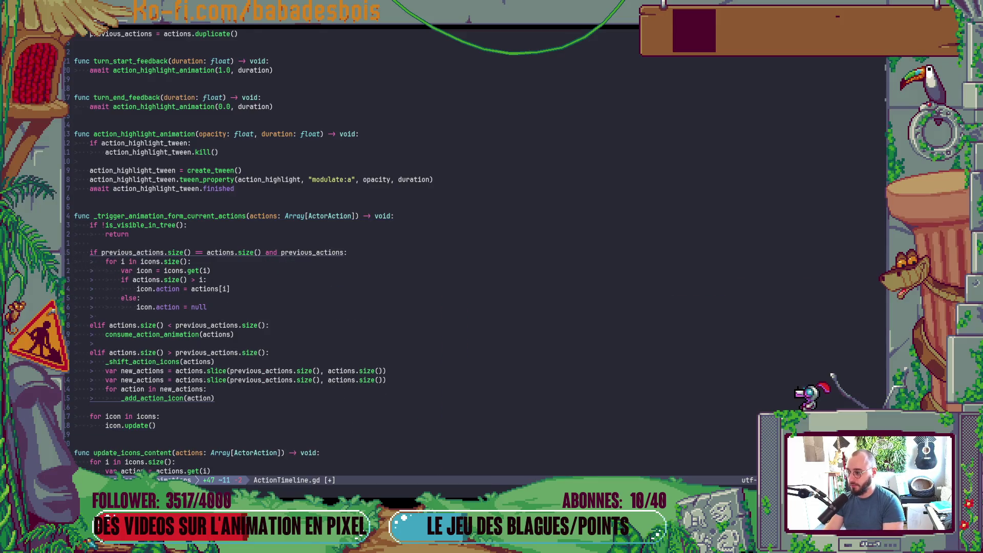
text([0] != a)
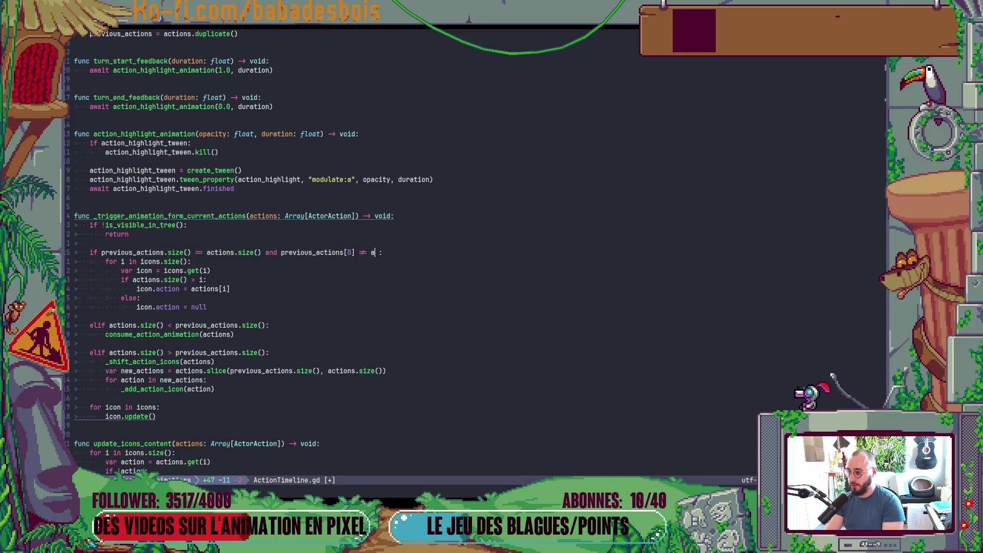
text(ctions.)
key(BackSpace)
text([)
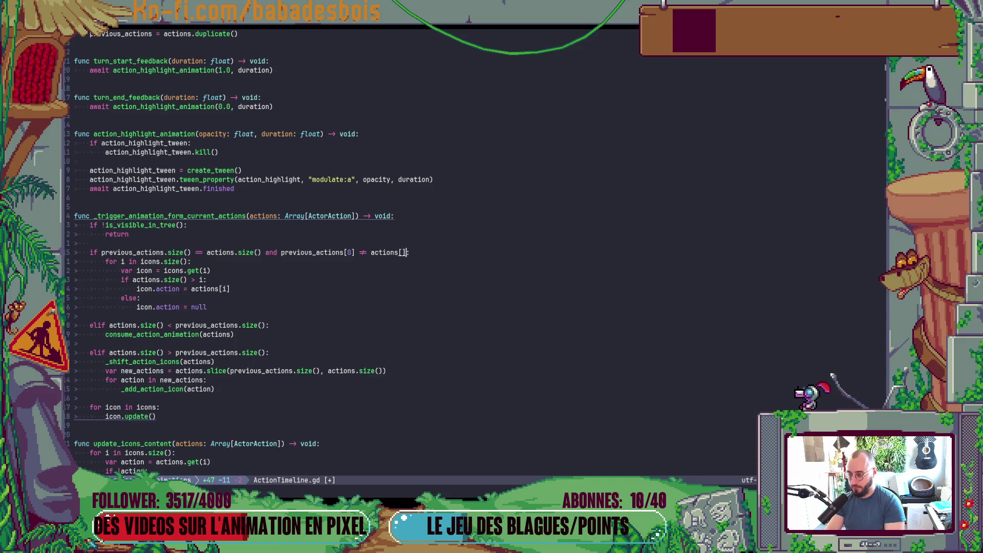
text(0)
key(Escape)
key(B)
key(B)
key(B)
Step: Wrap the first-action comparison in its own parentheses on the if line
text(ize()
key(End)
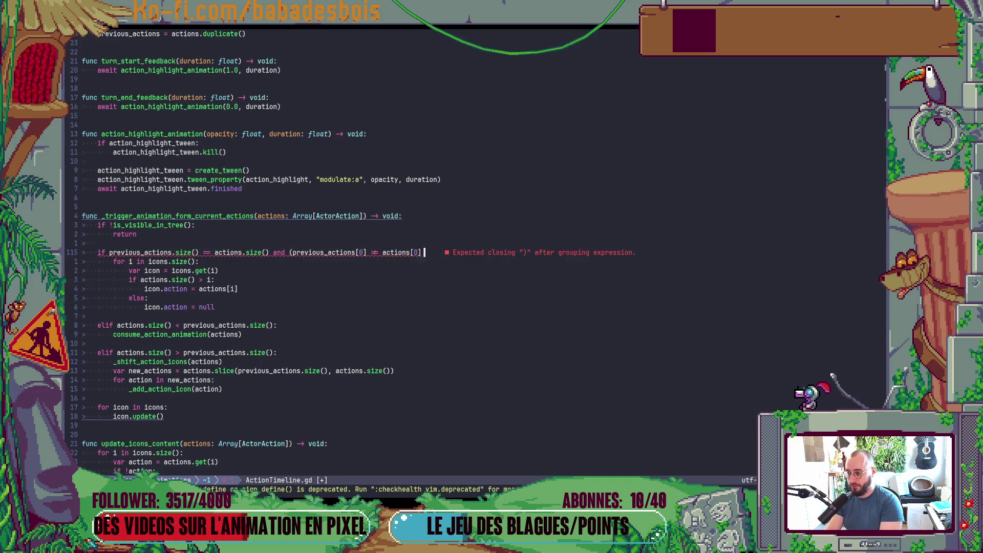
text())
key(Escape)
key(^)
key(dollar)
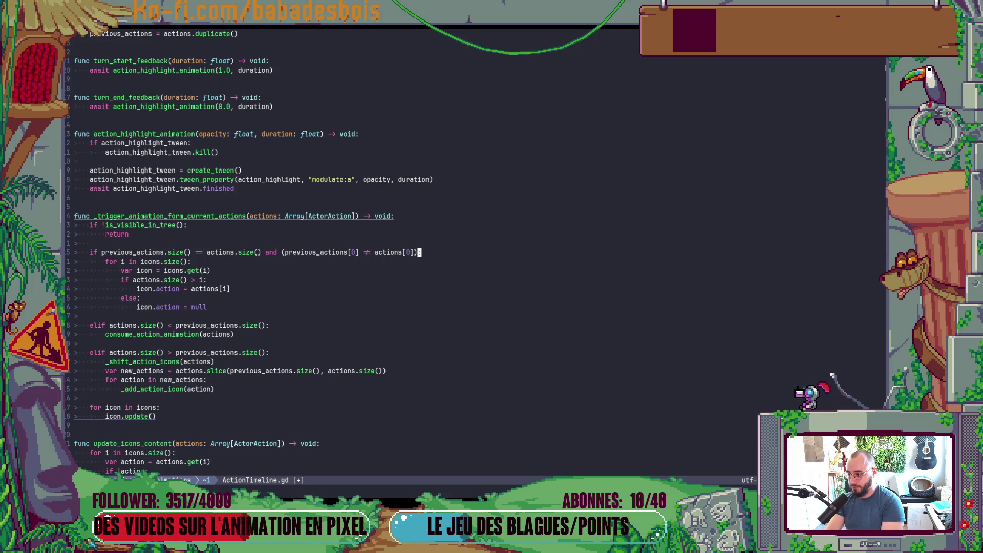
key(b)
key(b)
key(b)
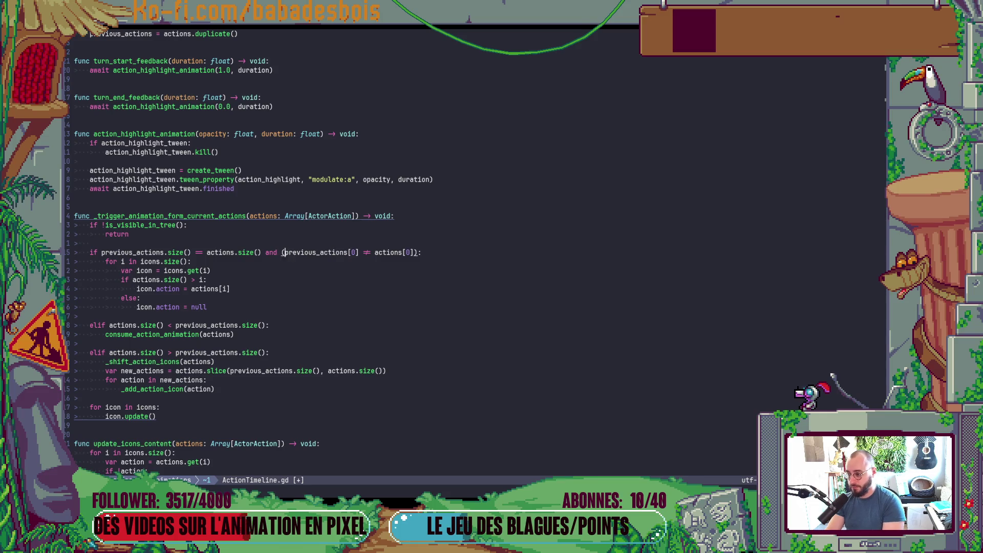
Step: Add the guard 'and (!previous_actions.is_empty() and' before the comparison and save
text(and (an)
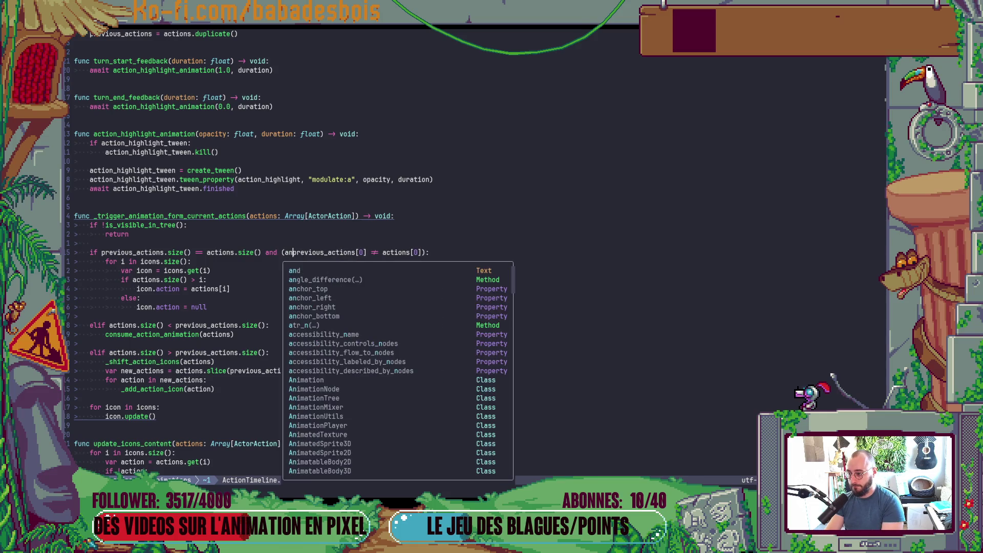
text(d pre)
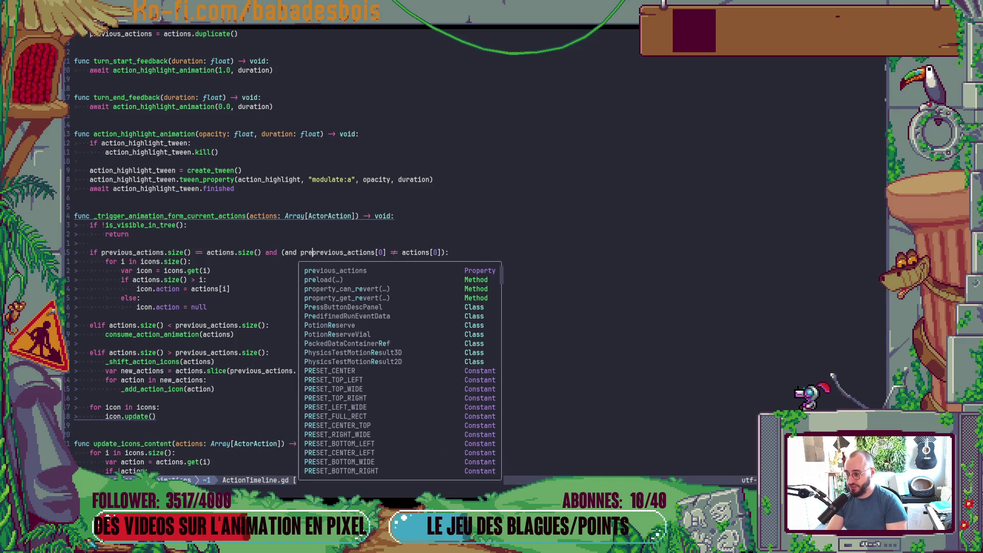
key(Tab)
text(.is)
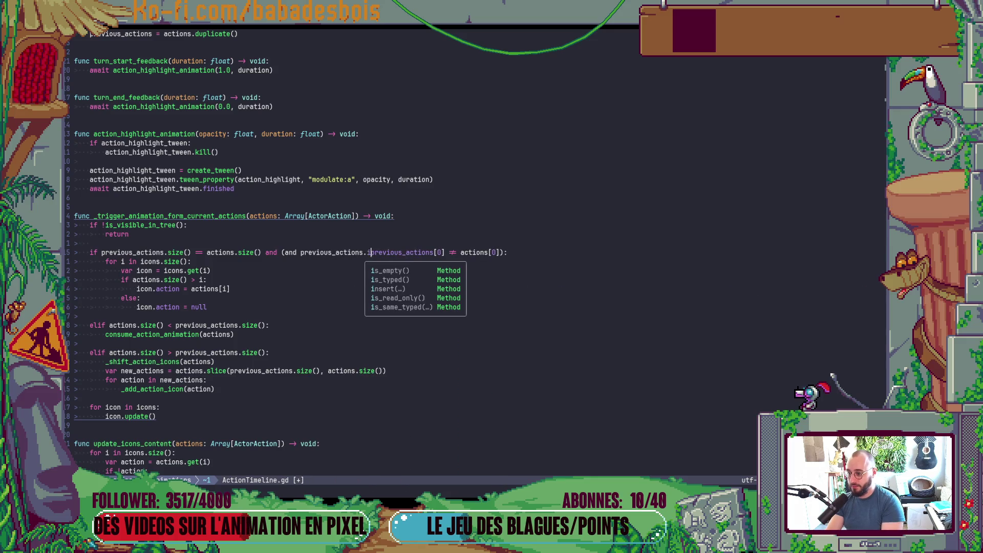
key(Tab)
text(and)
click(309, 253)
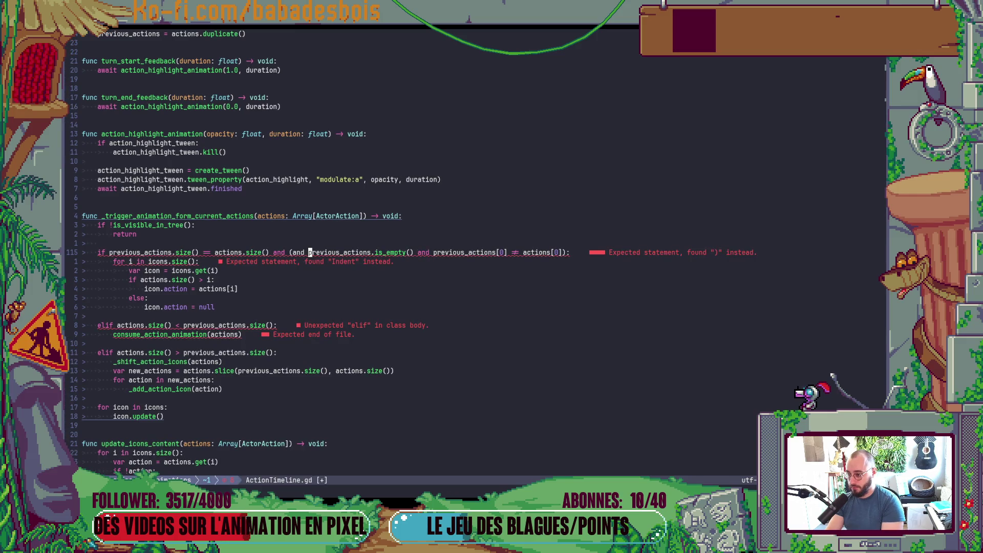
key(BackSpace)
key(BackSpace)
key(BackSpace)
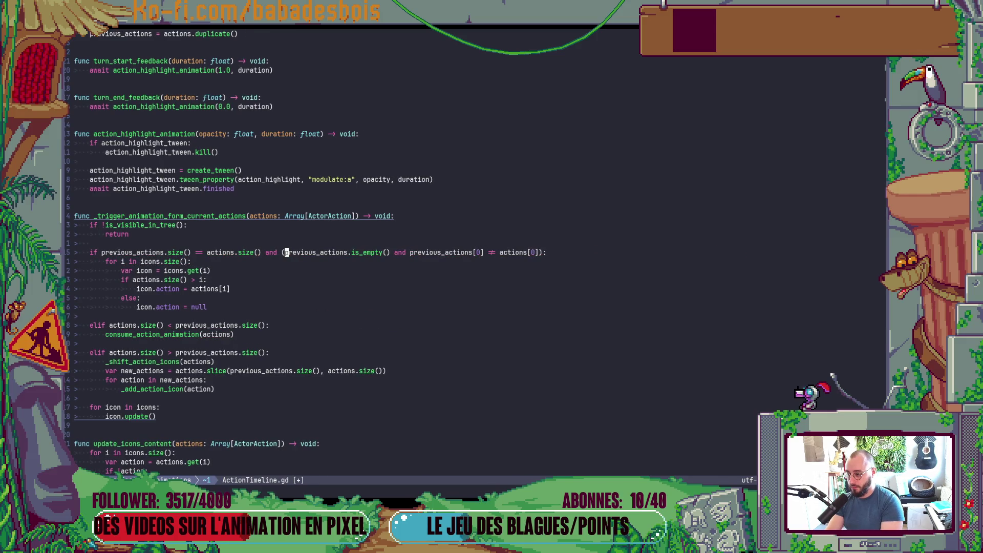
text(!)
key(Escape)
text(:w)
key(Return)
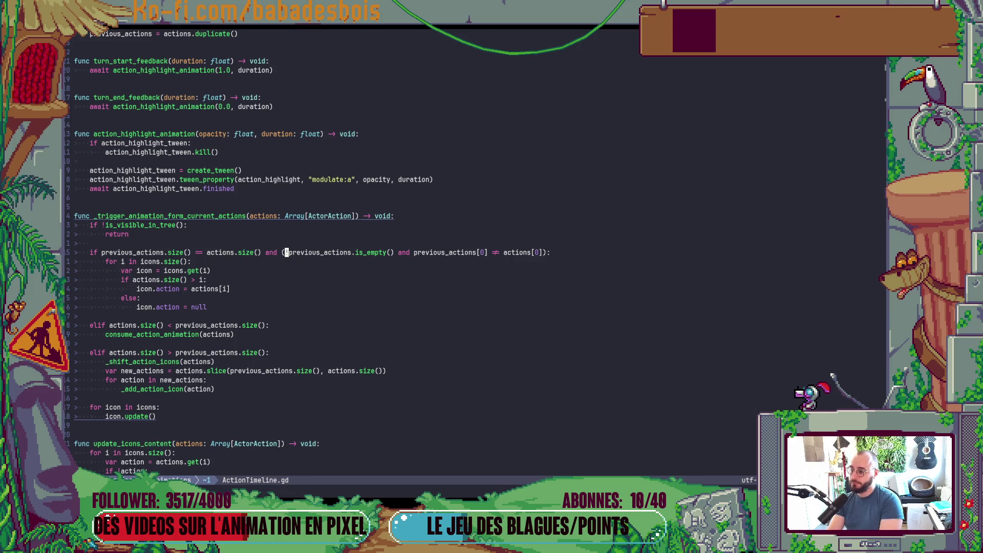
Step: Change the first-action comparison to == and save
key($)
key(h)
key(h)
key(h)
key(F!)
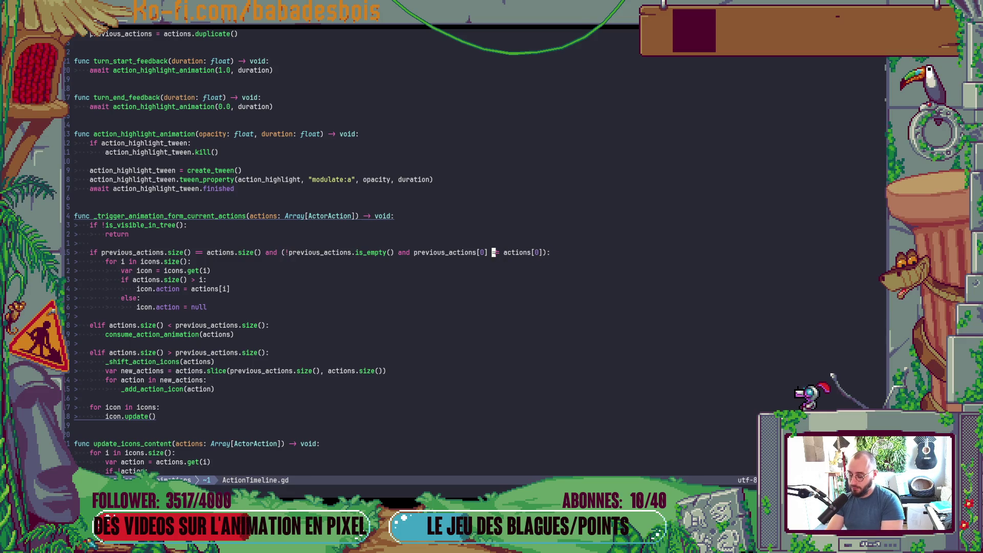
text(:w)
key(Return)
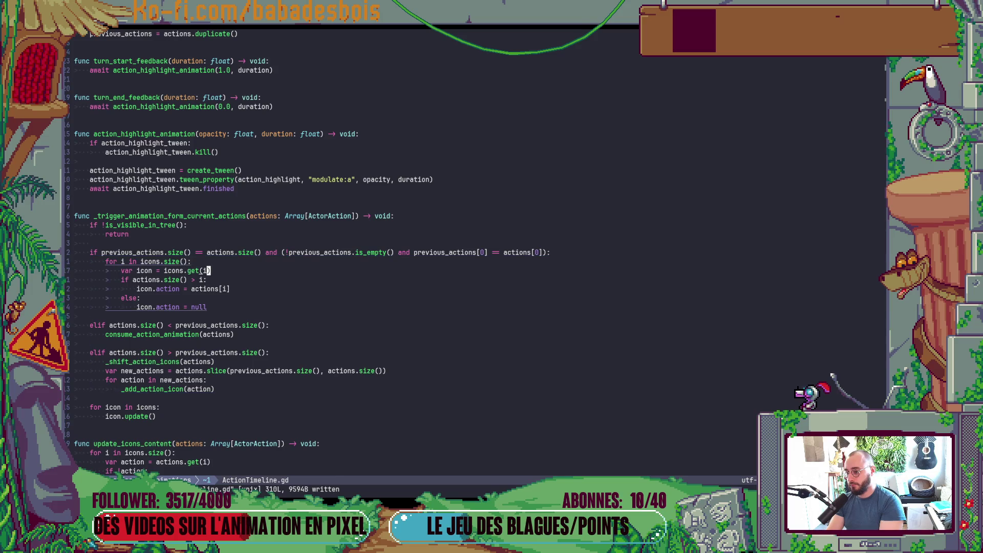
Step: Append 'or (' to the end of the growing-actions elif line
key(B)
key(B)
key(B)
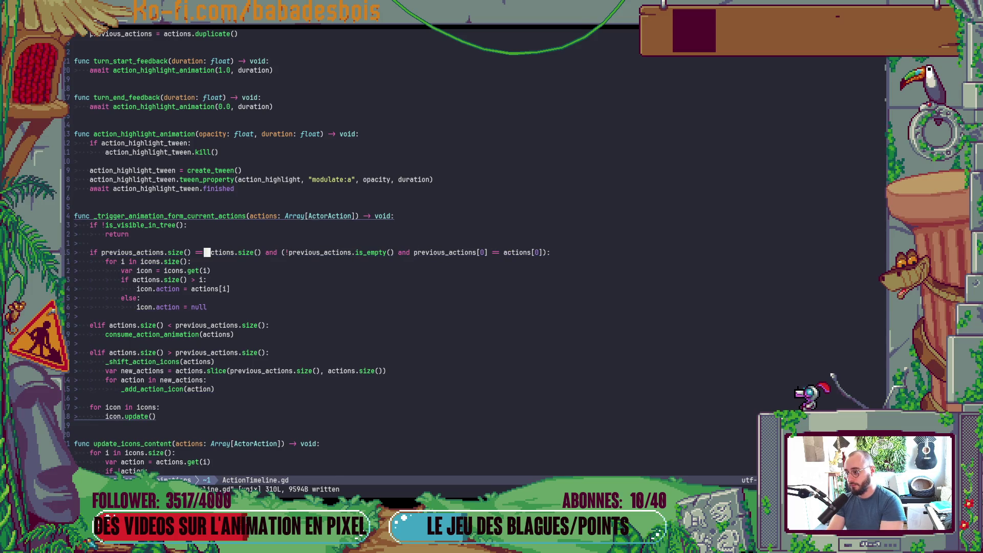
key(B)
key(j)
key(j)
key(j)
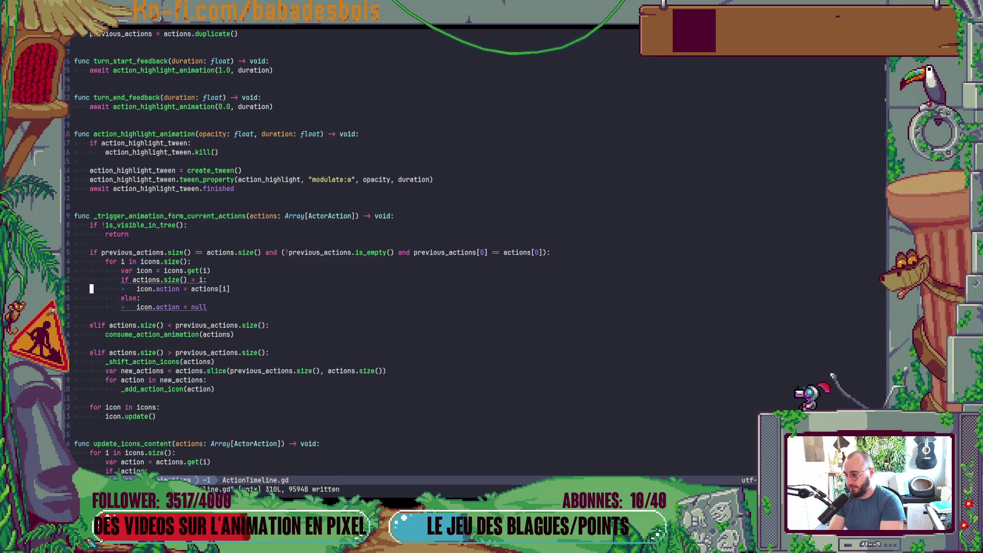
text($)
text(i o)
text(r )
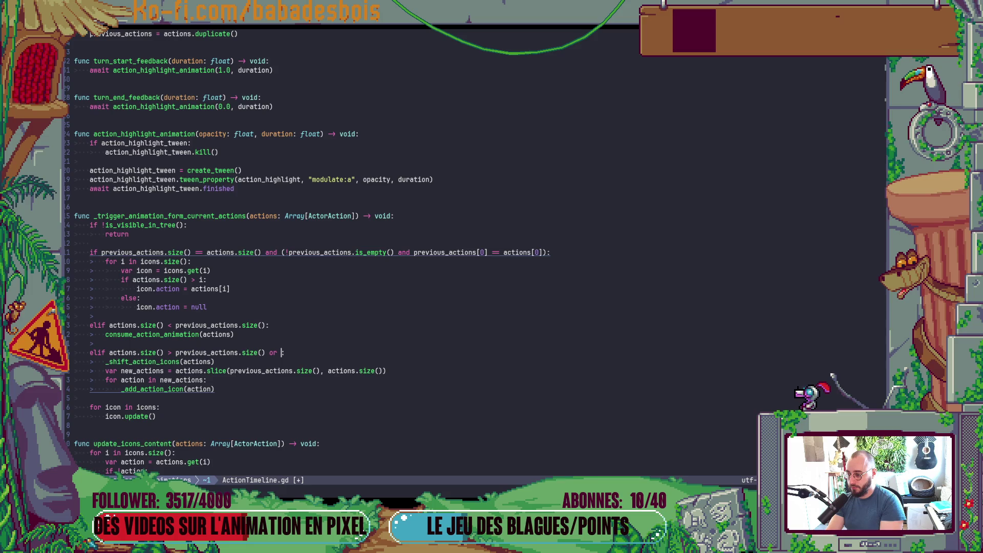
text(()
Step: Paste the equal-size condition after 'or (', flip it to !=, drop the doubled colon, save
text(previous_actions.size() == actions.size() and (!previous_actions.is_empty() and previous_actions[0] == actions[0]):)
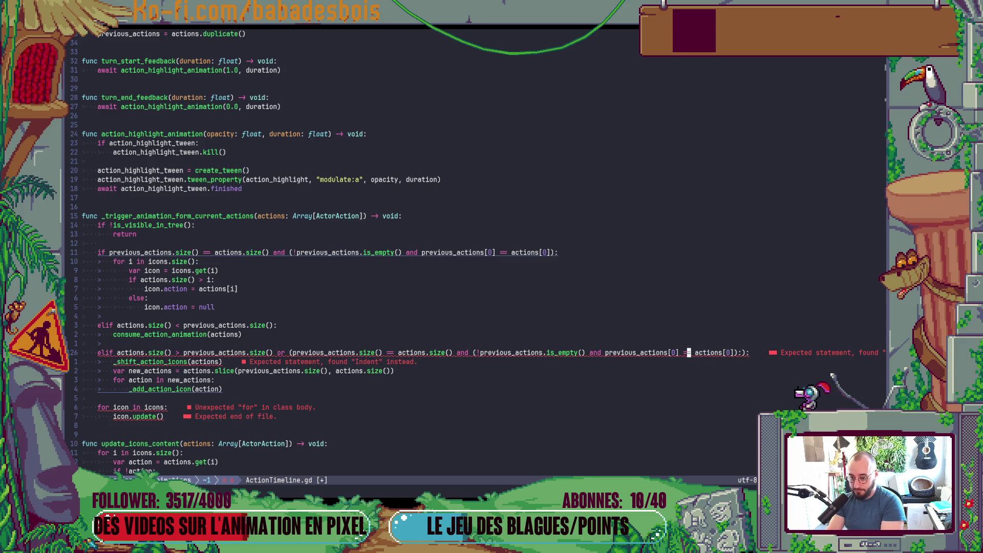
text(:w)
key(Return)
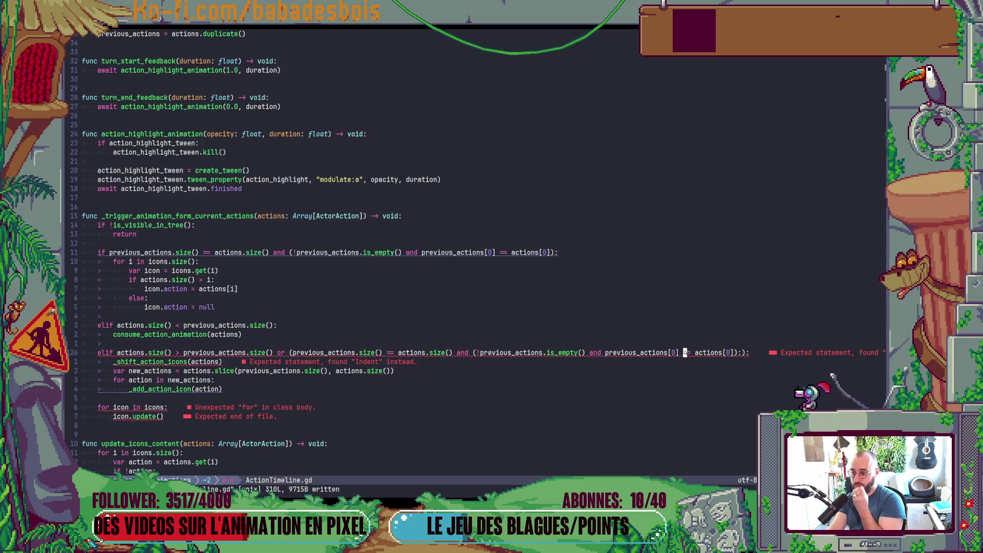
key(r)
key(exclam)
key(dollar)
key(x)
key(x)
text(:w)
key(Return)
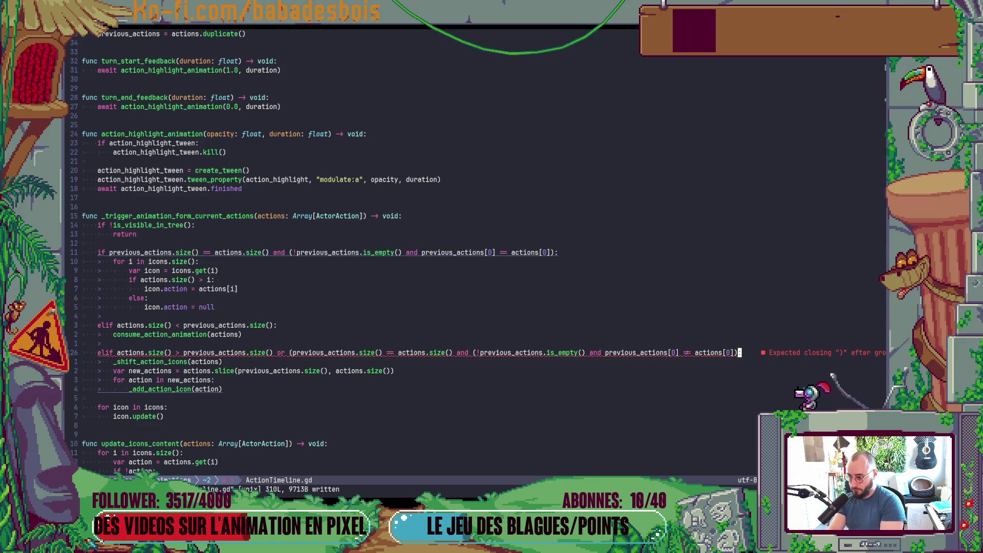
Step: Close the elif condition with '))' and a colon, then save
text(a)):)
key(Escape)
text(:w)
key(Return)
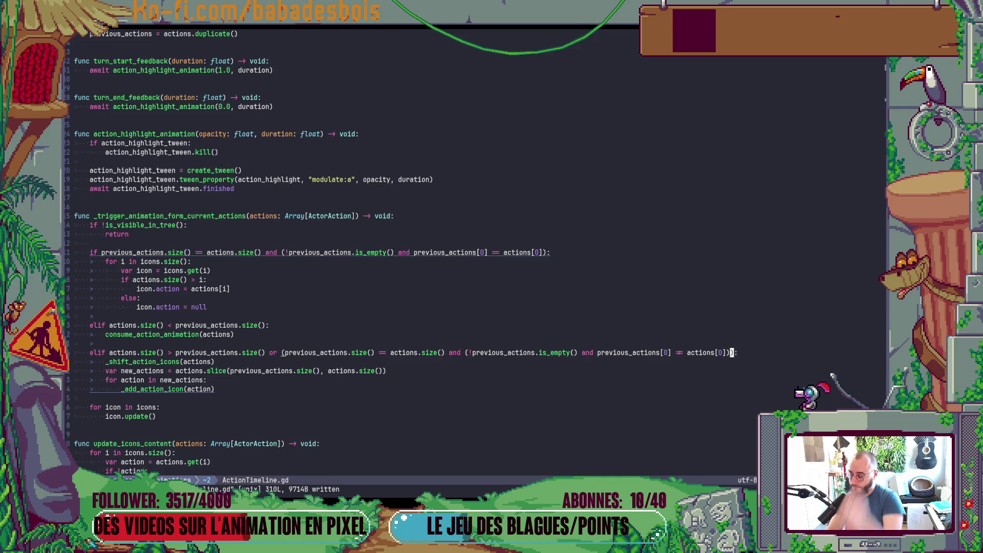
Step: Break the elif after 'or' with a '\' continuation line, dedent it, and save
click(270, 353)
text(a )
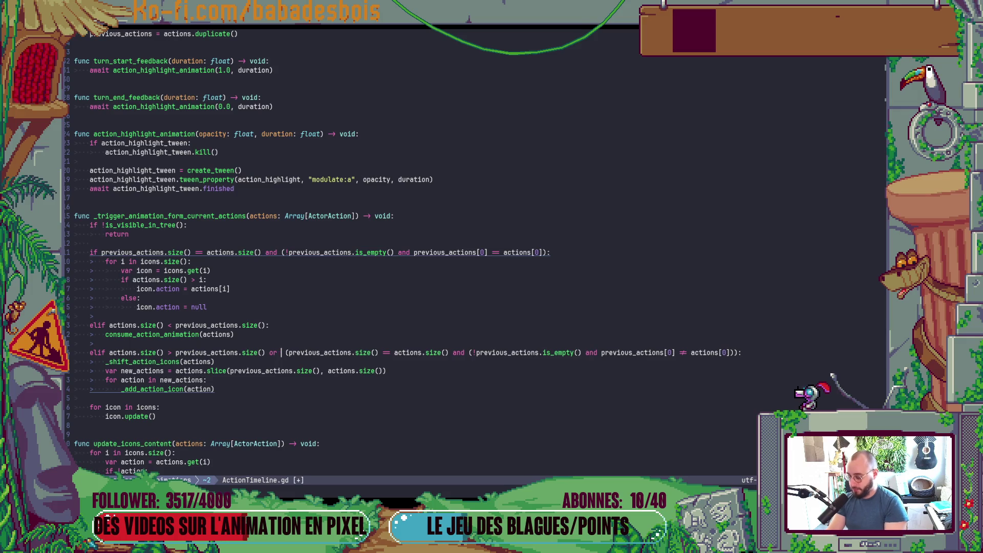
text(\)
key(Return)
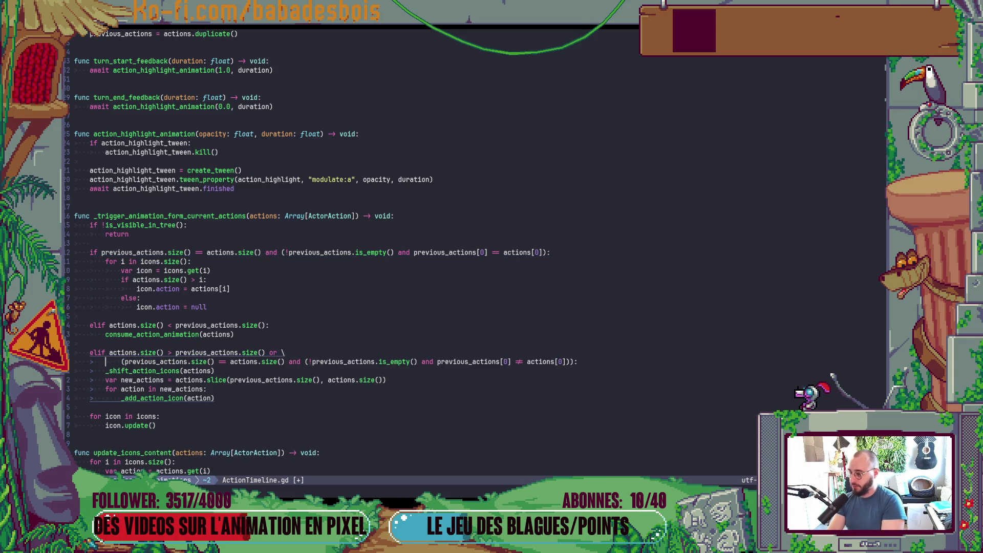
key(ctrl+shift+v)
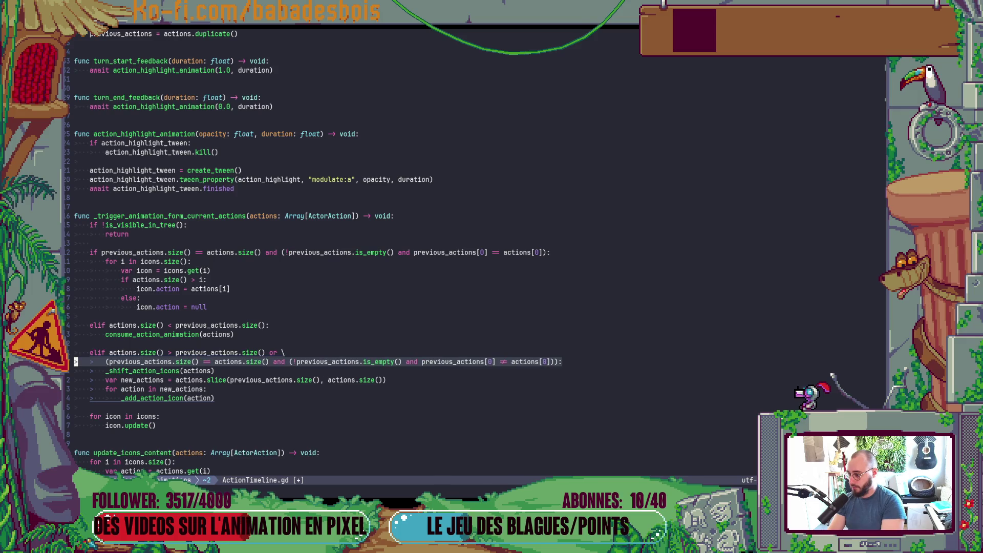
key(Escape)
text(:w)
key(Return)
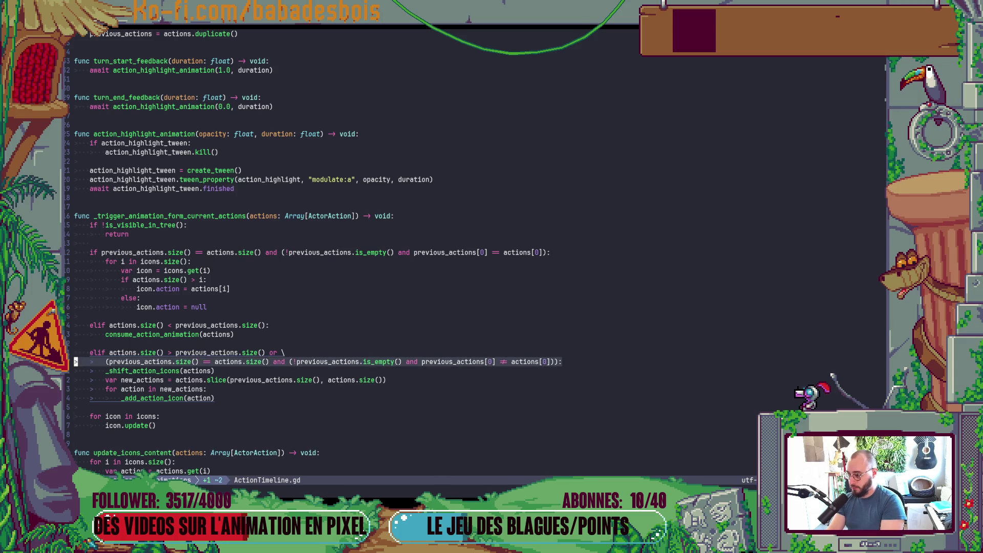
key(less)
key(less)
text(:w)
key(Return)
key(alt+Tab)
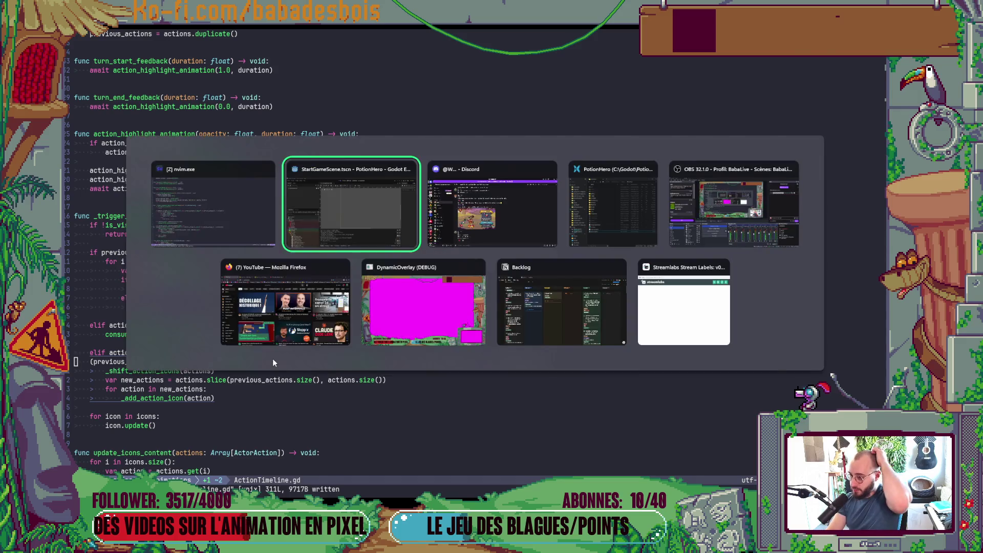
Step: Launch PotionHero and start the Réveil de l'ours adventure with the chosen hero
key(F5)
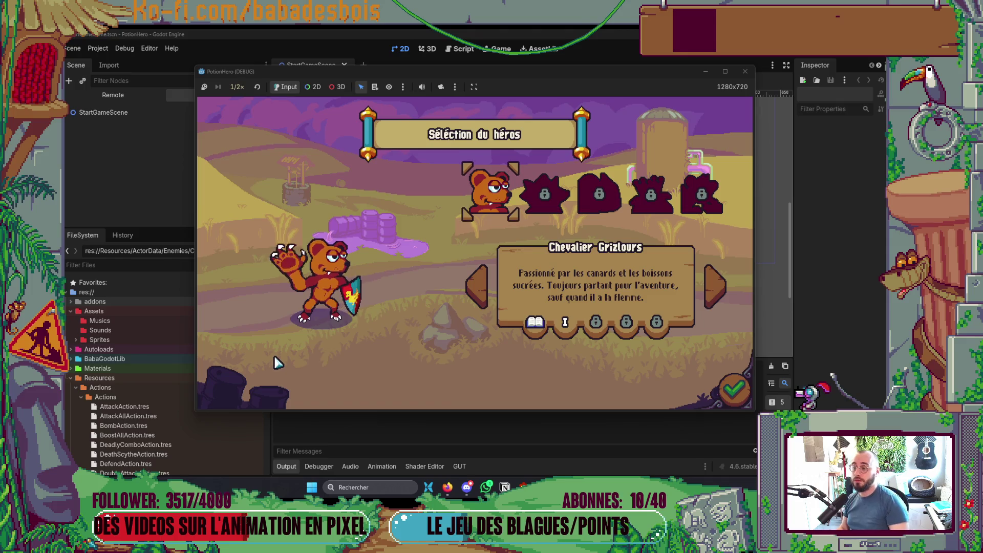
click(729, 397)
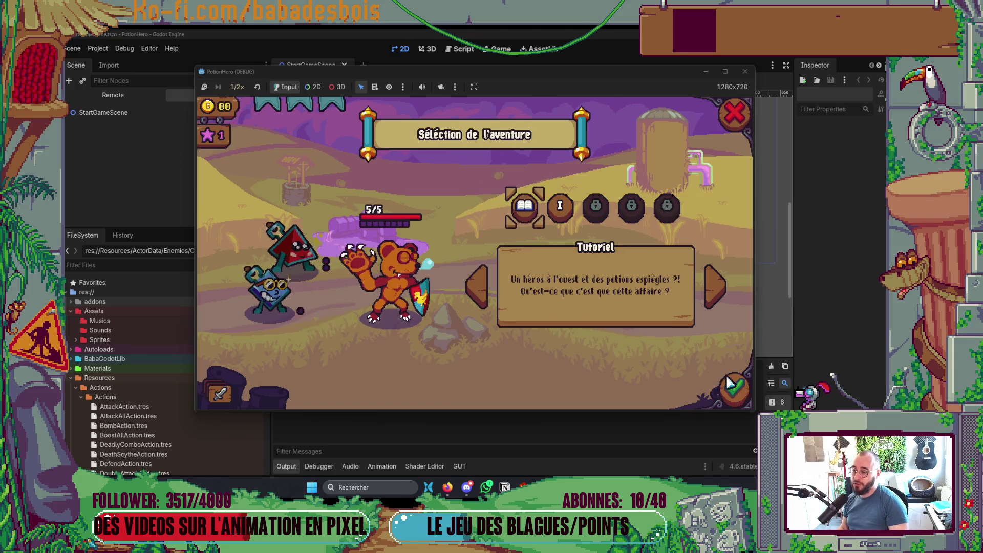
click(560, 206)
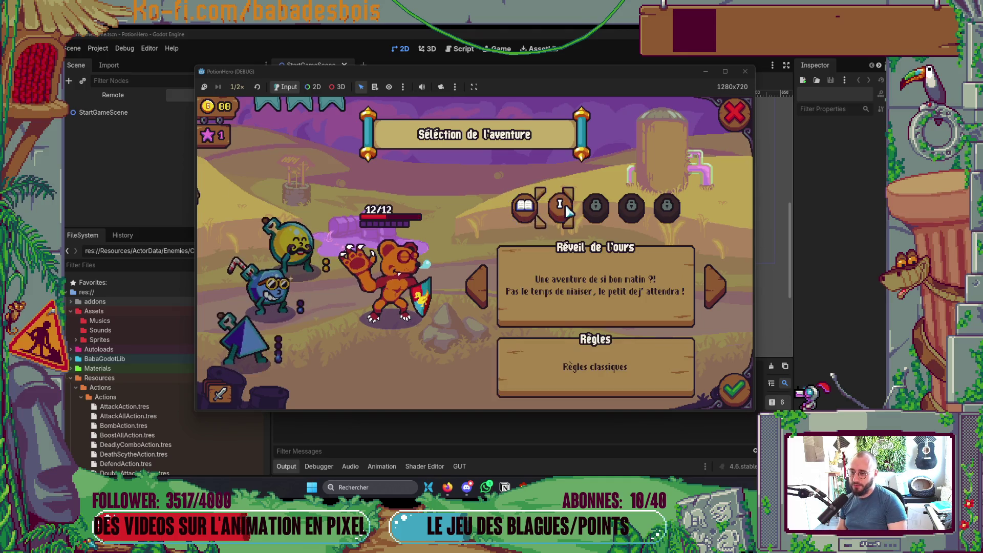
click(732, 391)
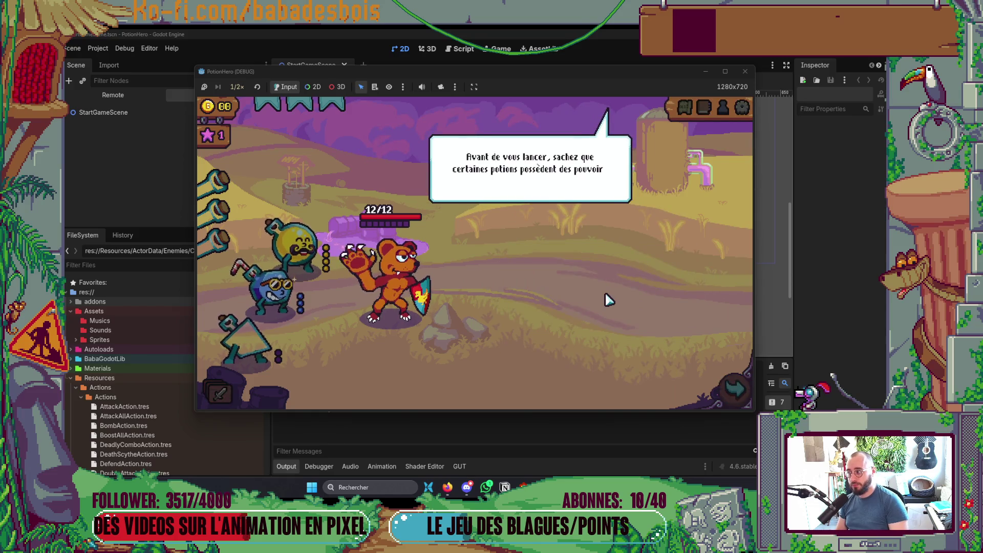
Step: Skip the tutorial dialogue, enter the first Ferme malfamée combat node, then stop the game
click(608, 300)
click(607, 303)
click(607, 312)
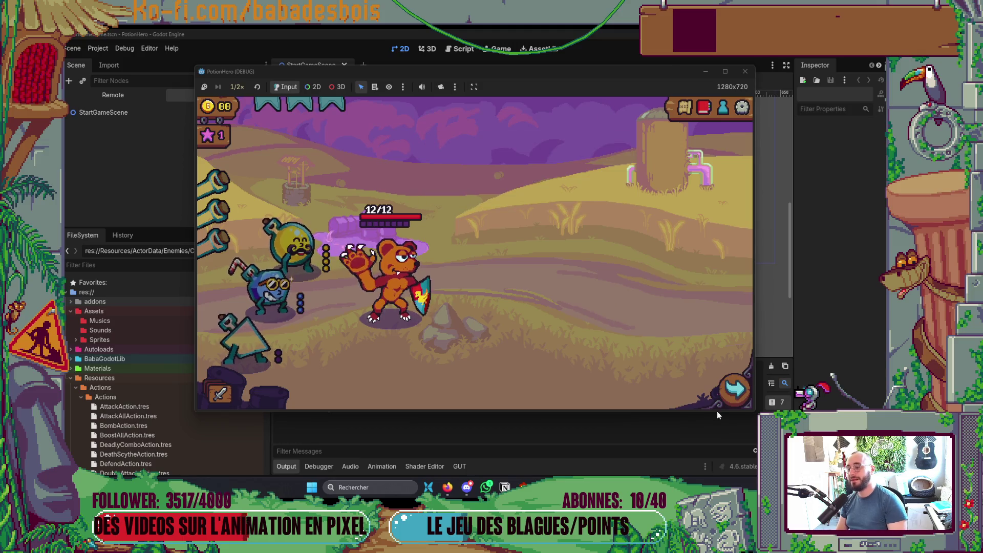
click(733, 390)
click(289, 276)
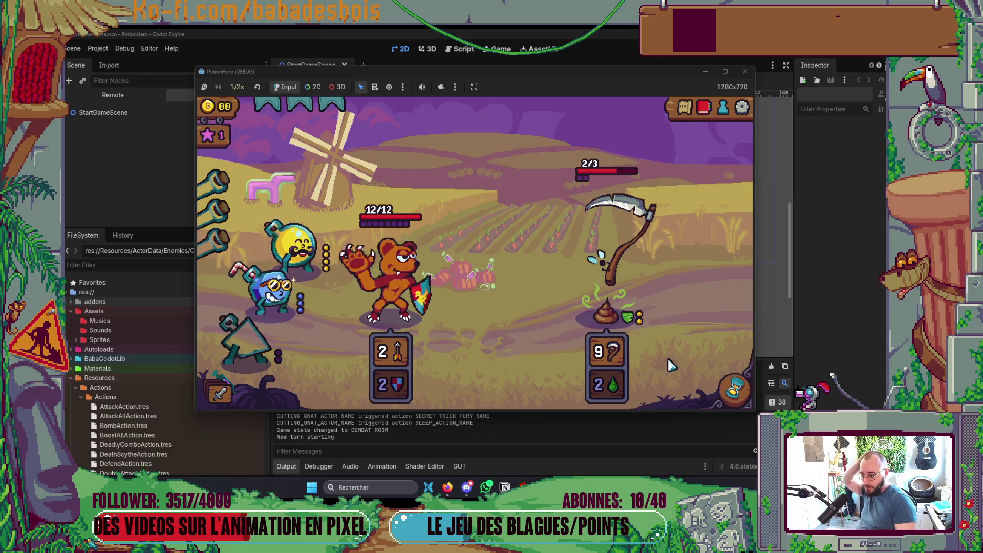
mouse_move(612, 350)
key(F8)
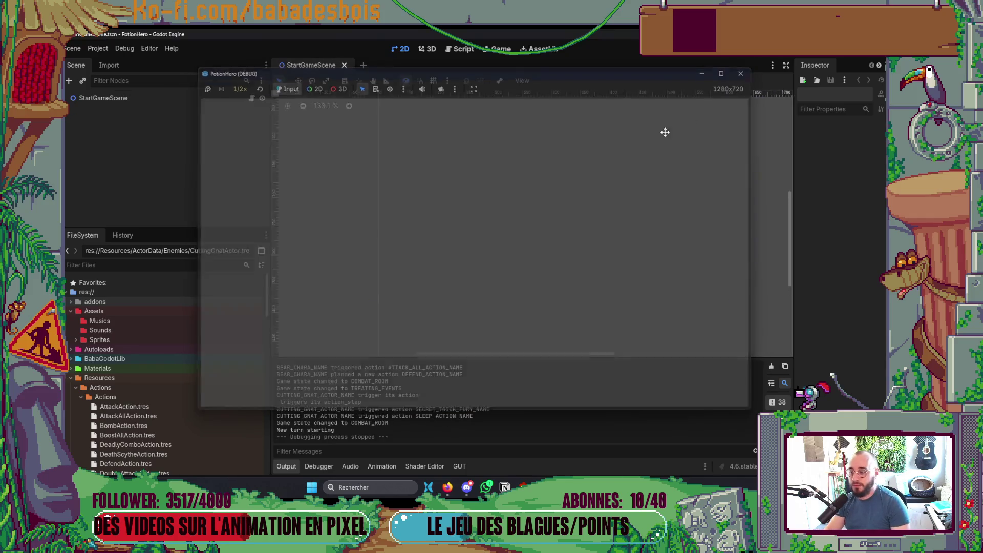
Step: Insert print("Shift actions") above _shift_action_icons(actions), save, and rerun the game
key(alt+Tab)
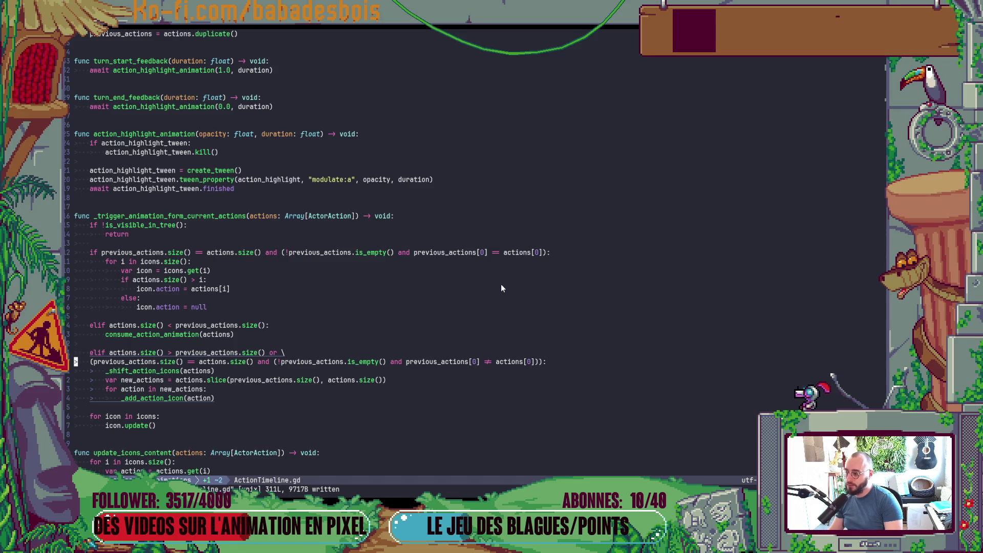
click(117, 370)
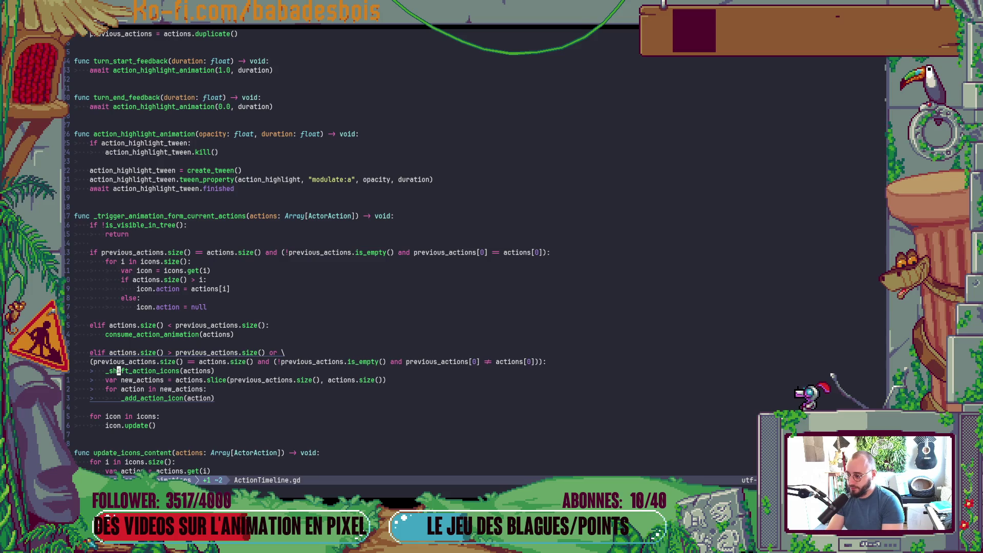
text(O)
text(rint)
text(")
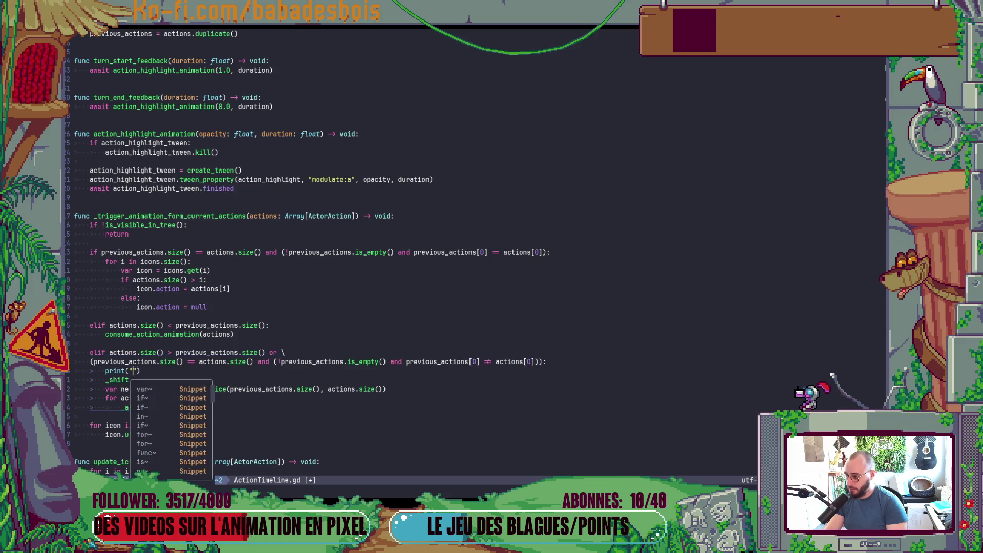
text(hi)
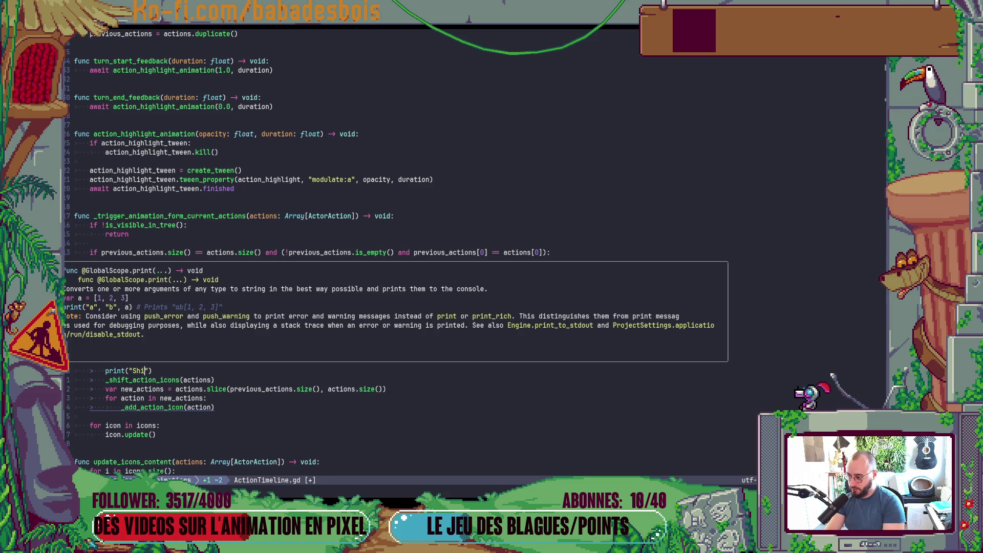
text(ctions)
key(Escape)
text(:w)
key(Return)
key(alt+Tab)
key(F5)
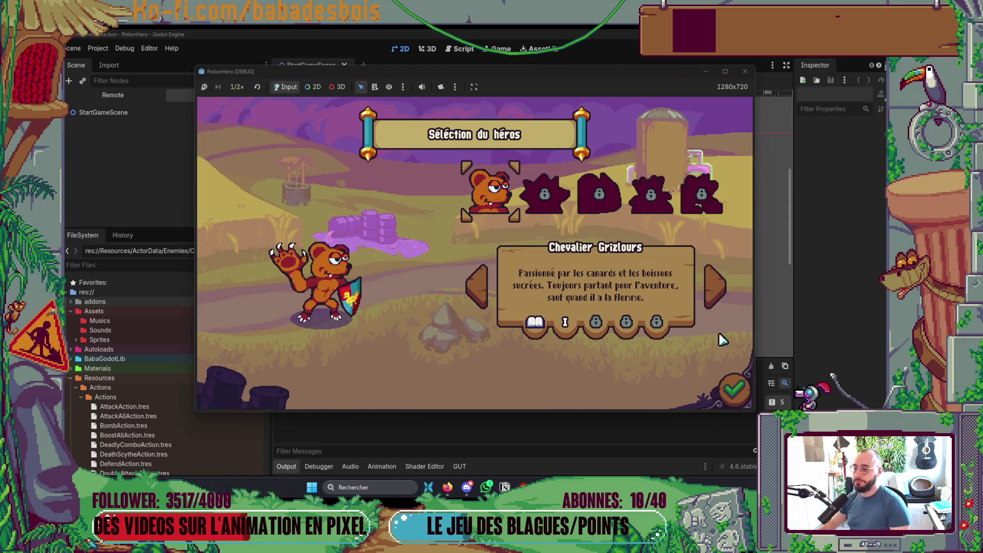
Step: Start the second adventure and click through its dialogue to the Ferme malfamée map
click(733, 389)
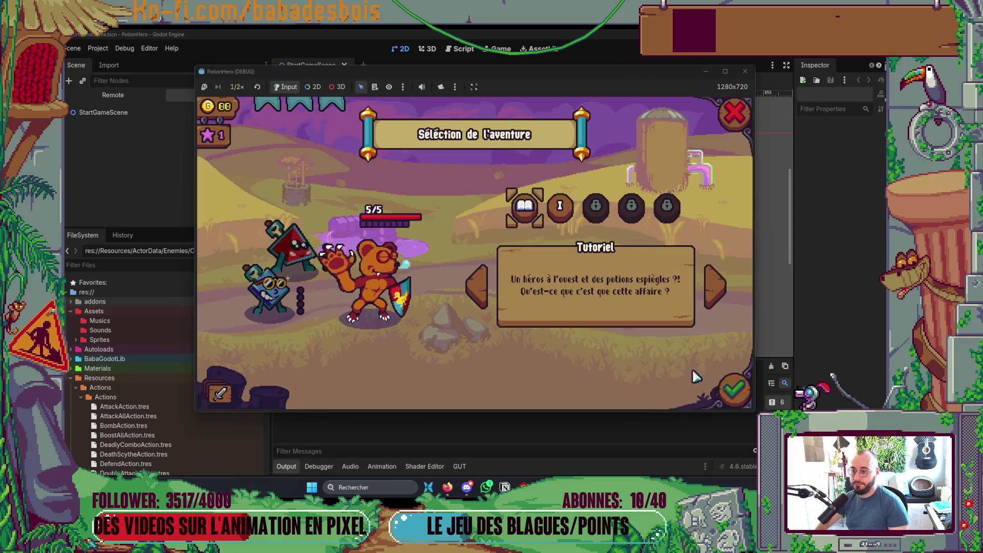
click(560, 205)
click(733, 389)
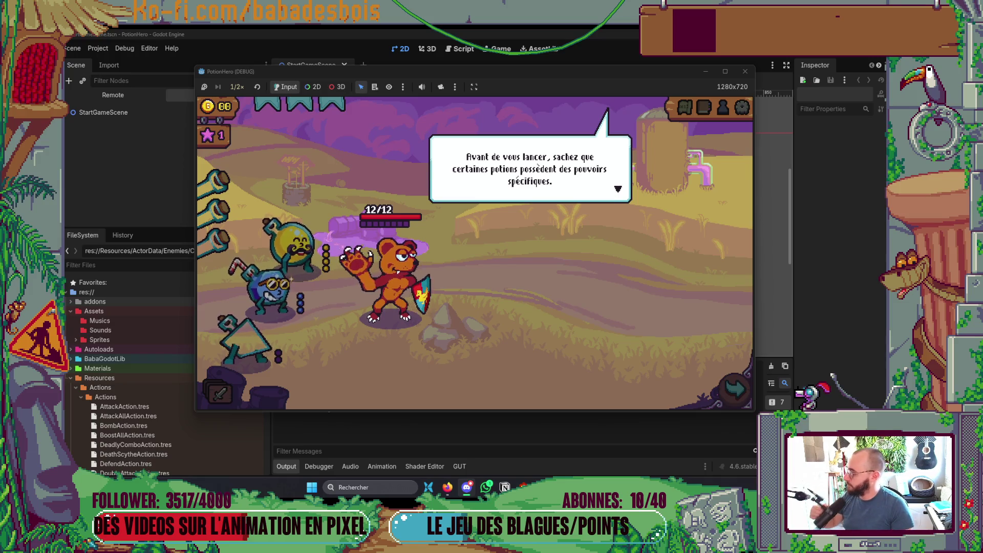
click(667, 334)
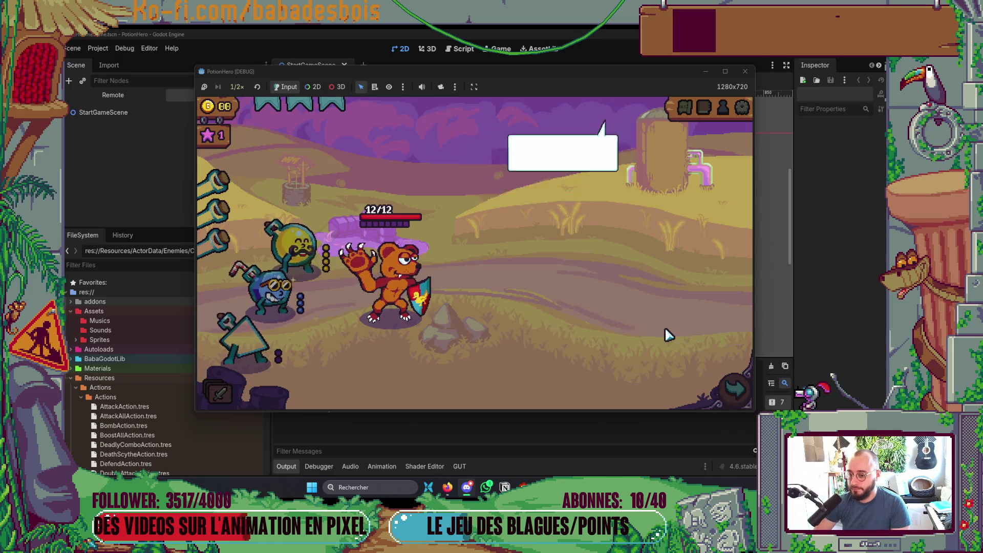
click(630, 305)
click(624, 304)
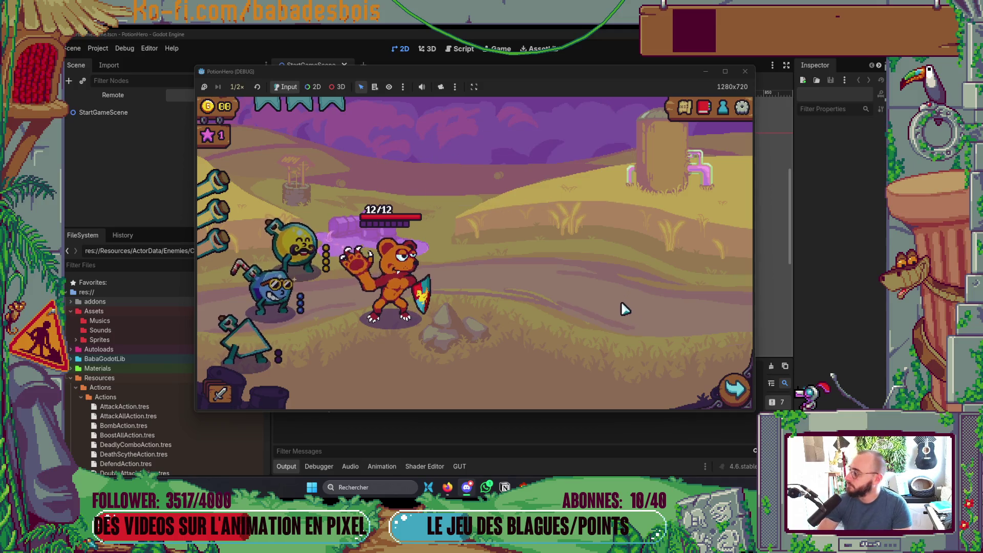
click(735, 389)
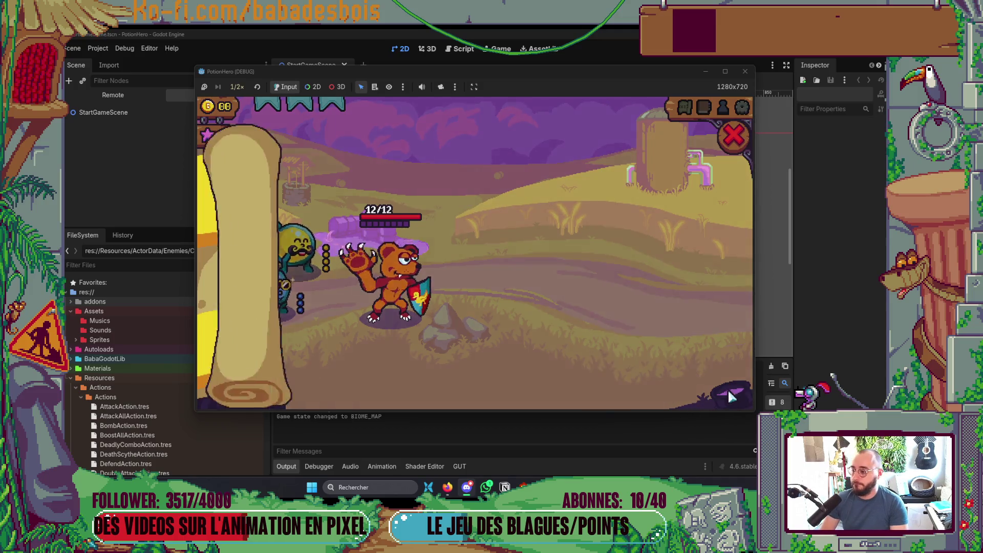
Step: Enter the combat node, end one turn, stop the game, and return to Neovim
click(286, 289)
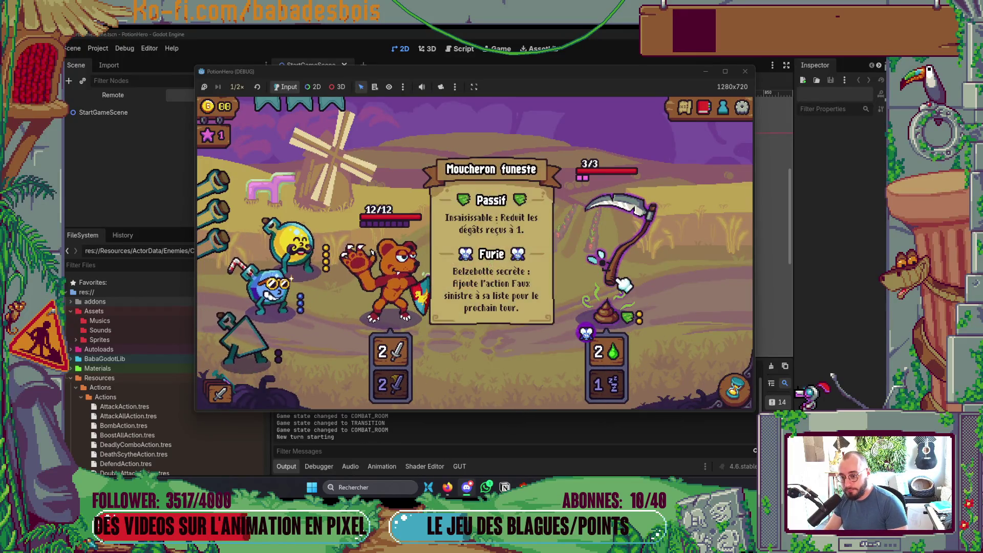
mouse_move(627, 293)
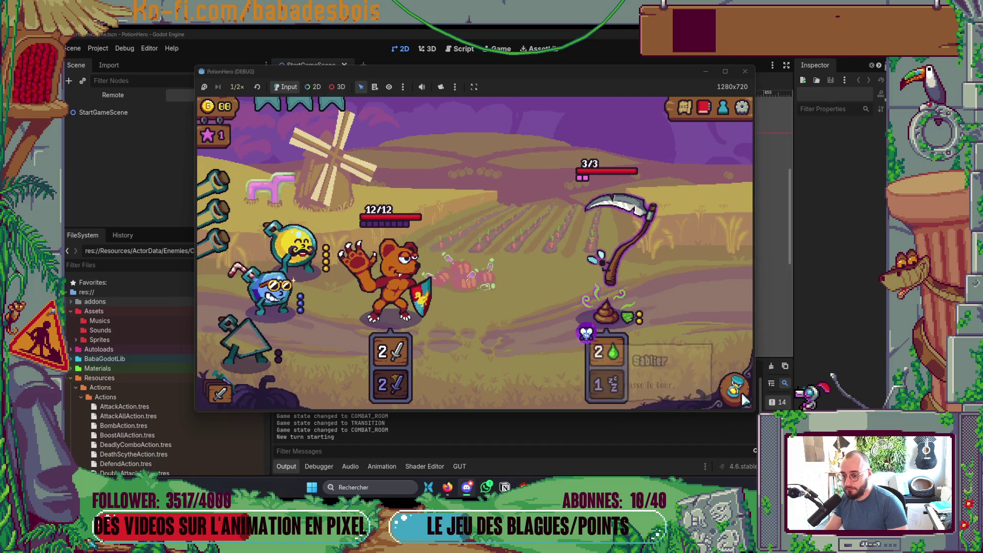
click(725, 376)
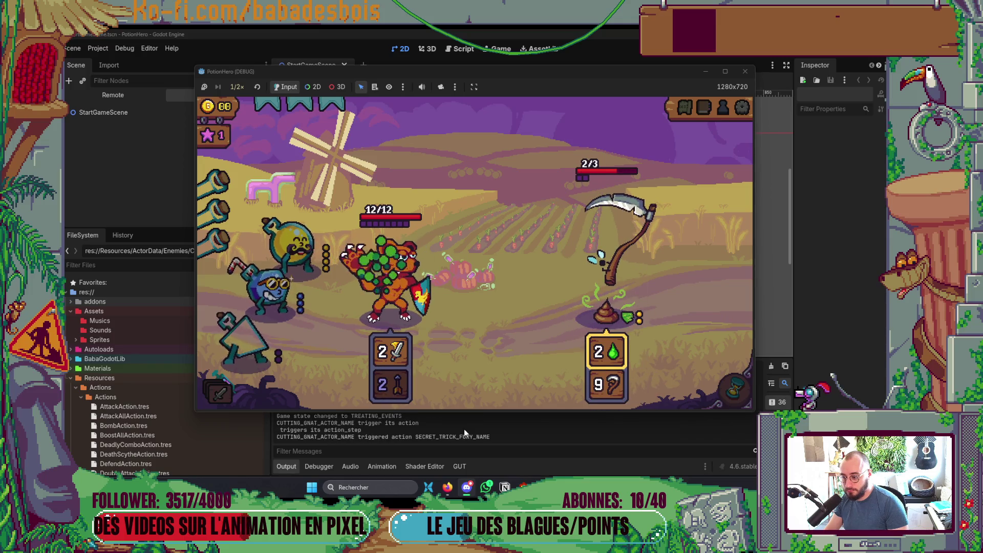
key(F8)
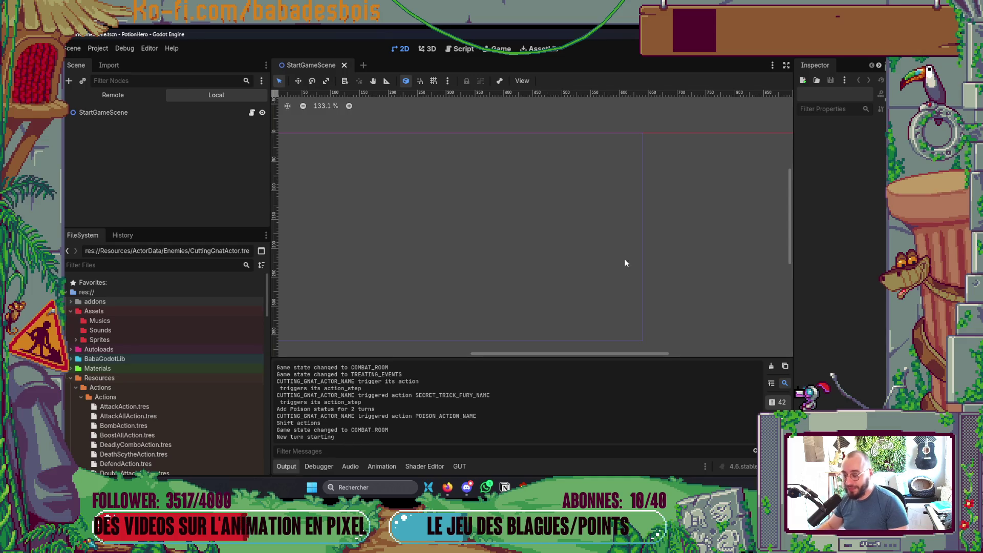
key(alt+Tab)
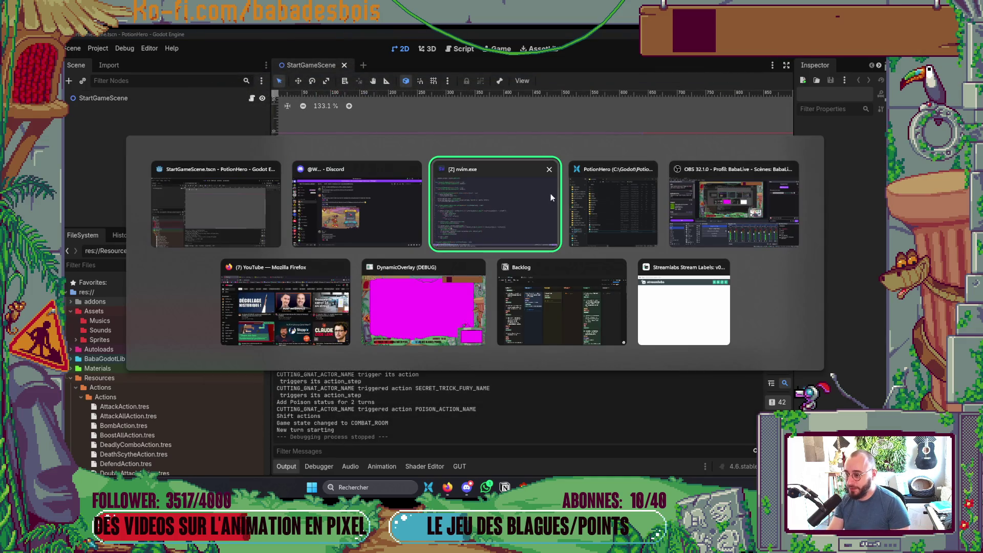
click(532, 206)
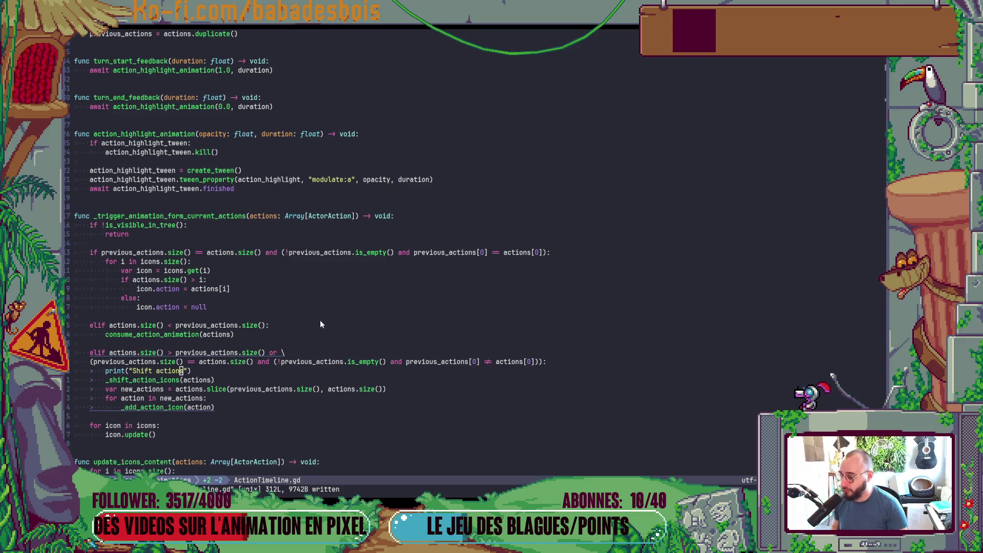
Step: Delete the print("Shift actions") debug line and save ActionTimeline.gd
scroll(321, 325, down, 3)
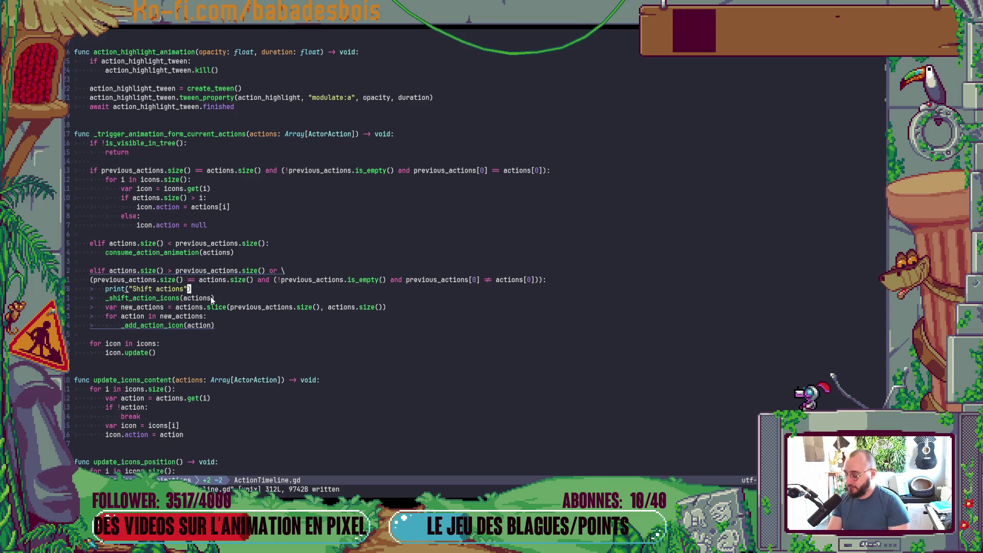
key(e)
key(k)
key(d)
key(d)
text(:w)
key(Return)
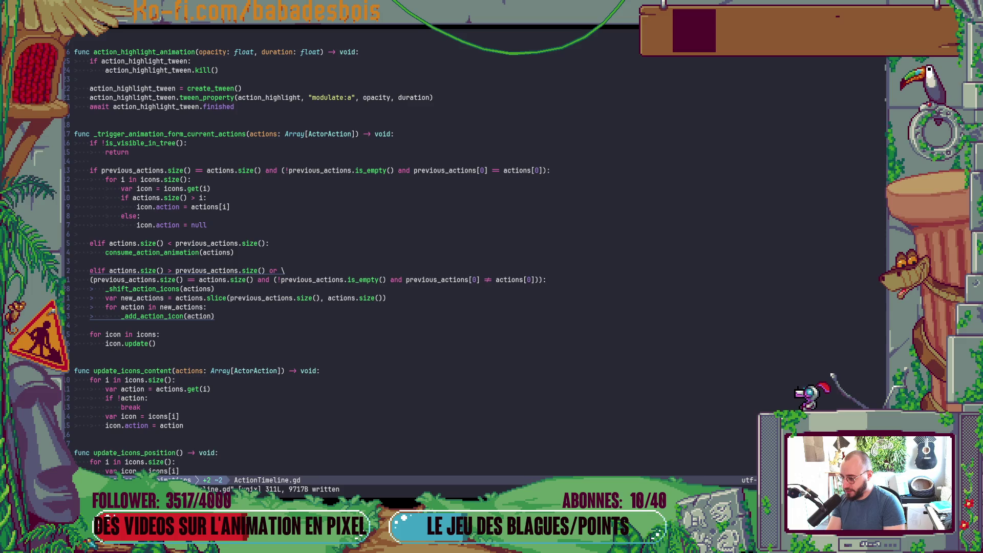
Step: Jump from the _shift_icon(i) call to its definition with gd
scroll(320, 256, down, 5)
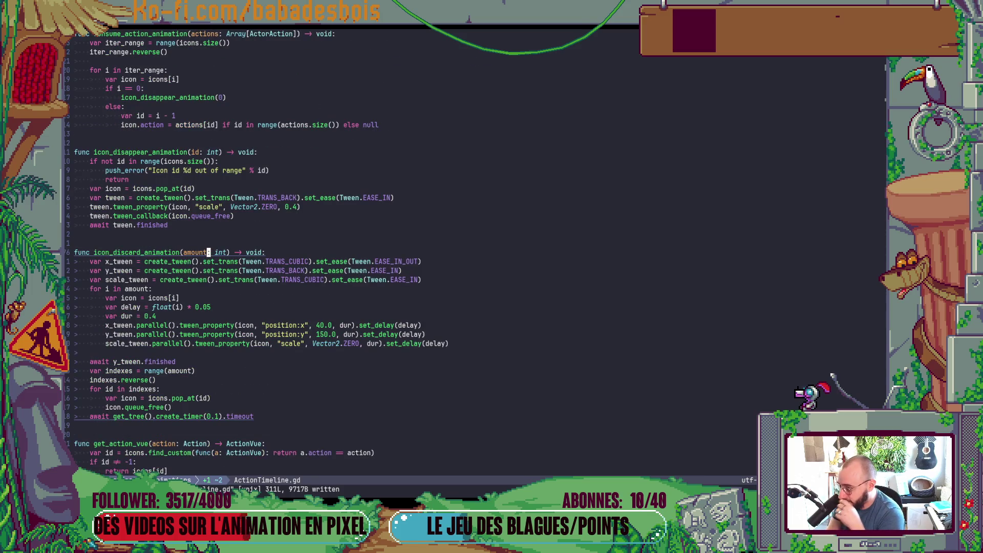
key(ctrl+d)
key(ctrl+d)
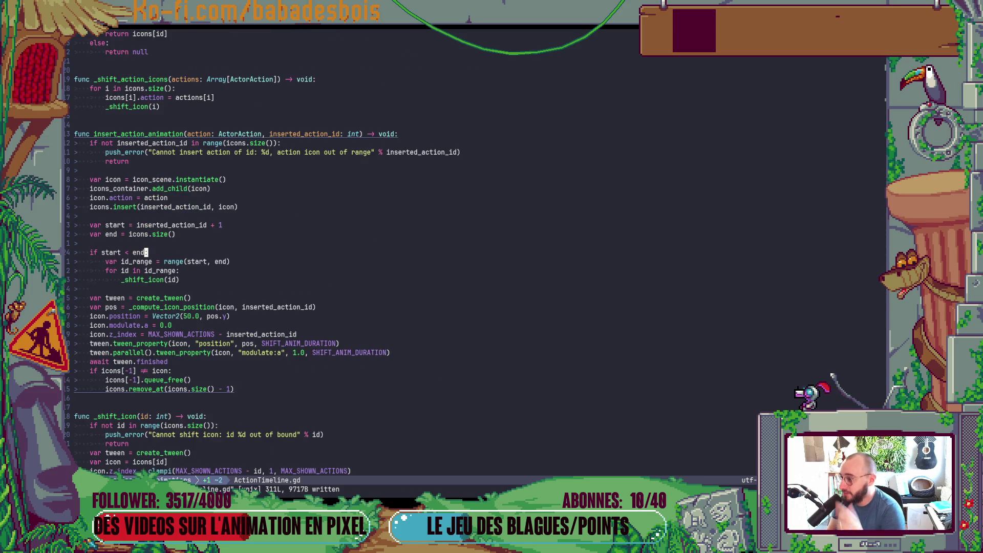
click(154, 107)
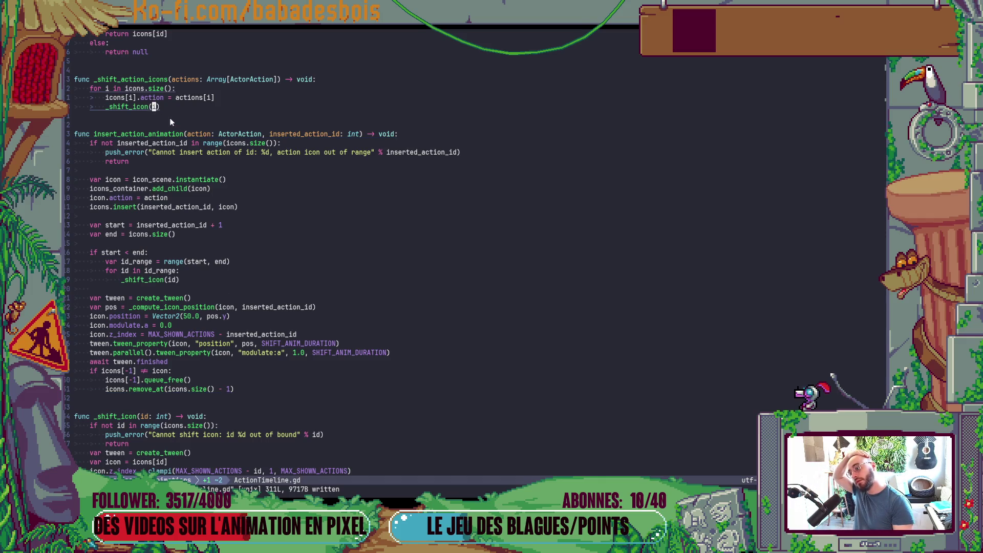
key(k)
key(h)
key(h)
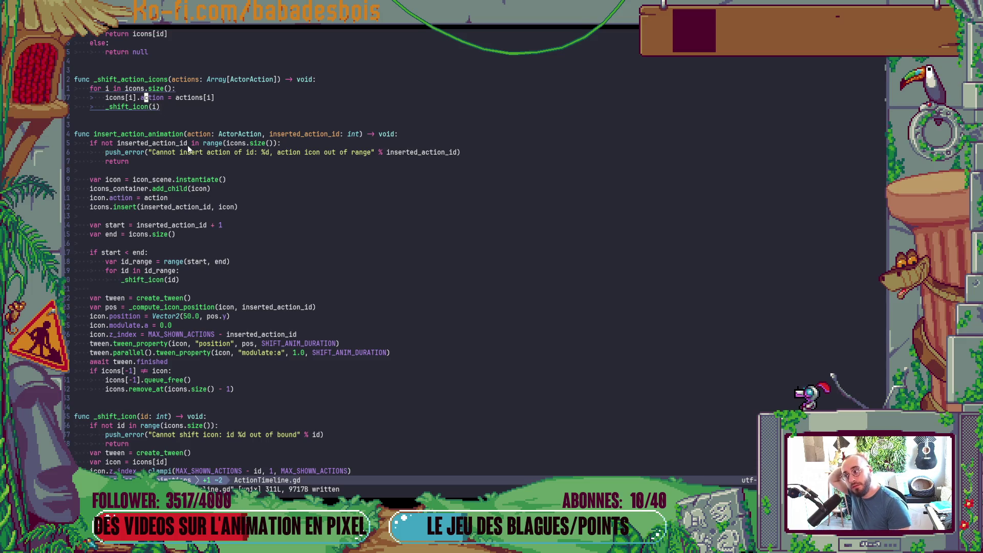
key(j)
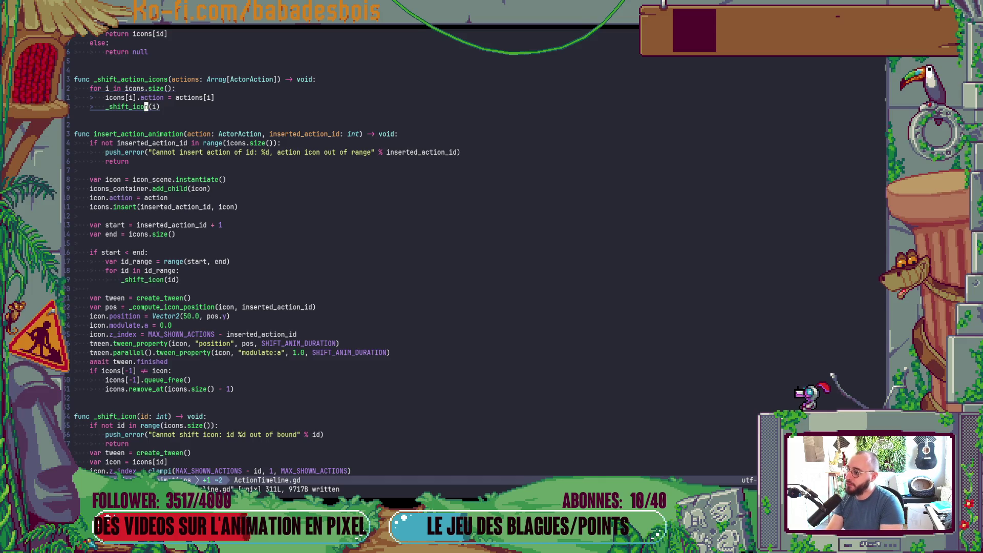
key(g)
key(d)
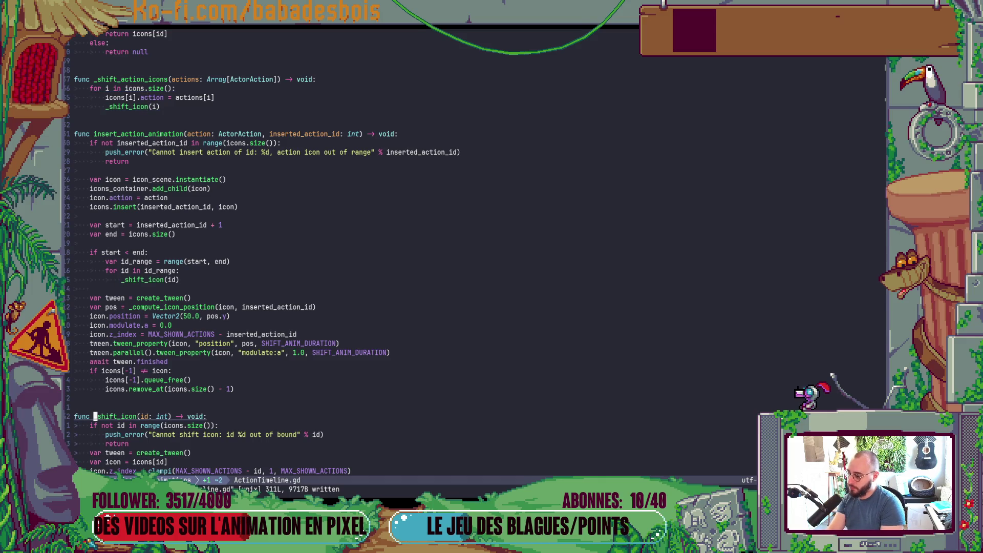
scroll(247, 55, down, 3)
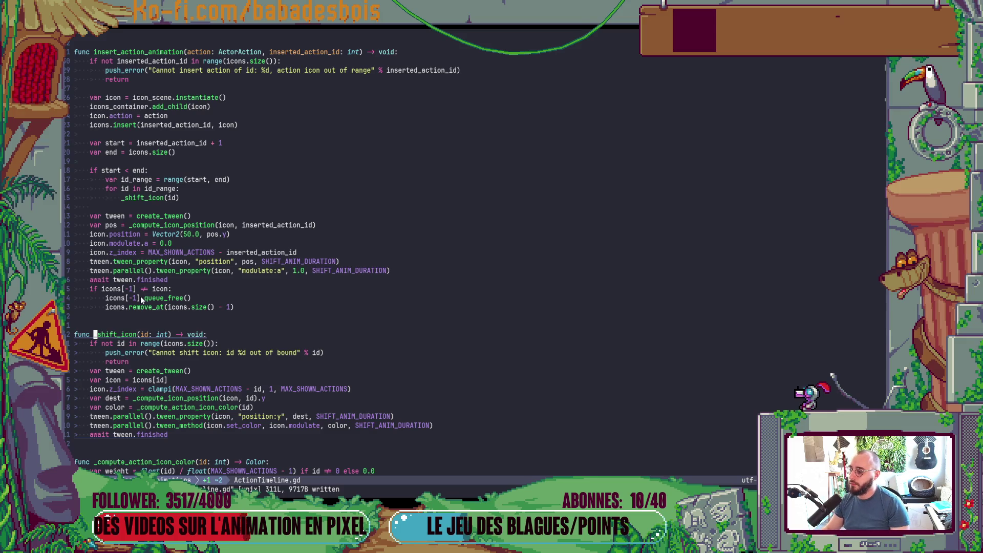
Step: Comment out the 'if icons[-1] != icon' cleanup block with gc, save, and run the game
key(5)
key(k)
key(dollar)
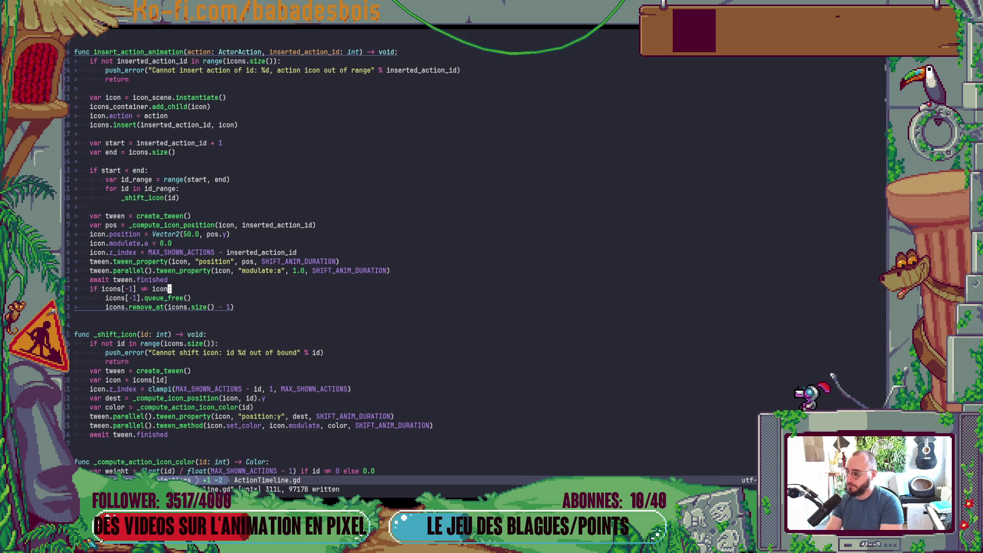
key(shift+v)
key(j)
key(j)
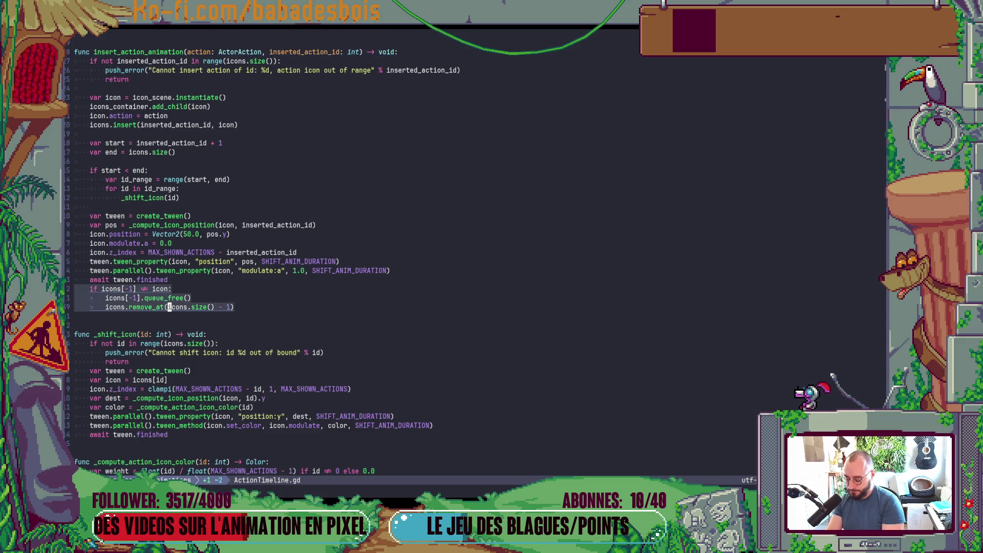
text(gc:w)
key(Return)
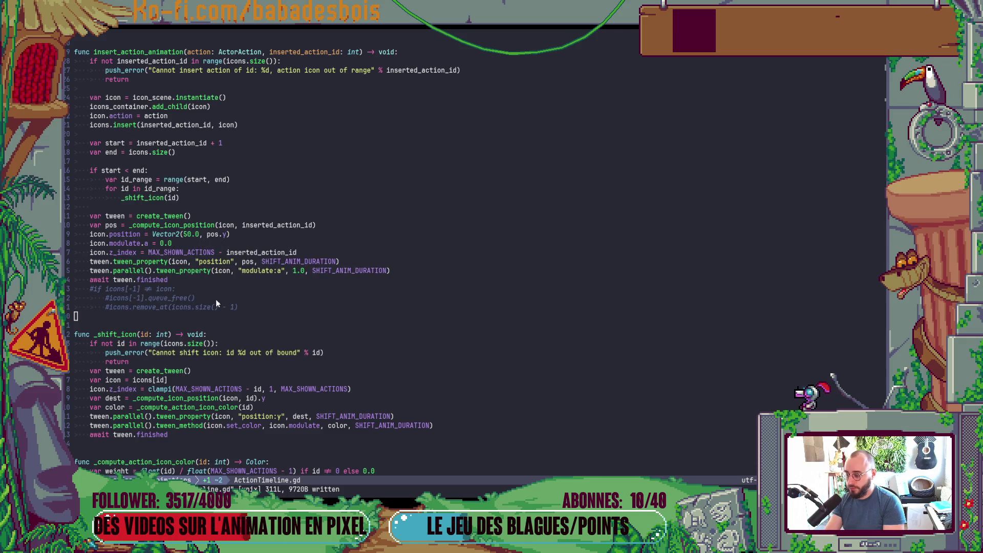
key(alt+Tab)
key(alt+Tab)
key(F5)
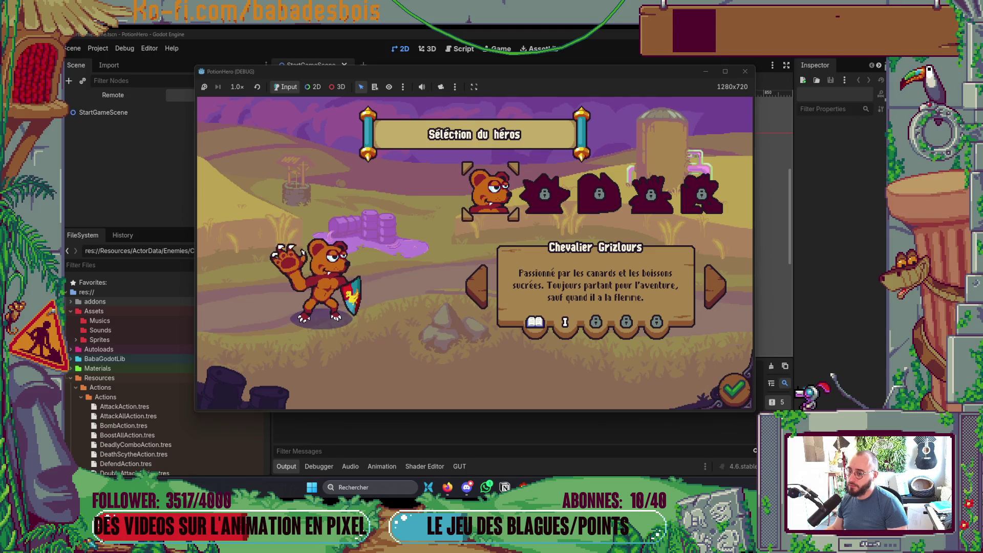
Step: Confirm hero and adventure, reach the farm combat node, and end a turn to trigger the error
click(734, 392)
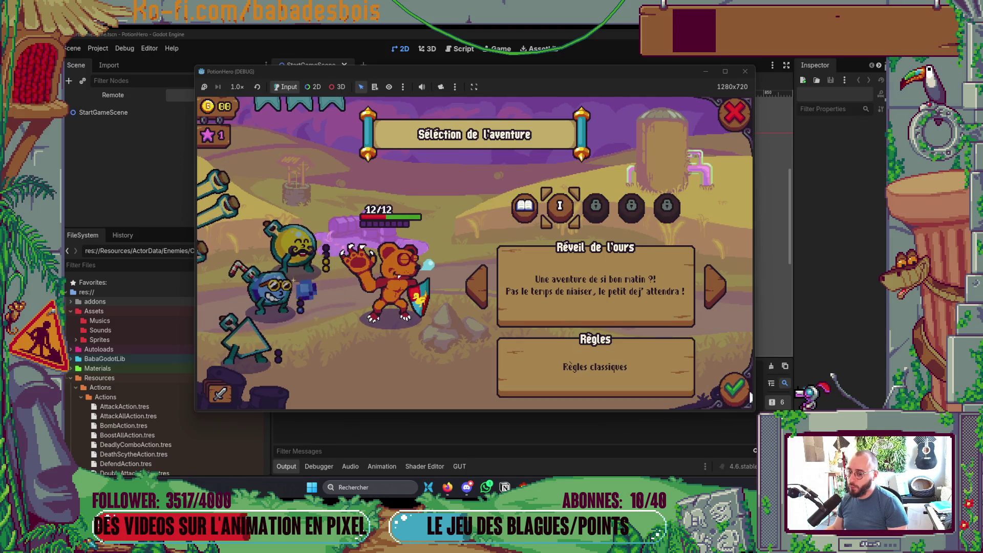
click(733, 390)
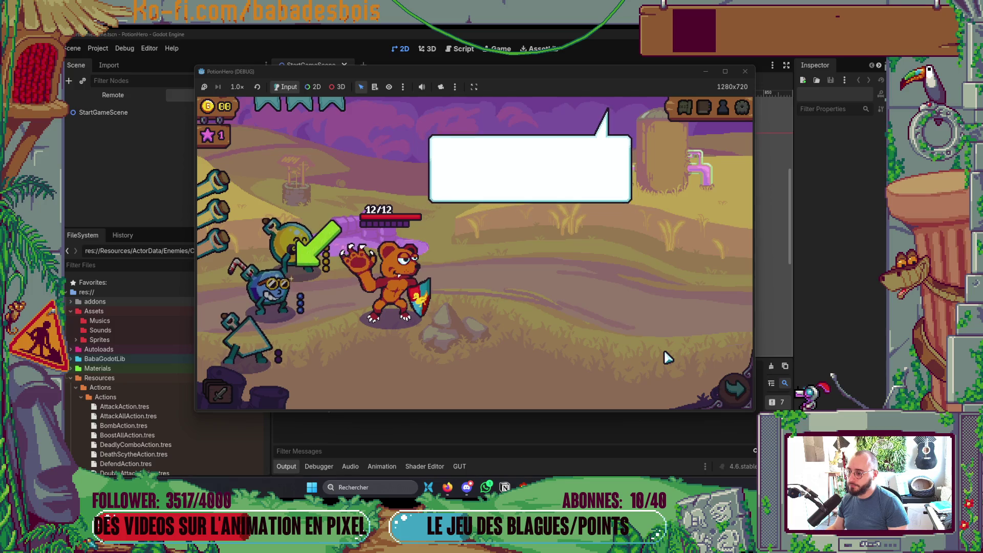
click(733, 390)
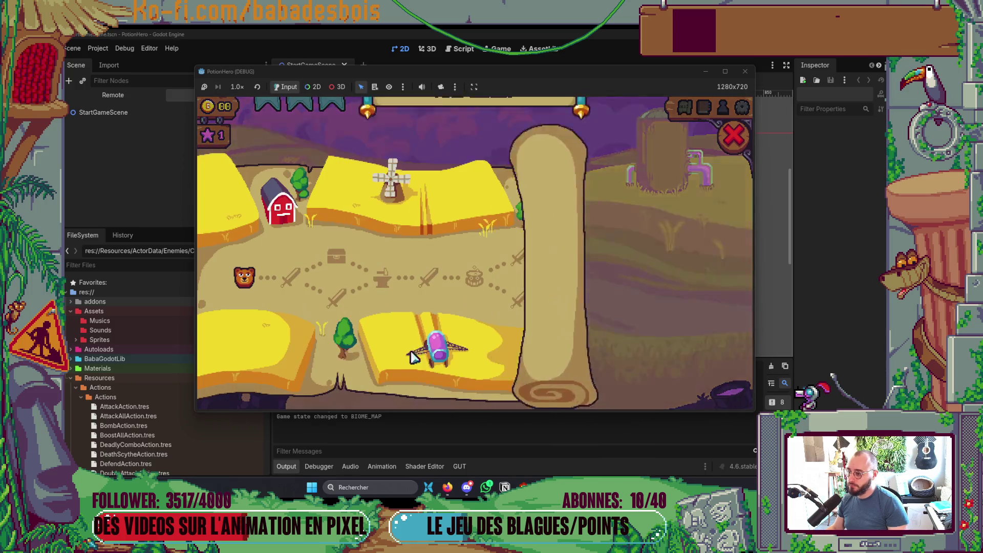
click(298, 279)
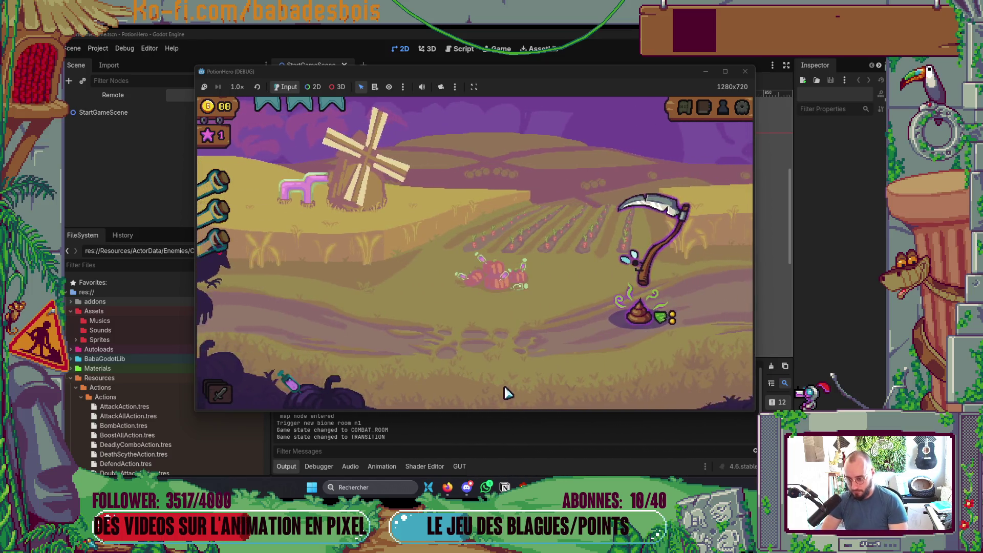
mouse_move(646, 296)
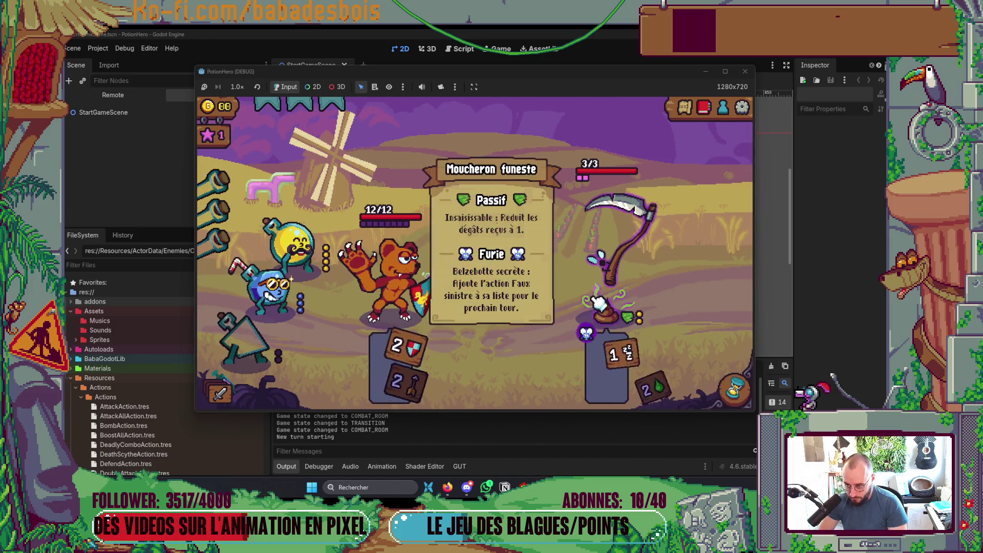
click(735, 389)
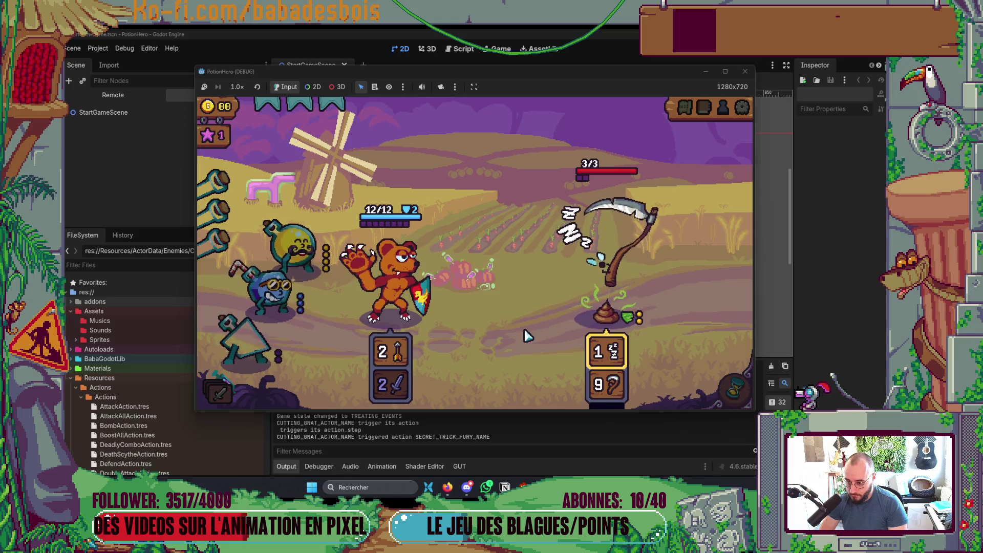
scroll(438, 210, up, 3)
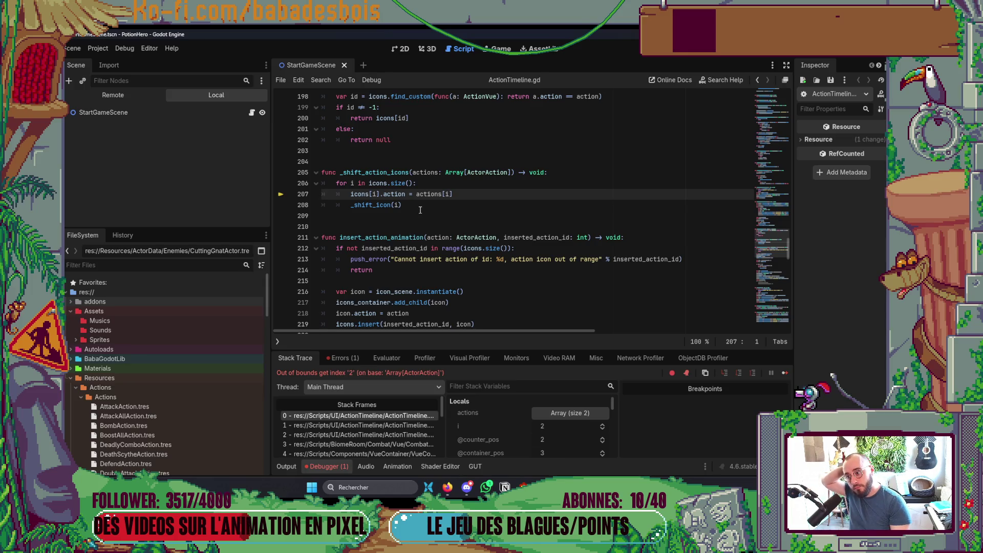
Step: Inspect the _shift_action_icons loop at line 207, starting then discarding an 'if ac' line
click(474, 194)
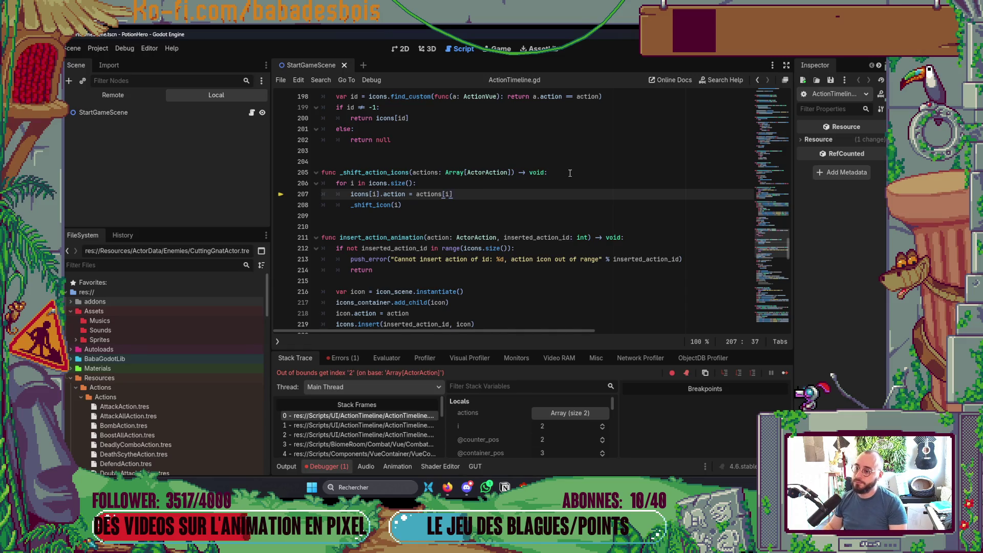
click(549, 172)
key(Return)
text(i)
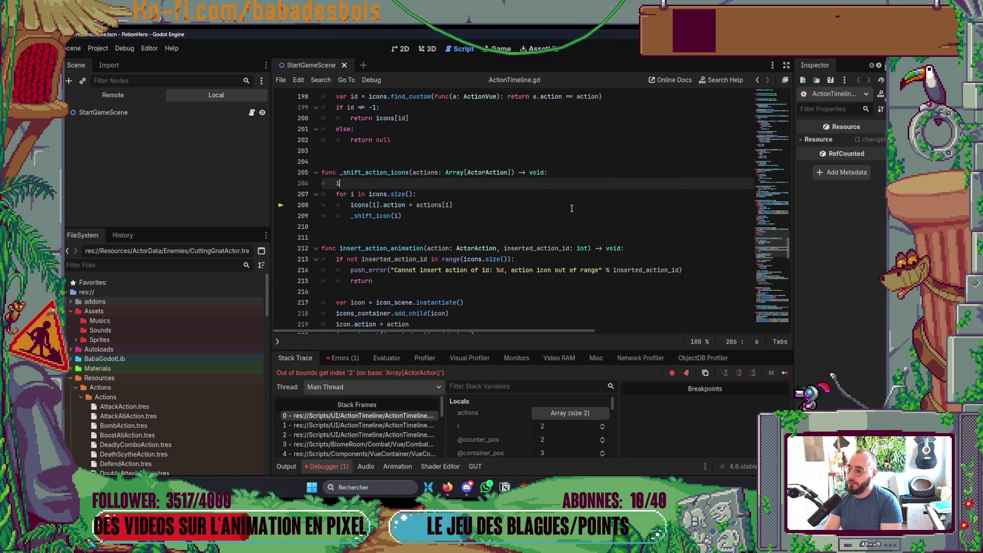
text(f ac)
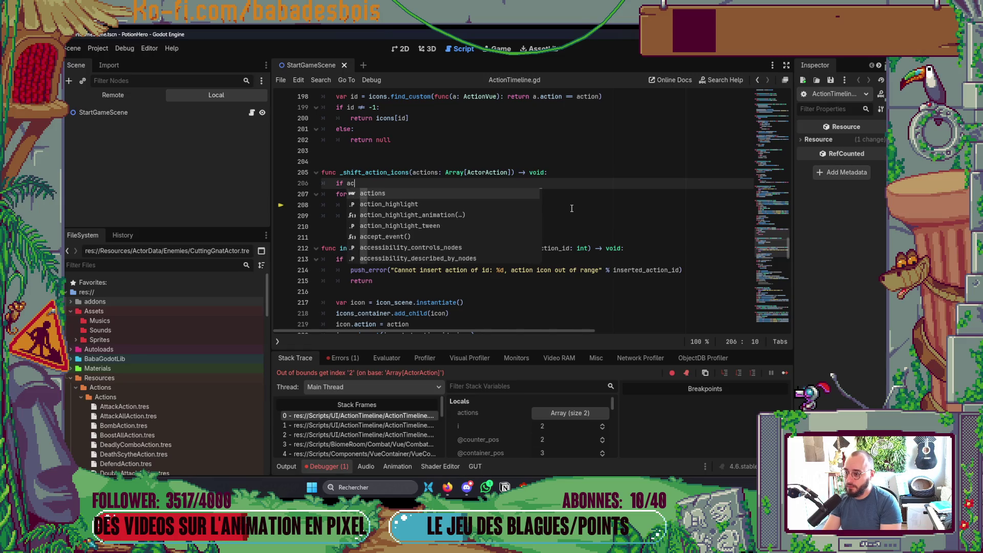
key(BackSpace)
key(BackSpace)
key(BackSpace)
key(BackSpace)
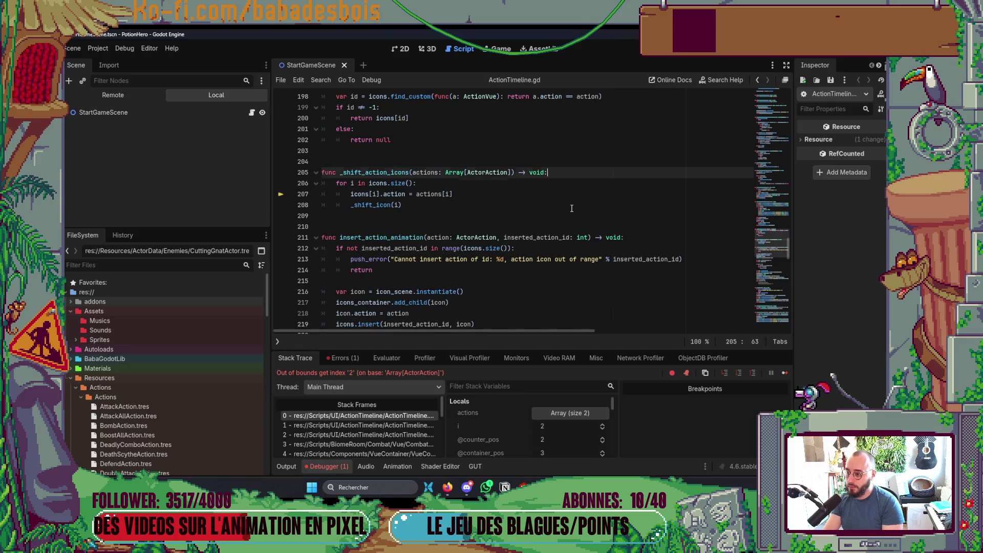
click(548, 248)
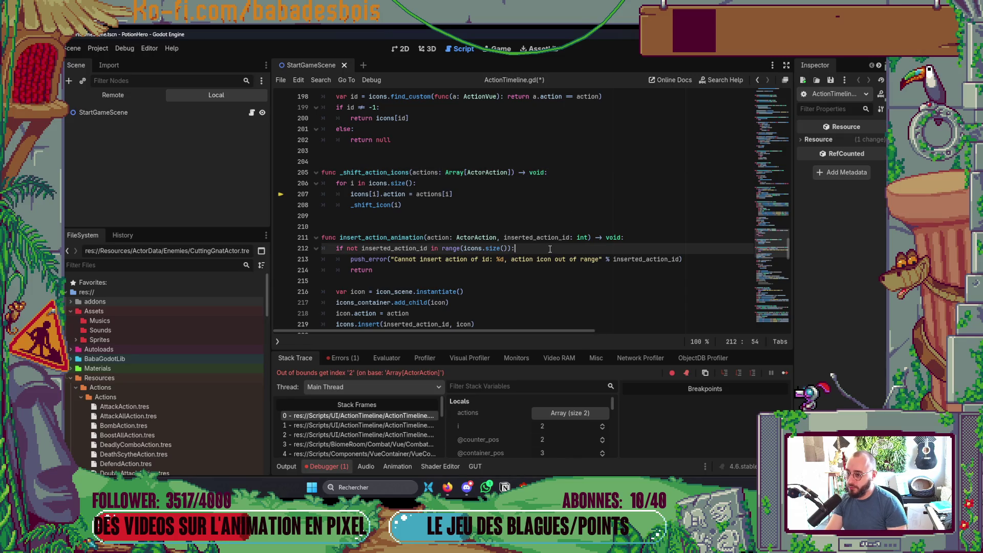
key(ctrl+s)
key(alt+Tab)
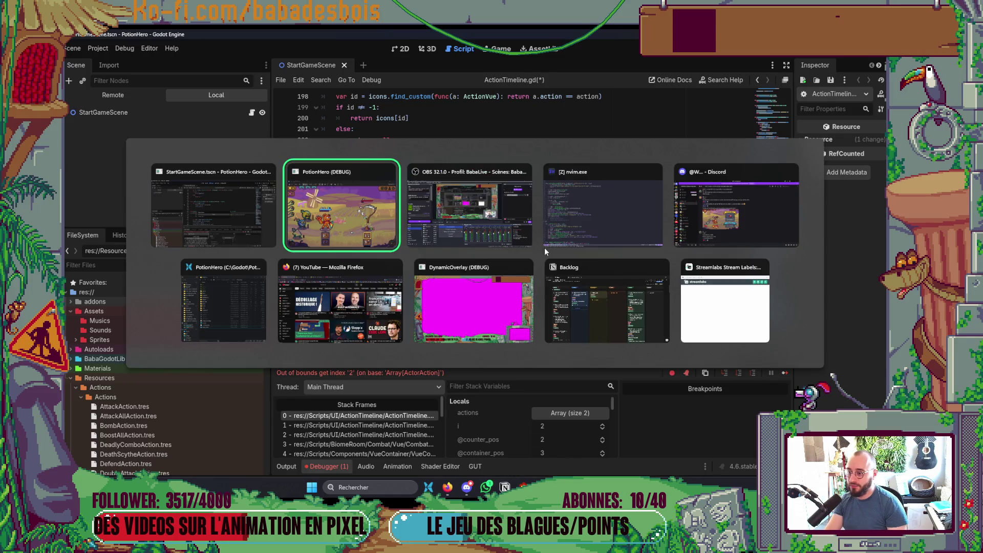
key(Escape)
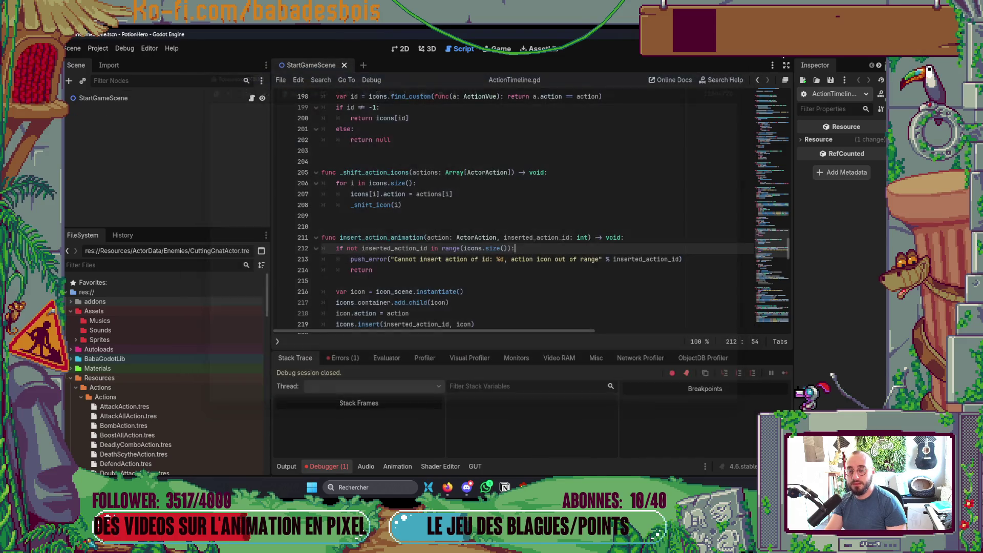
Step: Remove the commented 'if icons[-1] != icon' lines after the tween and save with :w
key(alt+Tab)
key(alt+Tab)
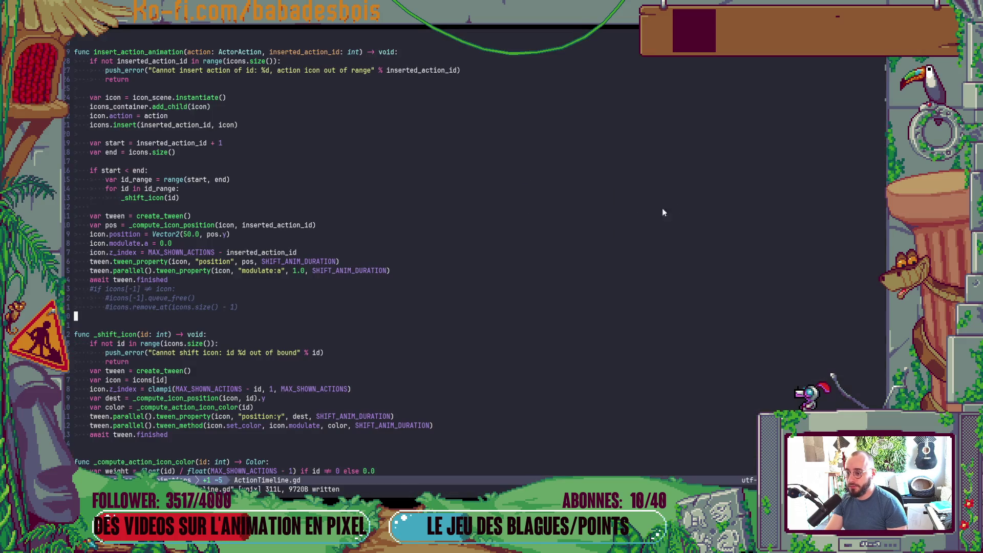
click(197, 295)
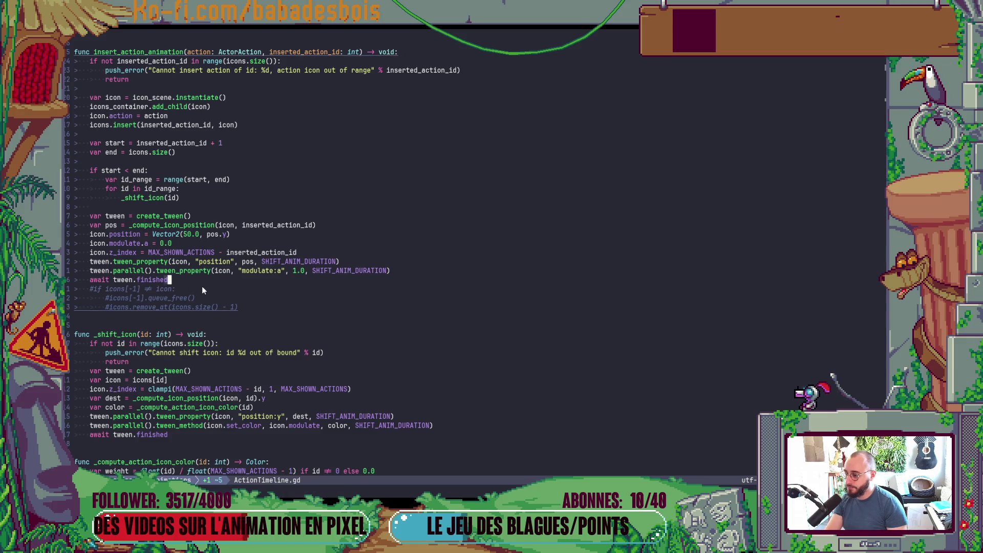
key(V)
key(j)
key(j)
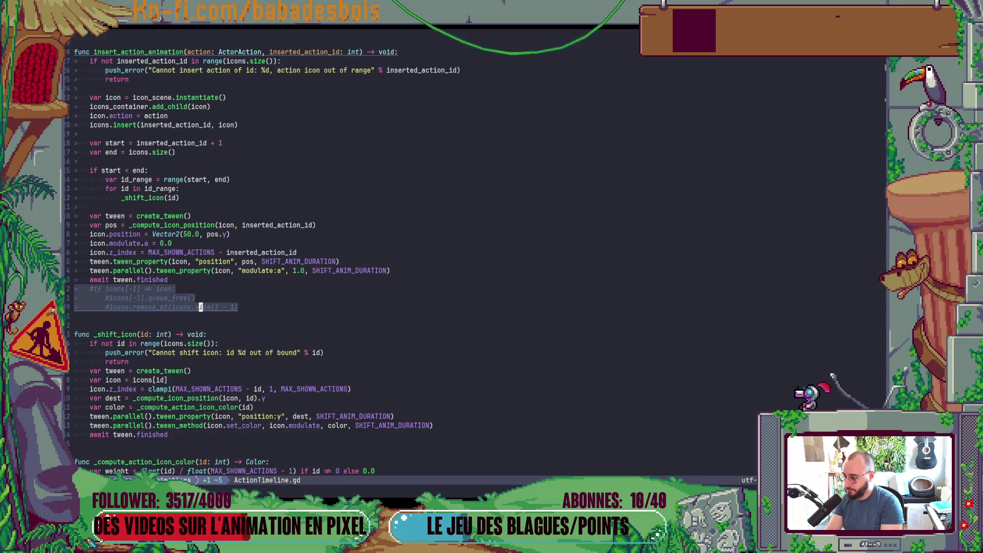
text(d:w)
key(Return)
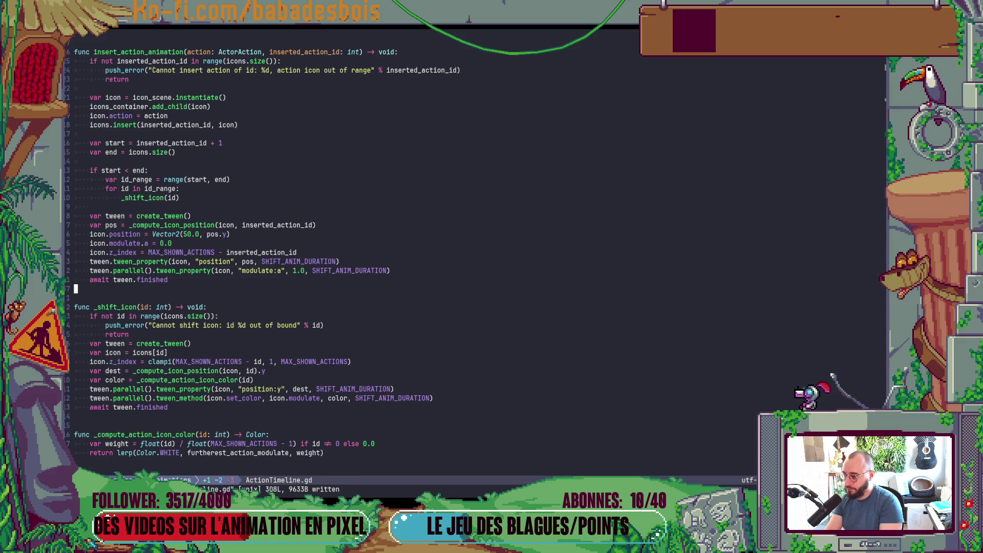
key(ctrl+u)
Step: Above the loop in _shift_action_icons, write an if comparing actions.size() > icons.size()
key(j)
key(j)
key(j)
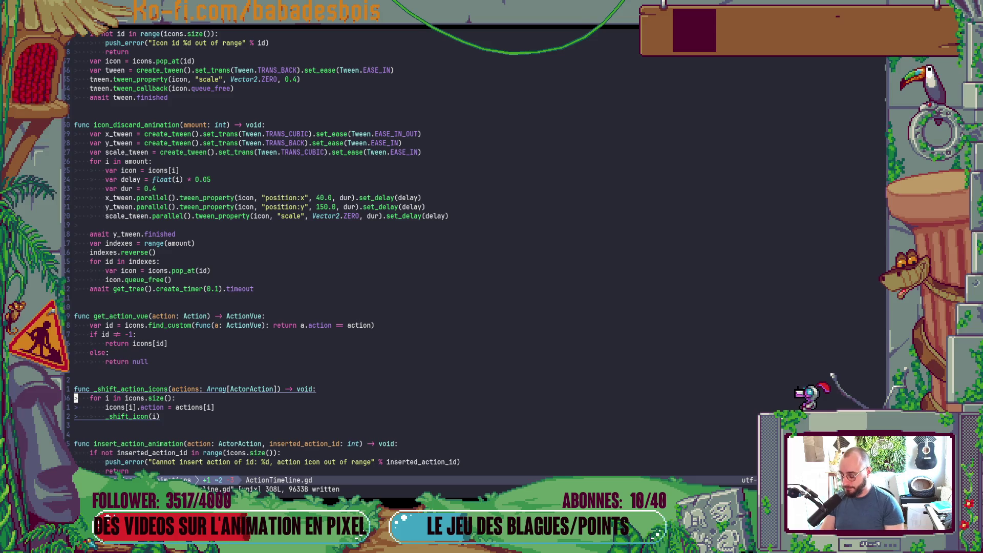
scroll(245, 213, down, 4)
key(O)
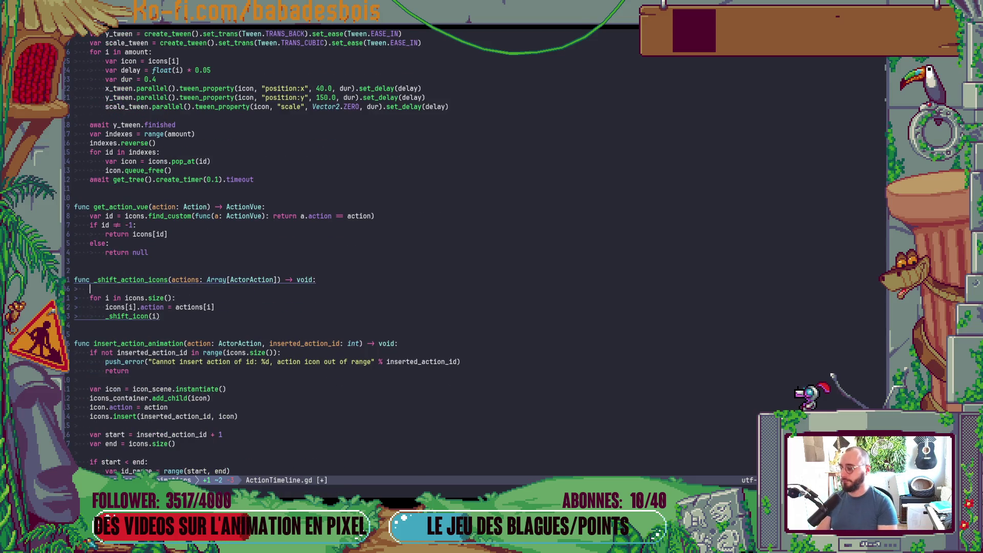
key(Return)
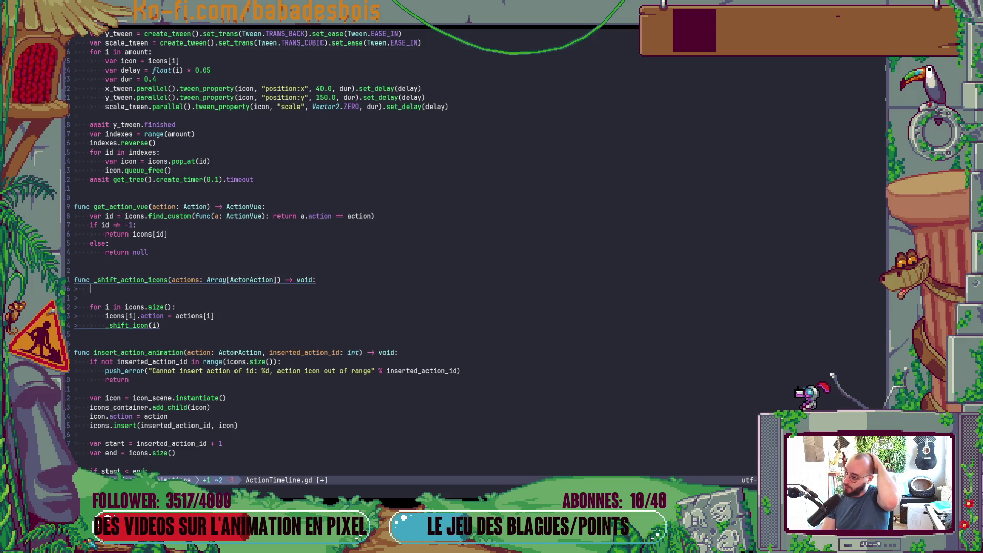
text(if actions)
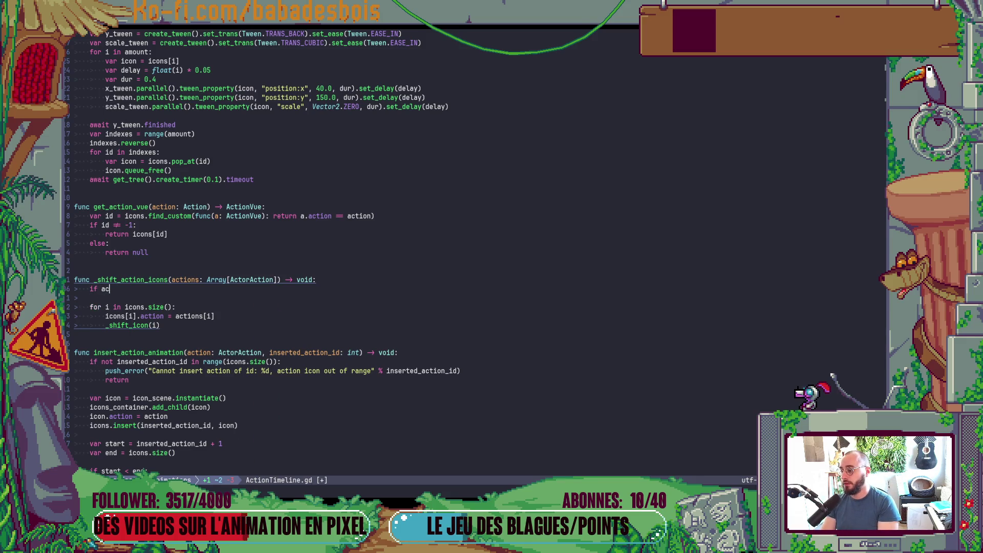
key(BackSpace)
text(.size() ?)
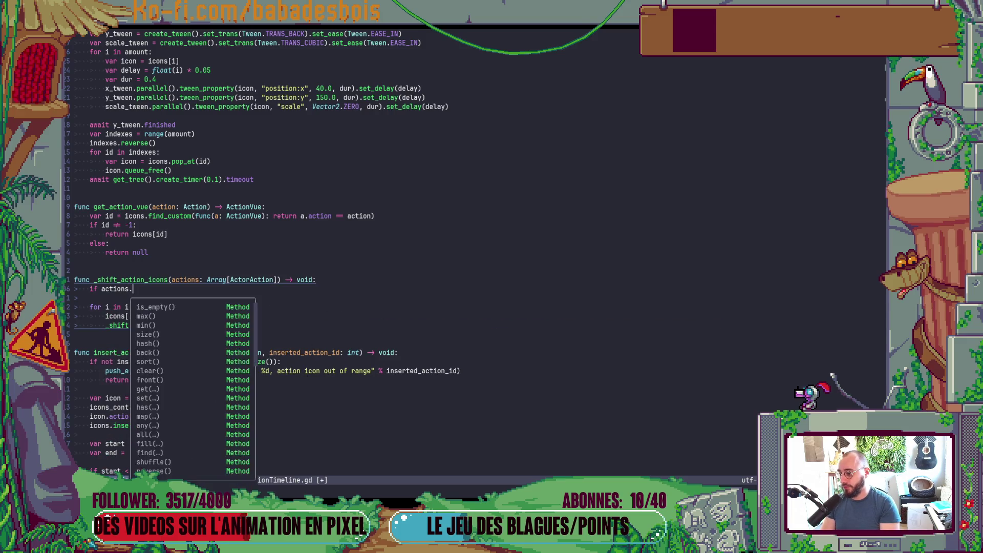
key(BackSpace)
key(BackSpace)
text(> icons.)
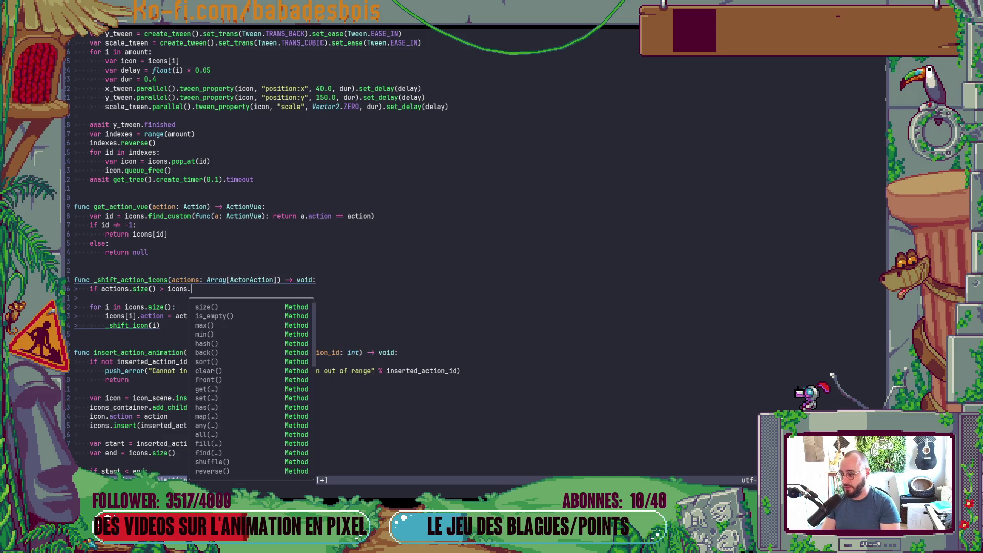
key(Tab)
key(Return)
text(:)
key(Return)
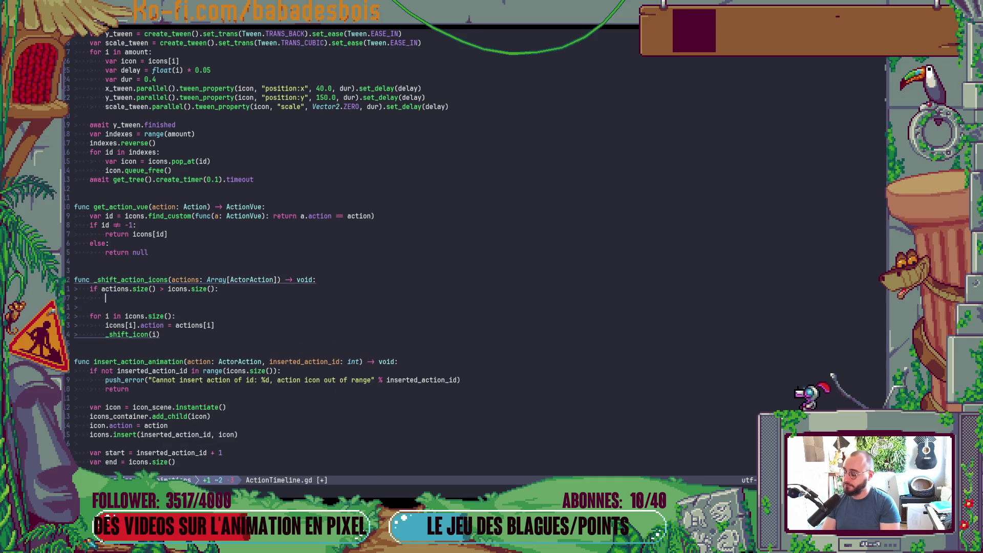
Step: Swap the operands so it reads 'if icons.size() > actions.size():' and save
key(Escape)
key(k)
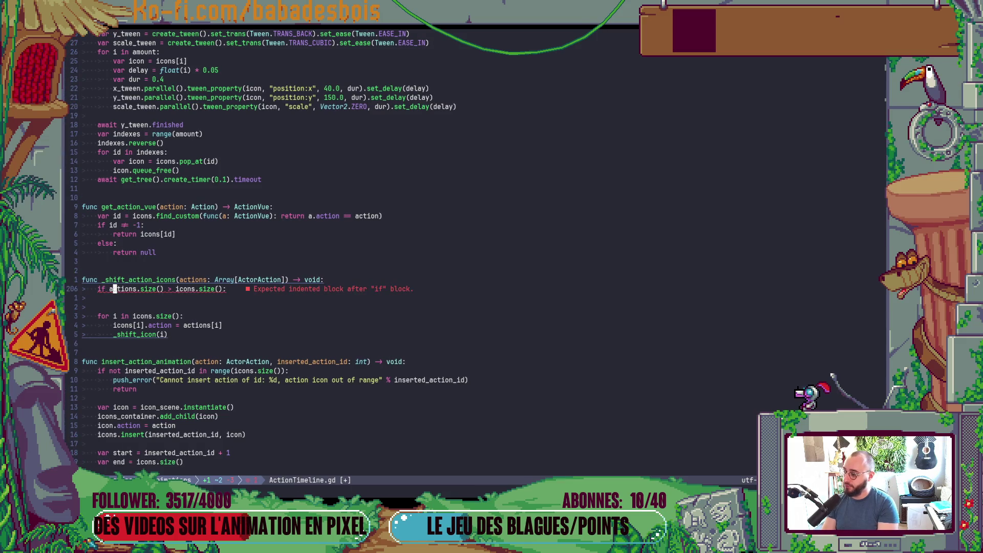
key(e)
text(cicons)
key(Escape)
key($)
key(b)
key(b)
key(b)
text(ceactions)
key(Escape)
text(:w)
key(Return)
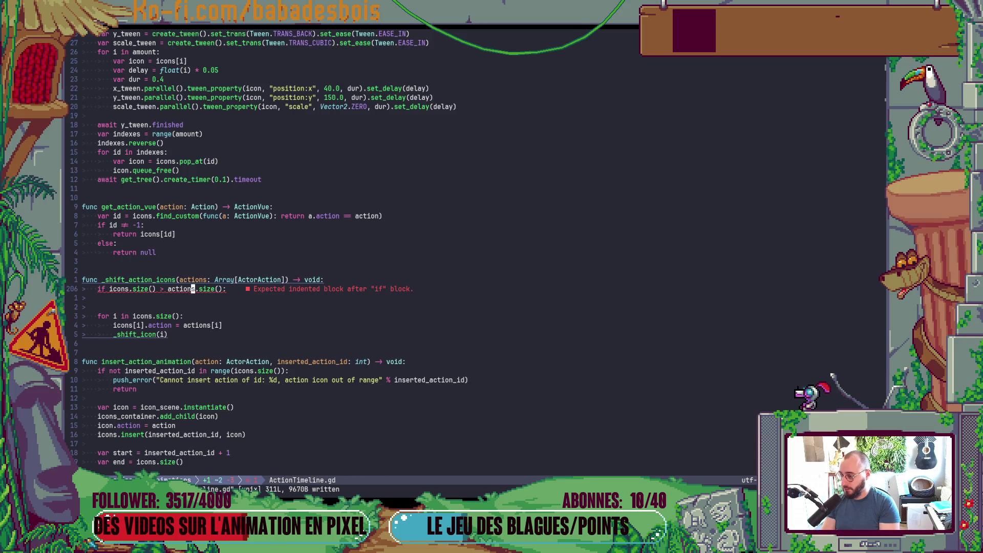
Step: Under the if, add 'var nb_to_remove = actions.size() - icons.size()' and save
key(o)
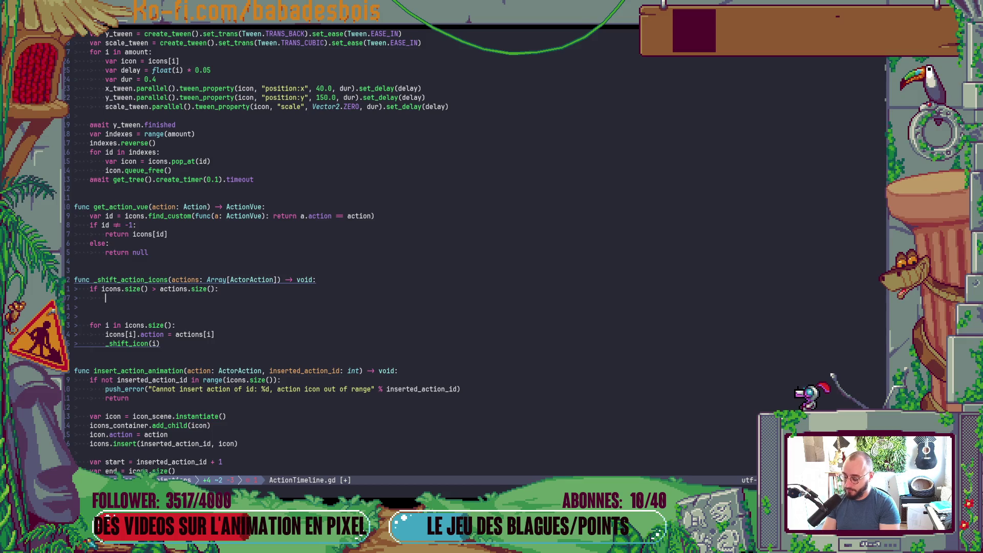
text(var nvb)
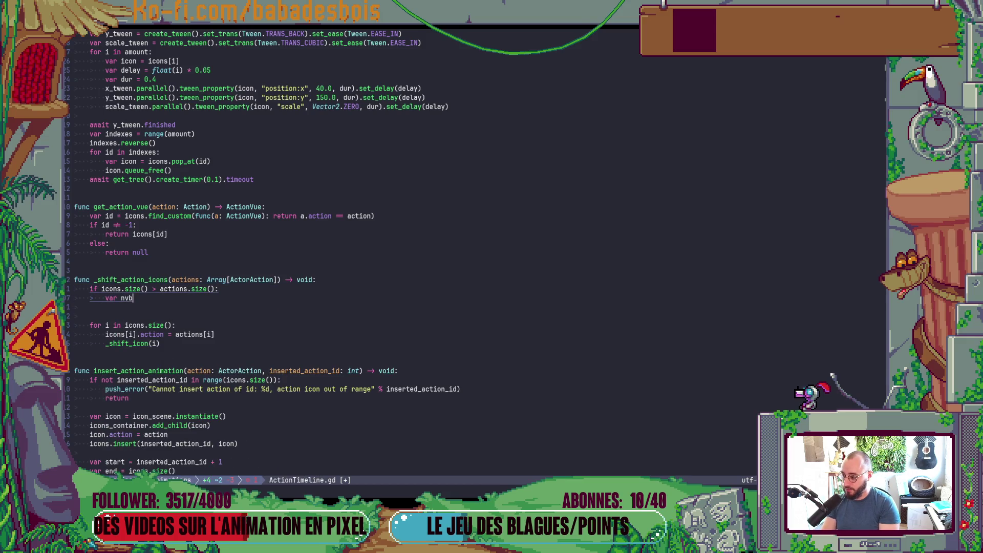
key(BackSpace)
key(BackSpace)
text(b_re)
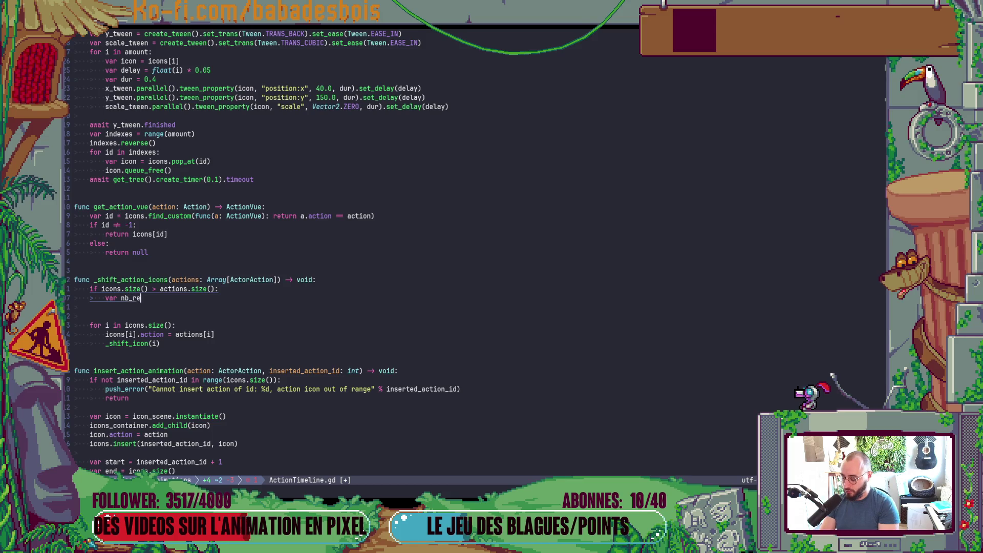
key(BackSpace)
key(BackSpace)
text(to_remove)
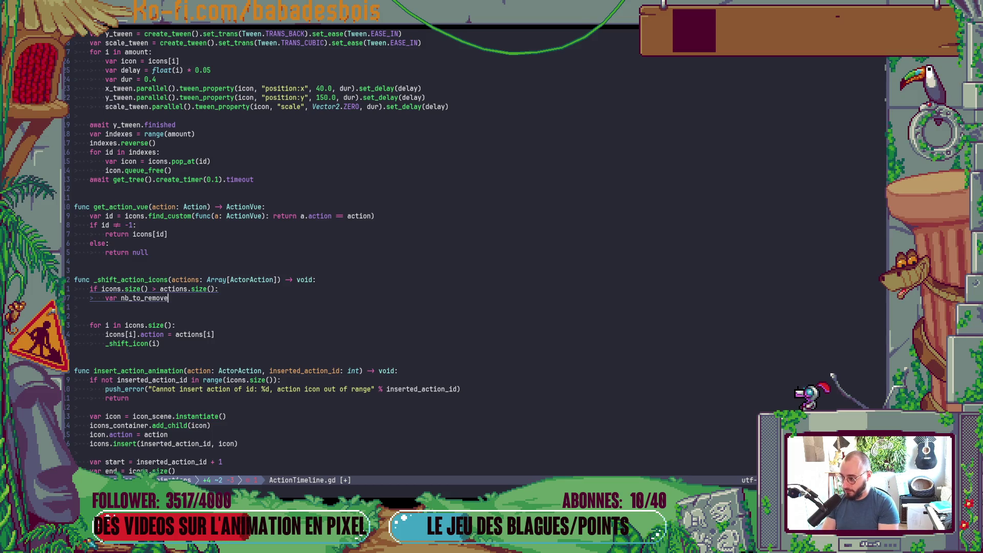
text( = )
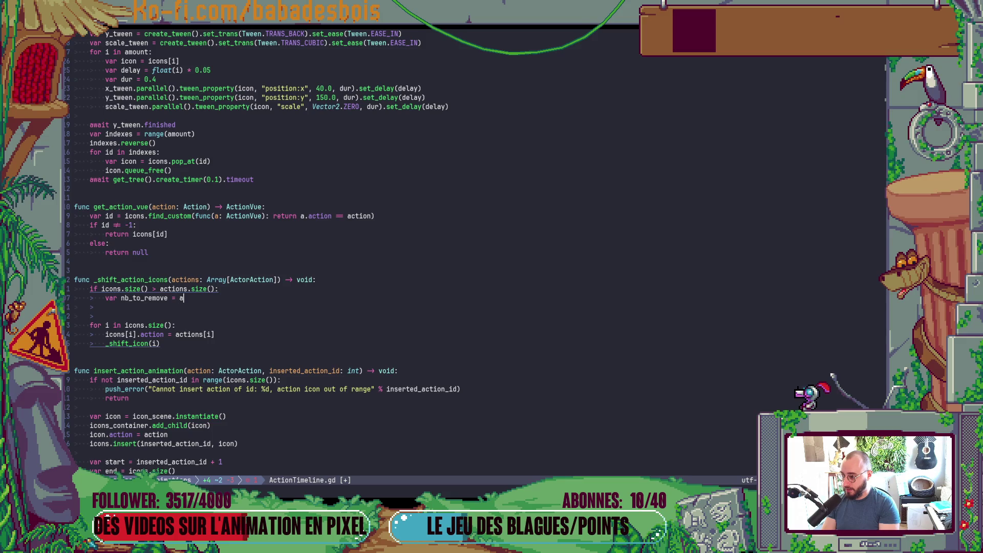
text(actions.)
key(Return)
text(- i)
text(co)
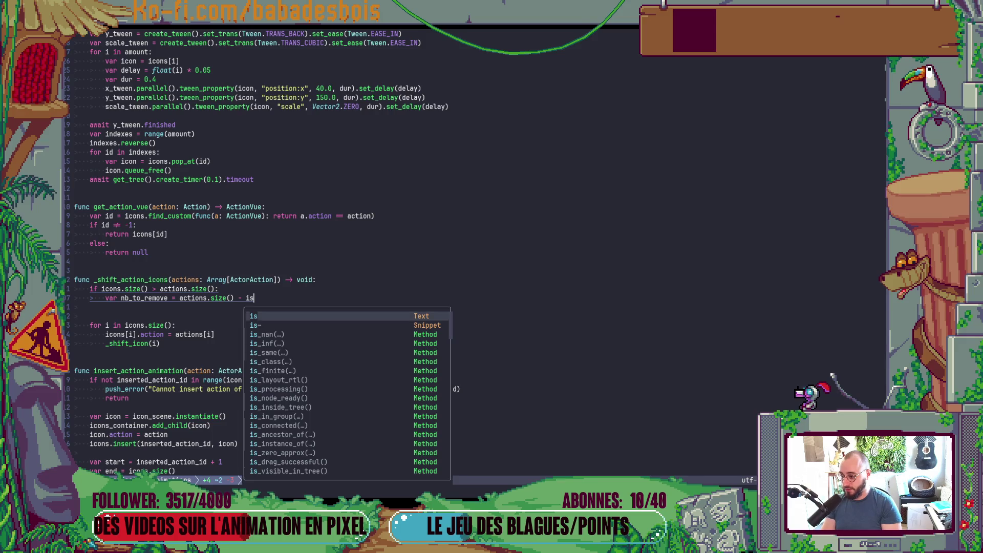
text(ns.si)
key(Return)
key(Escape)
text(:w)
key(Return)
Step: Add a loop header 'for i in range(nb_to_remove):'
text(ons.size()
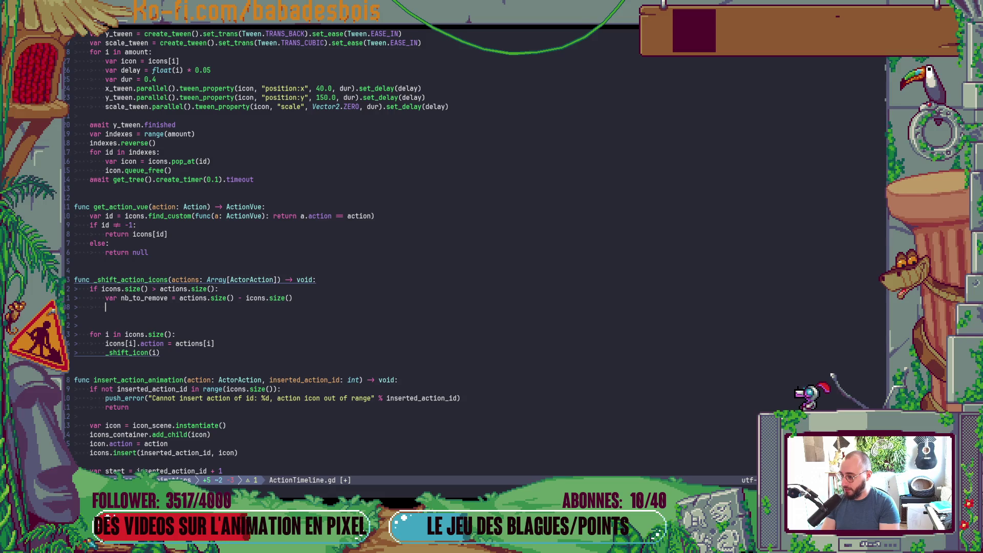
text(for i in ran)
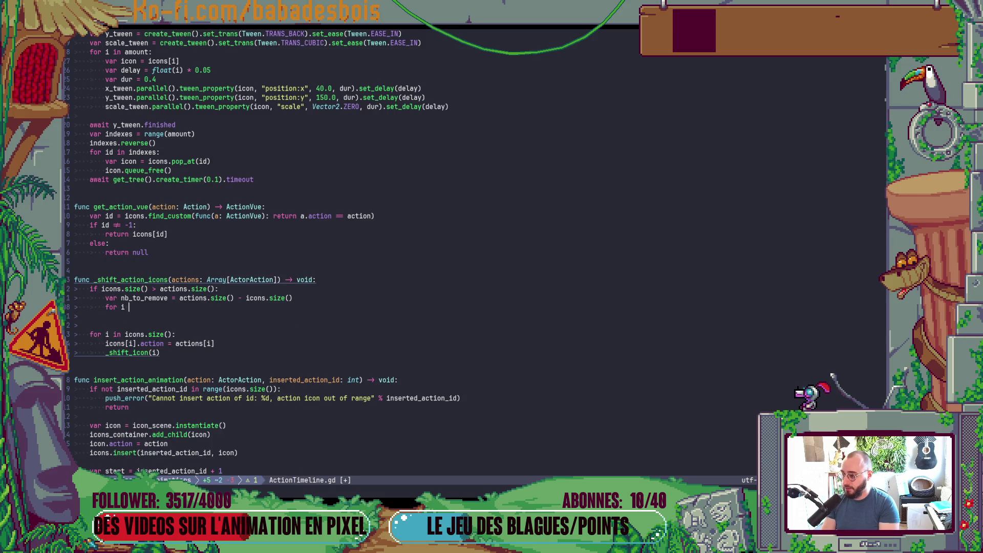
text(get)
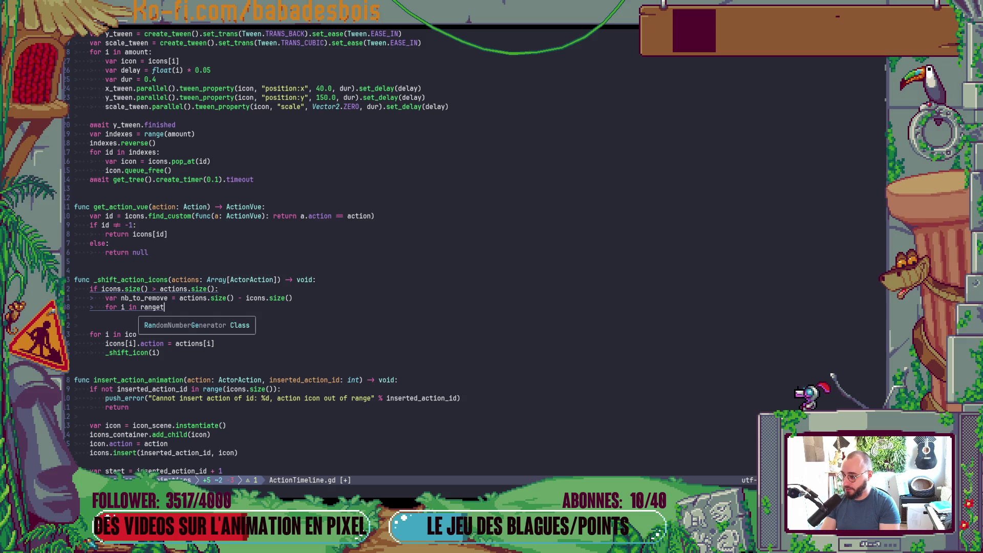
key(BackSpace)
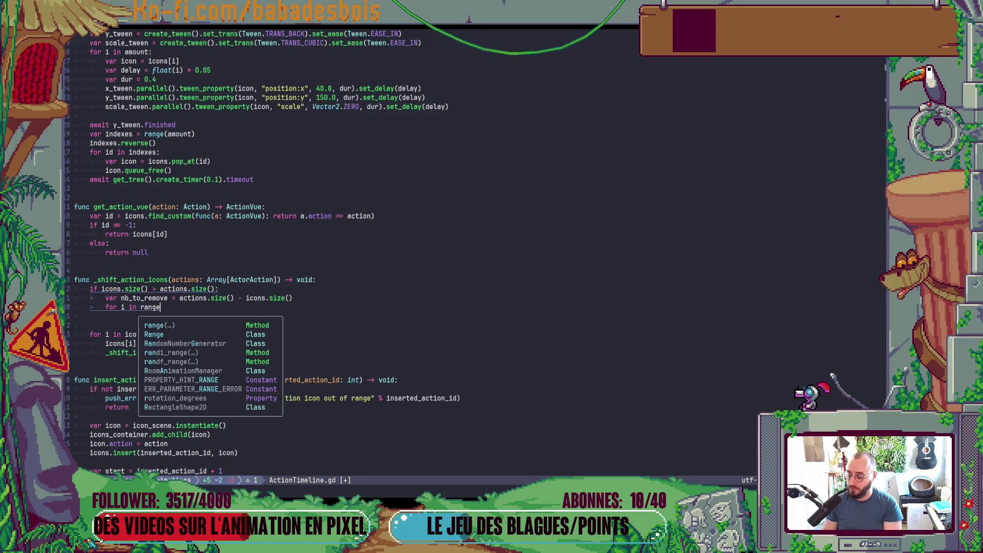
text(())
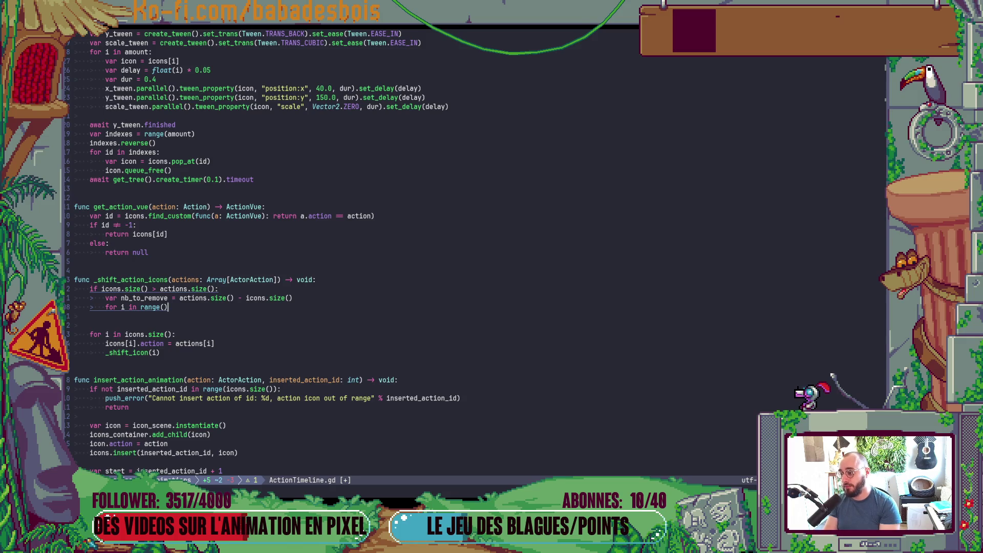
key(Left)
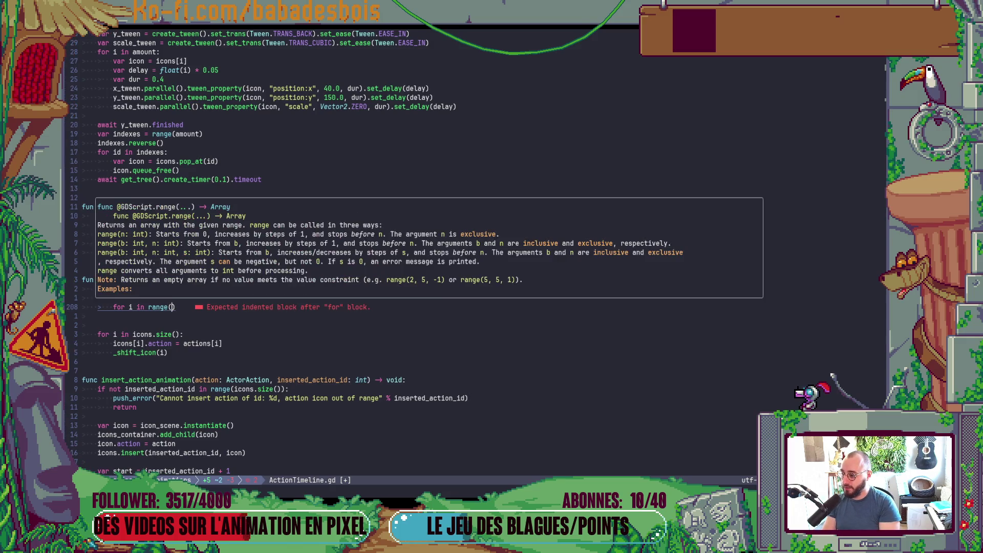
text(nb_to_remove)
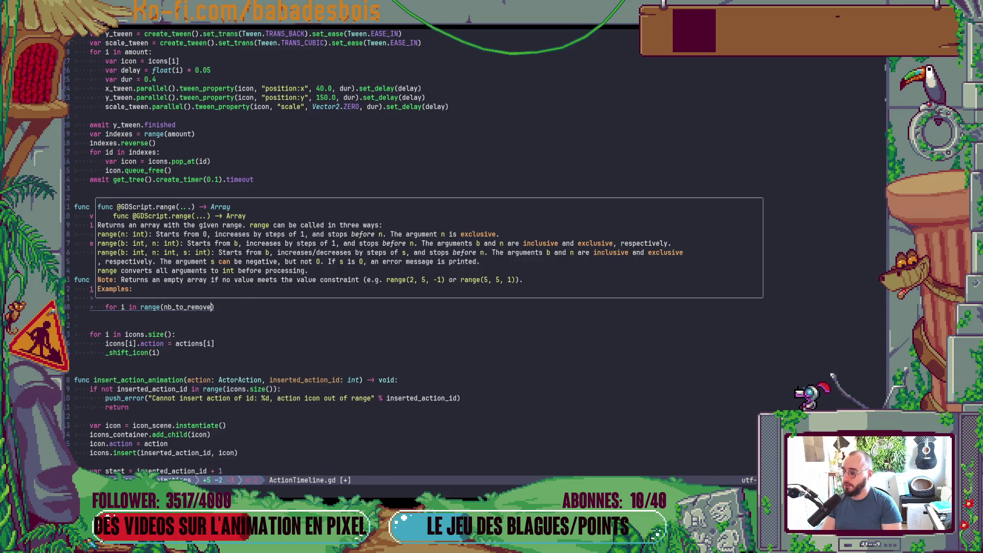
text():)
key(Return)
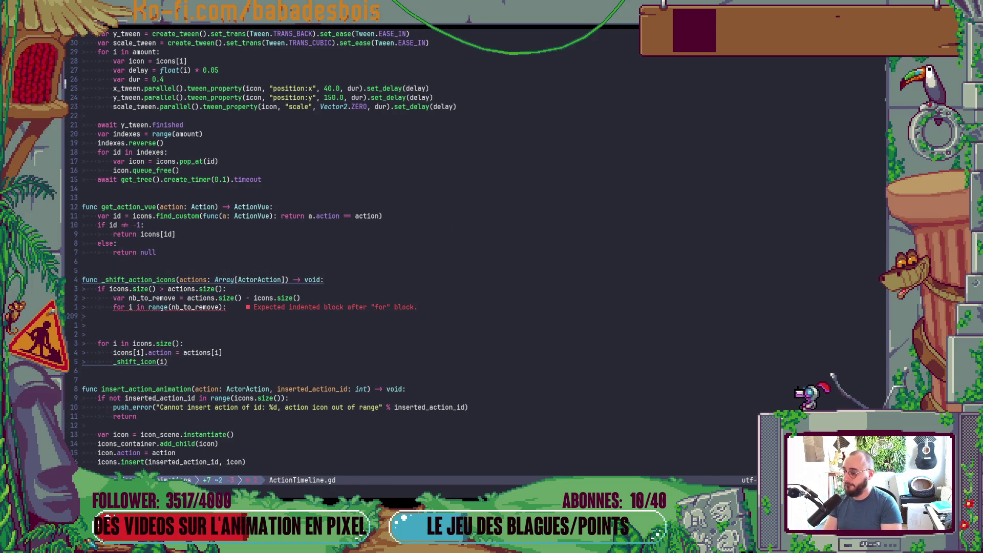
key(Escape)
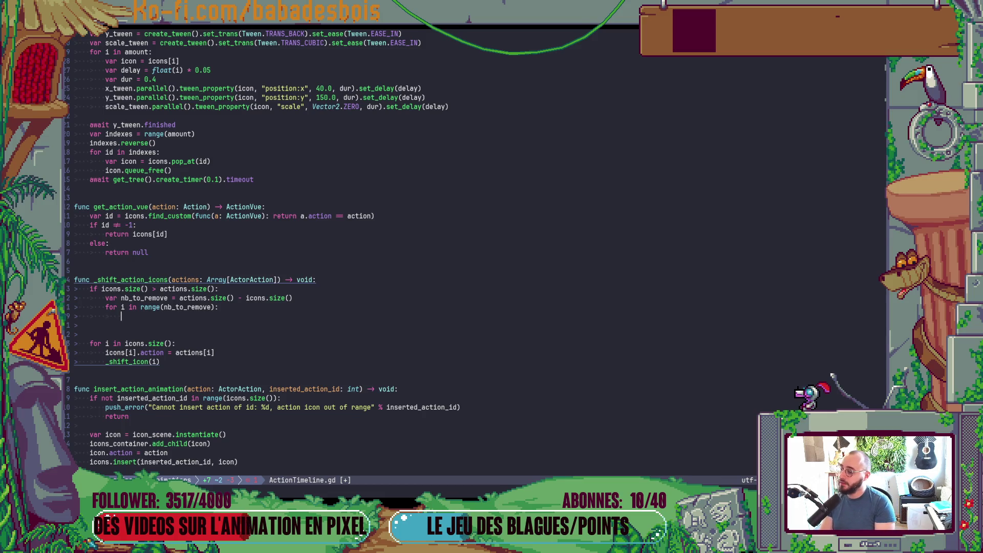
key(Escape)
Step: Drop the range() wrapper so the loop reads 'for i in nb_to_remove:'
key(Up)
key(Right)
key(Right)
key(Right)
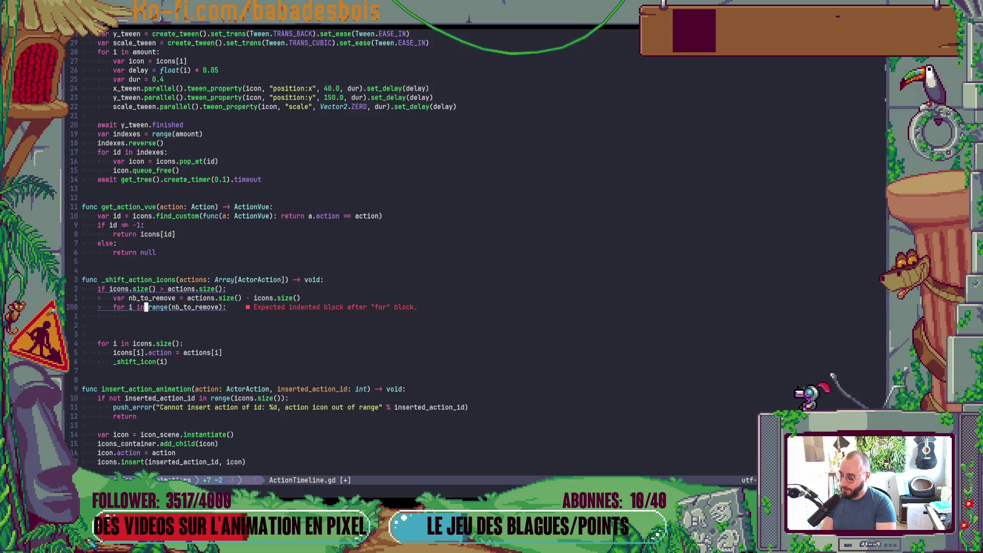
key(w)
key(d)
key(f)
key(parenleft)
key(f)
key(parenright)
key(x)
Step: Make the loop body 'icons.remove_at(0)', delete extra blank lines, save, and launch the game in Godot
key(o)
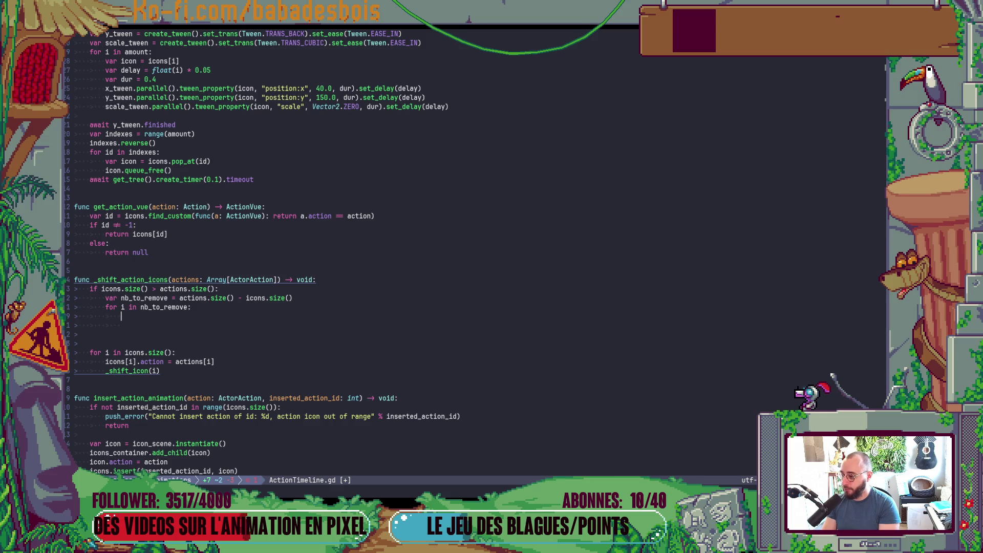
text(var ico)
key(BackSpace)
key(BackSpace)
key(BackSpace)
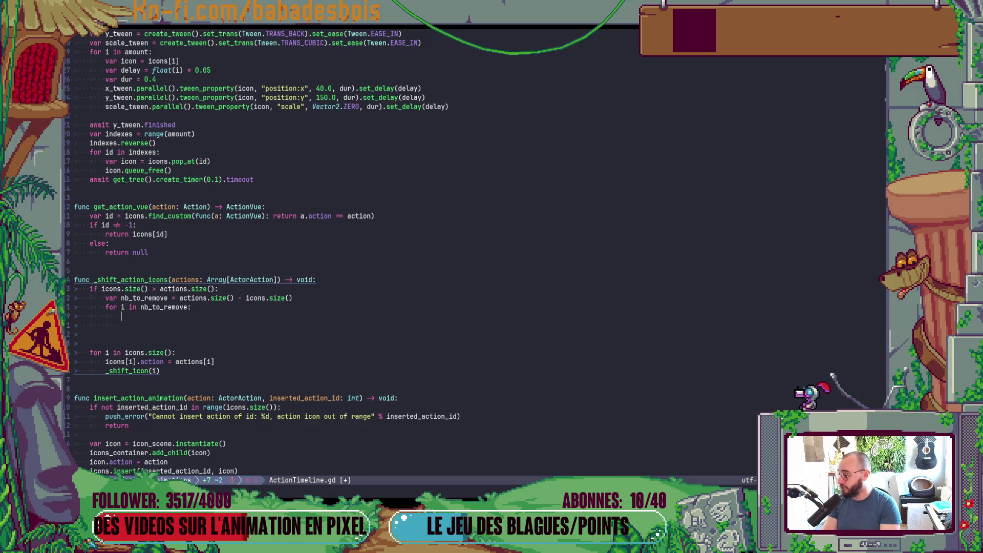
key(BackSpace)
text(icons.re)
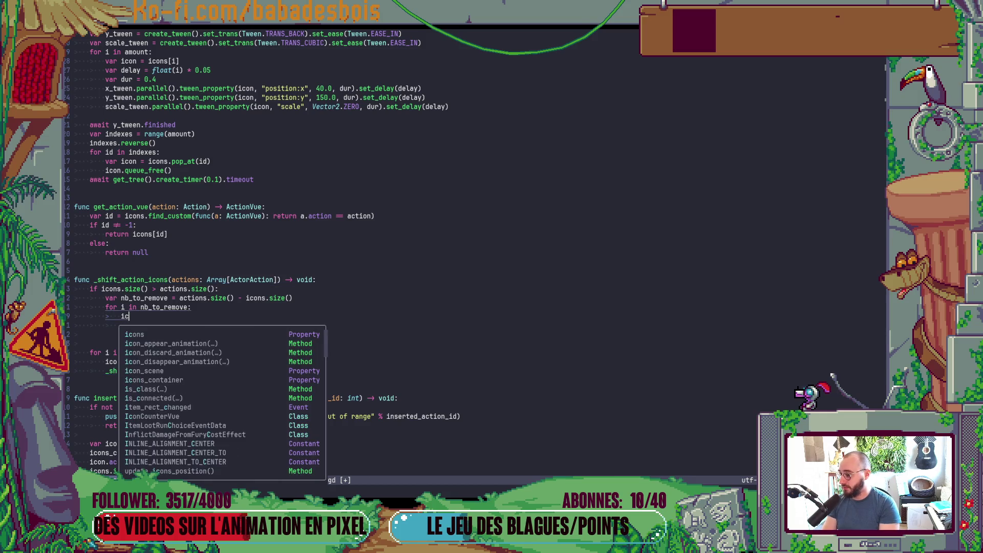
key(Down)
key(Down)
key(Down)
key(Return)
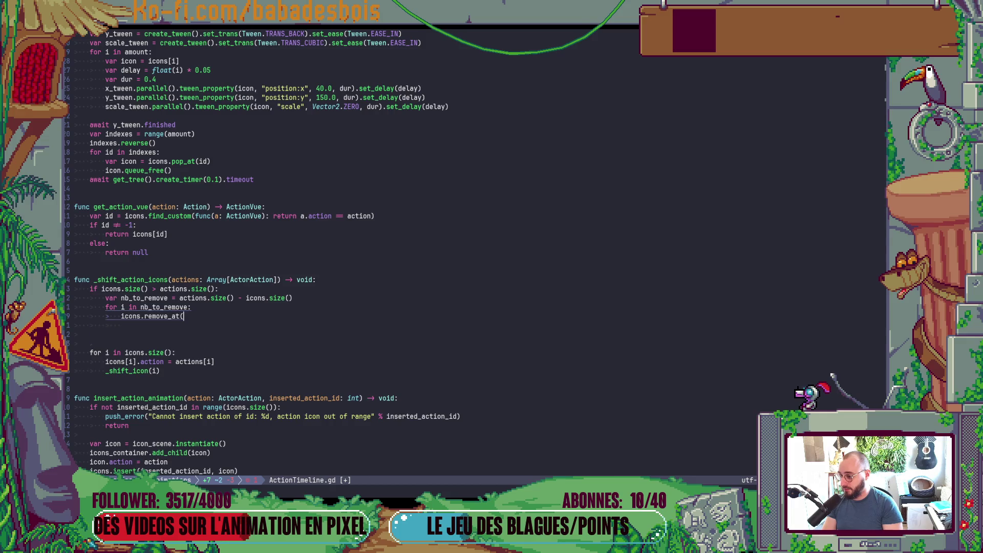
text(0))
key(Escape)
key(j)
key(d)
key(d)
text(:w)
key(Return)
key(d)
key(d)
key(alt+Tab)
key(F5)
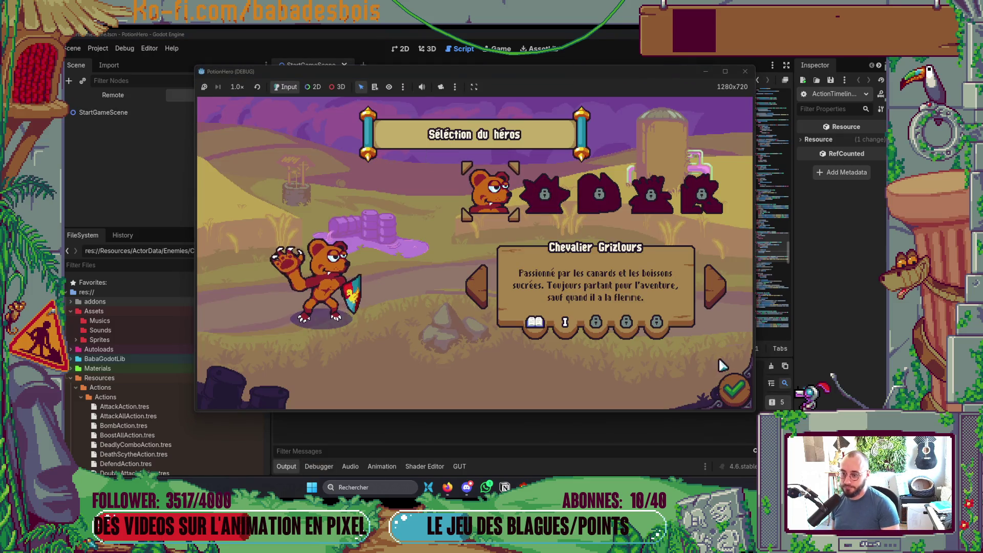
Step: Start Réveil de l'ours, enter the combat room by the bear and end the turn, hitting the line 212 error
click(719, 388)
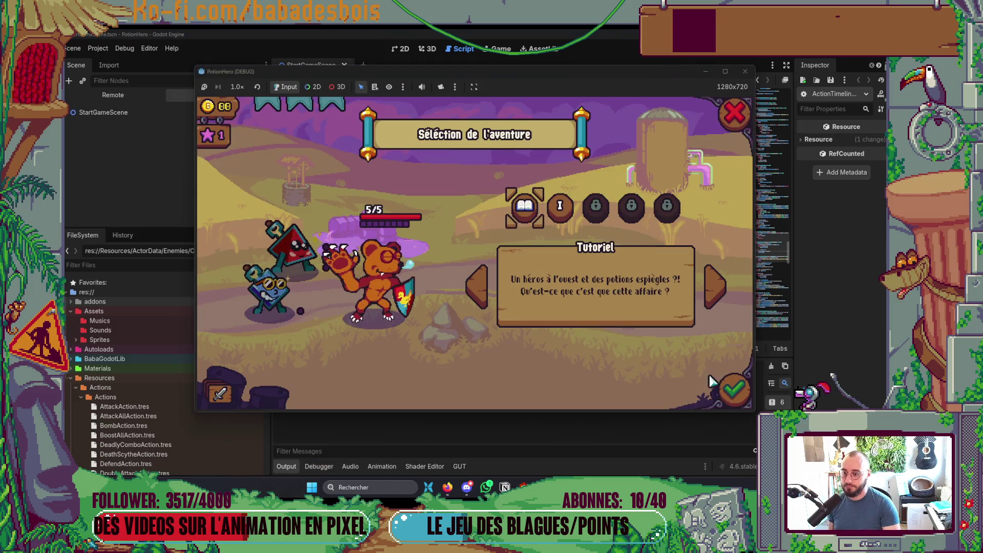
click(731, 393)
click(674, 332)
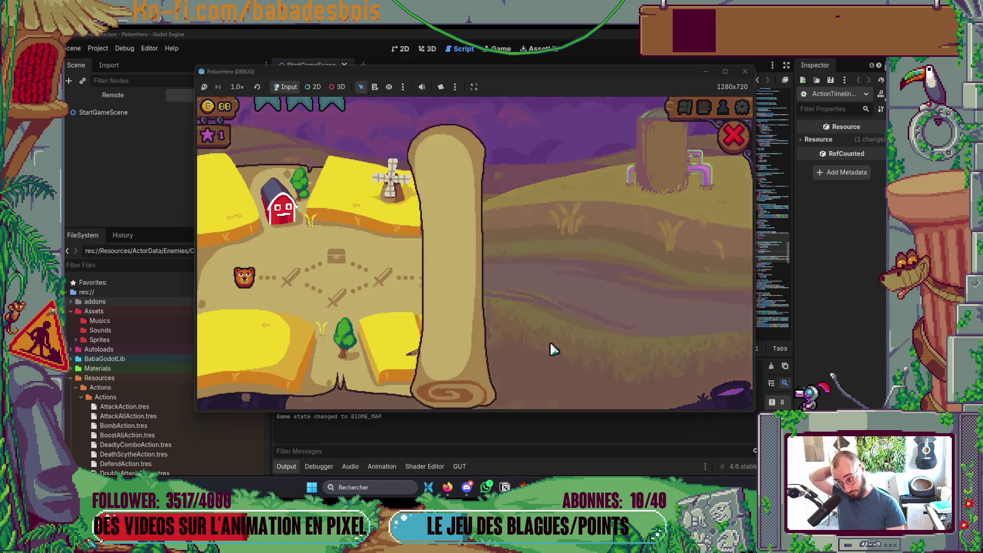
click(286, 275)
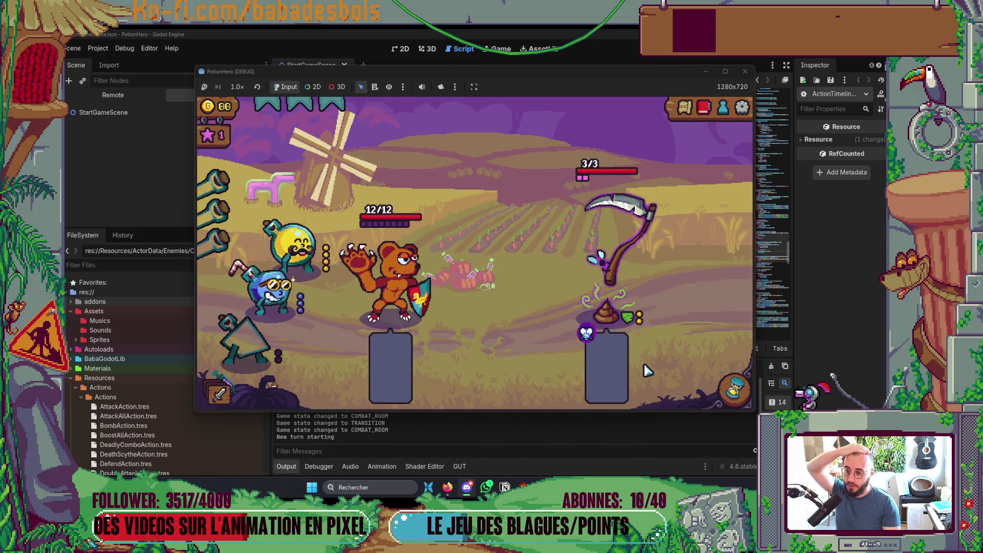
click(735, 390)
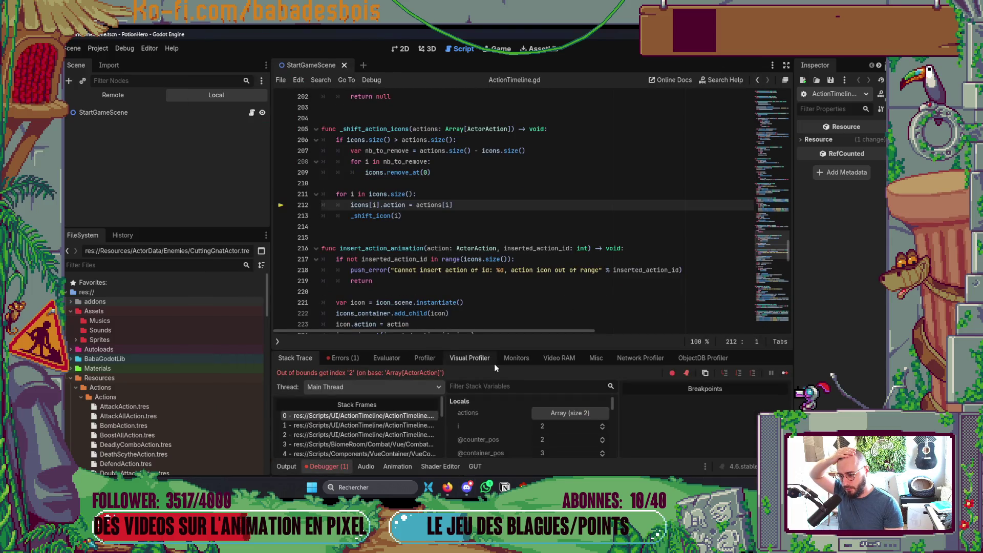
Step: Widen the script editor and debugger and filter the stack variables for icons
mouse_move(422, 204)
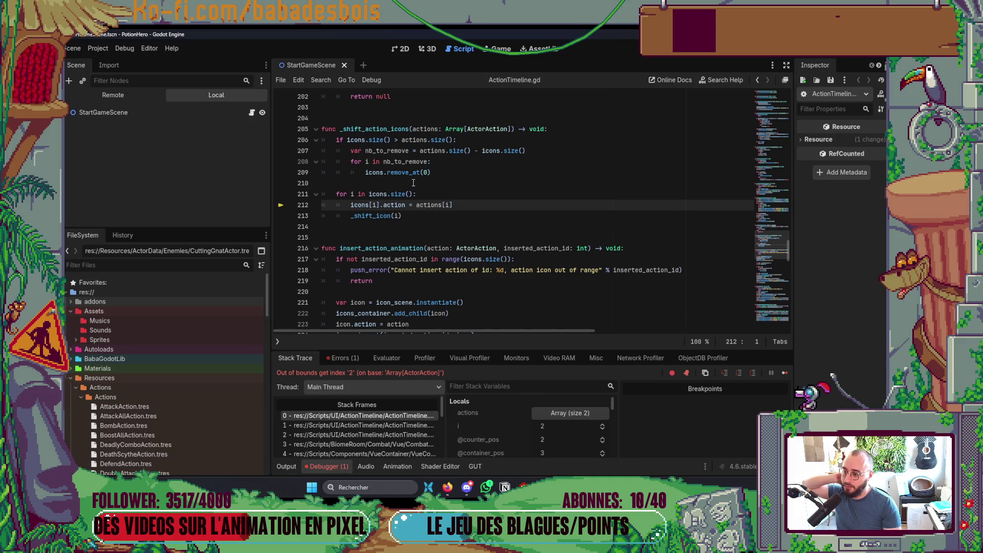
scroll(566, 417, down, 3)
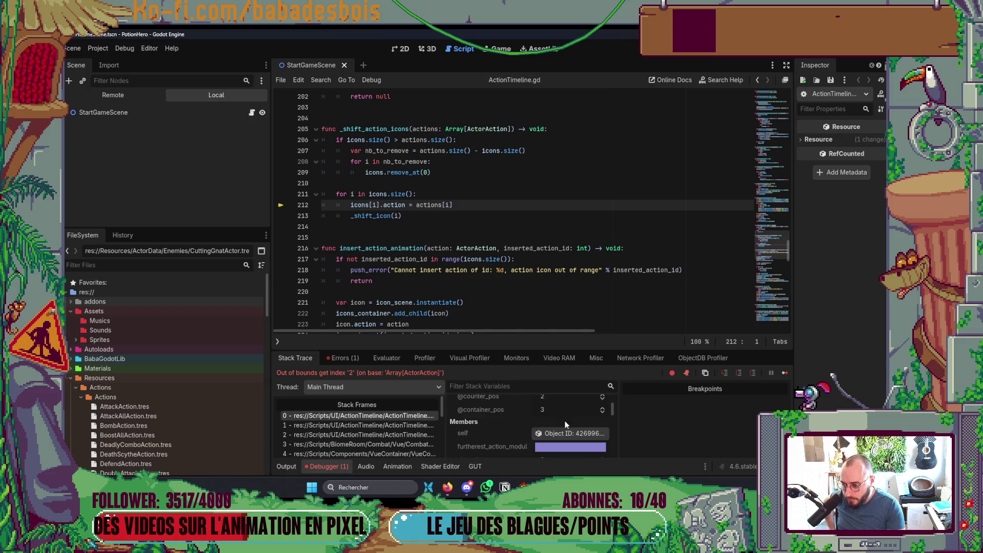
scroll(564, 420, down, 5)
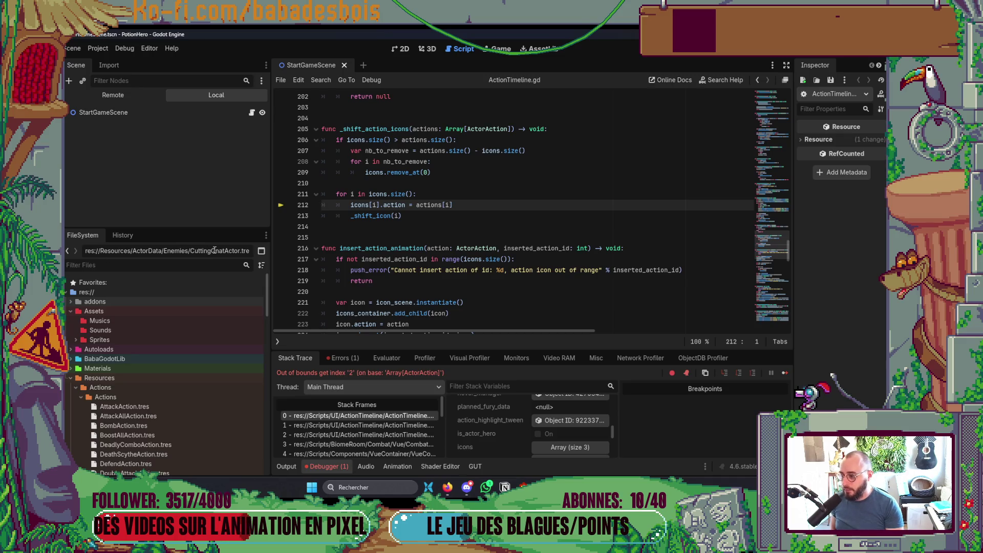
drag(269, 258, 199, 258)
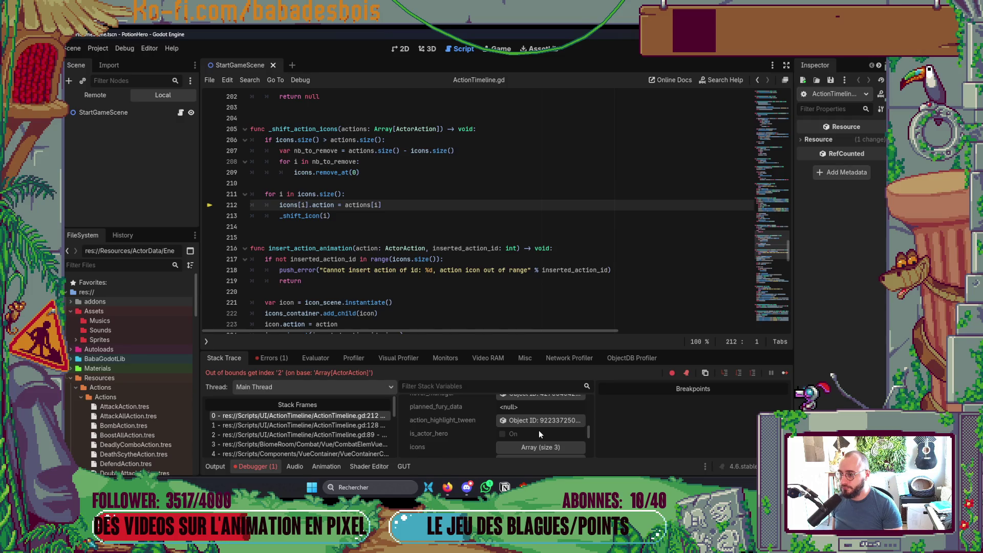
scroll(538, 434, up, 2)
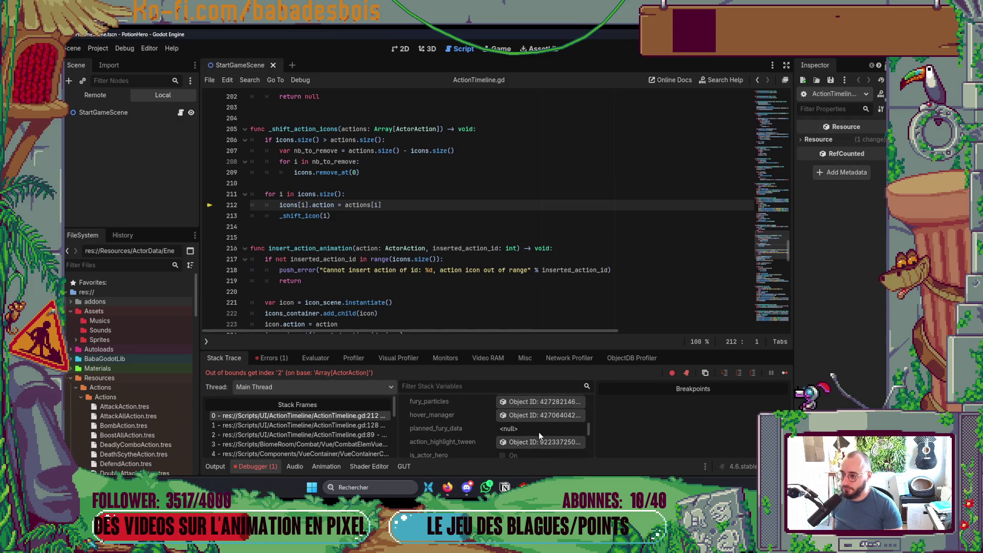
scroll(528, 440, up, 5)
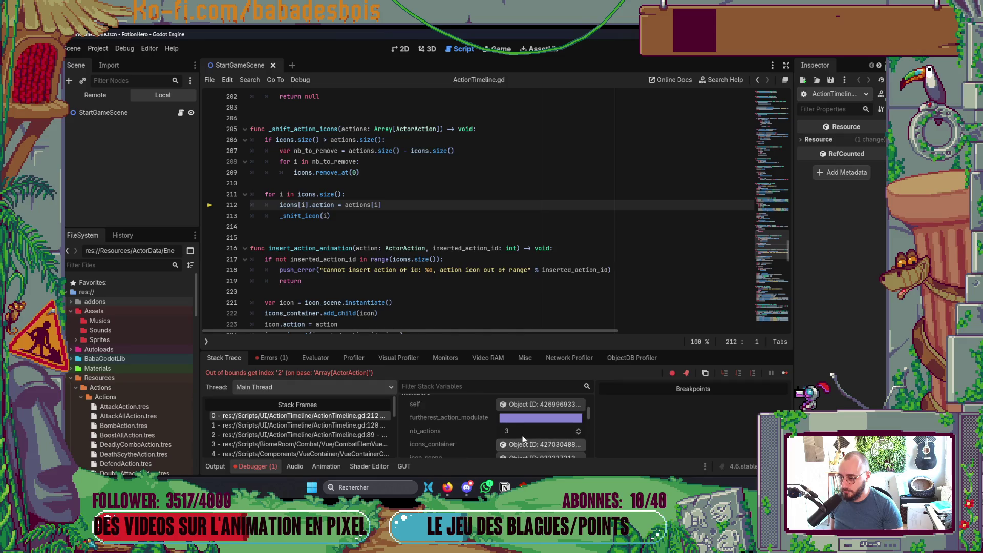
scroll(523, 434, down, 4)
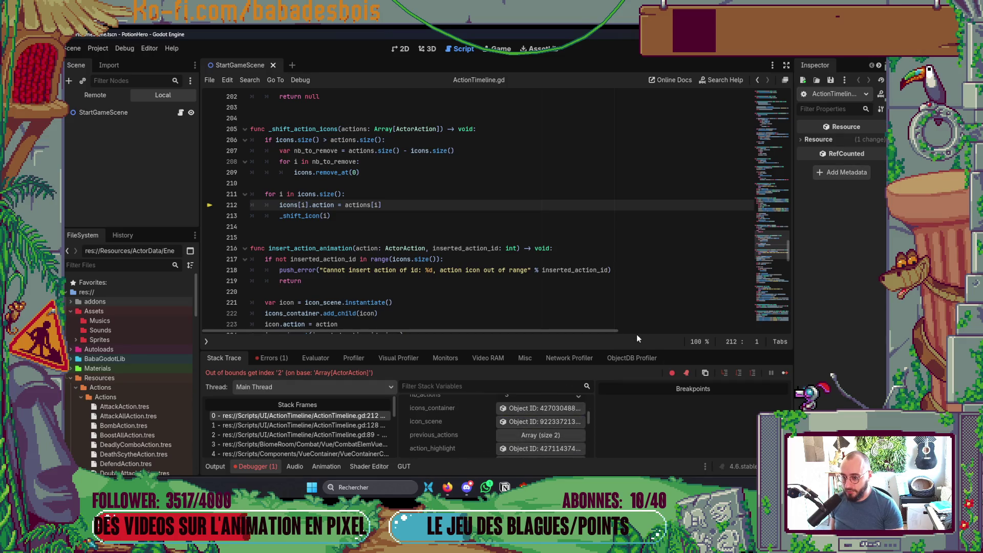
mouse_move(646, 350)
mouse_down()
mouse_move(563, 307)
mouse_move(476, 217)
mouse_up()
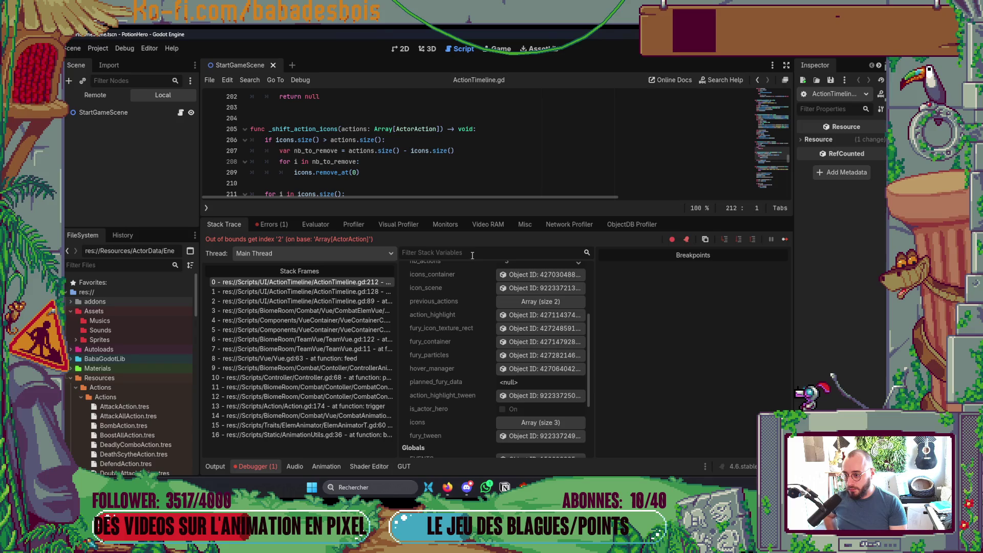
text(icons)
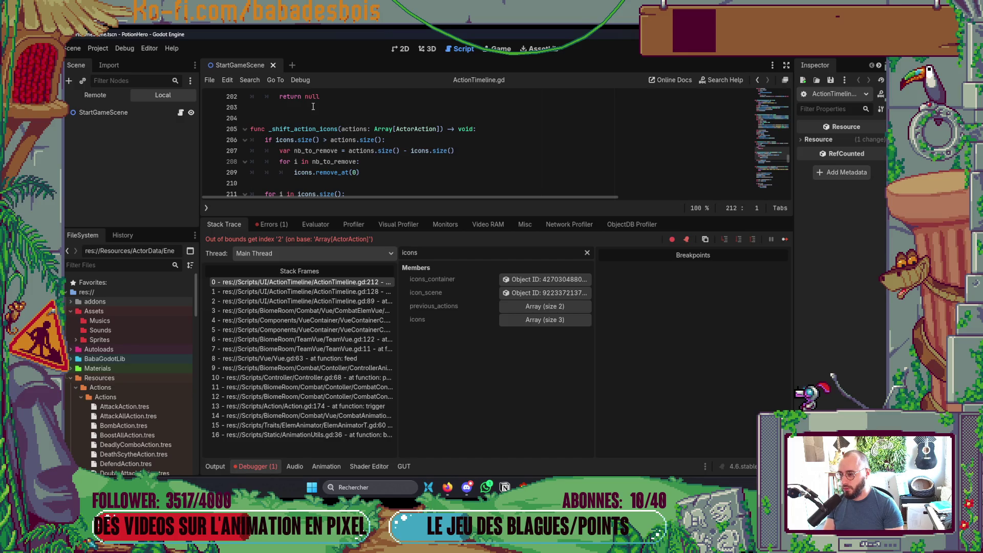
scroll(313, 107, down, 1)
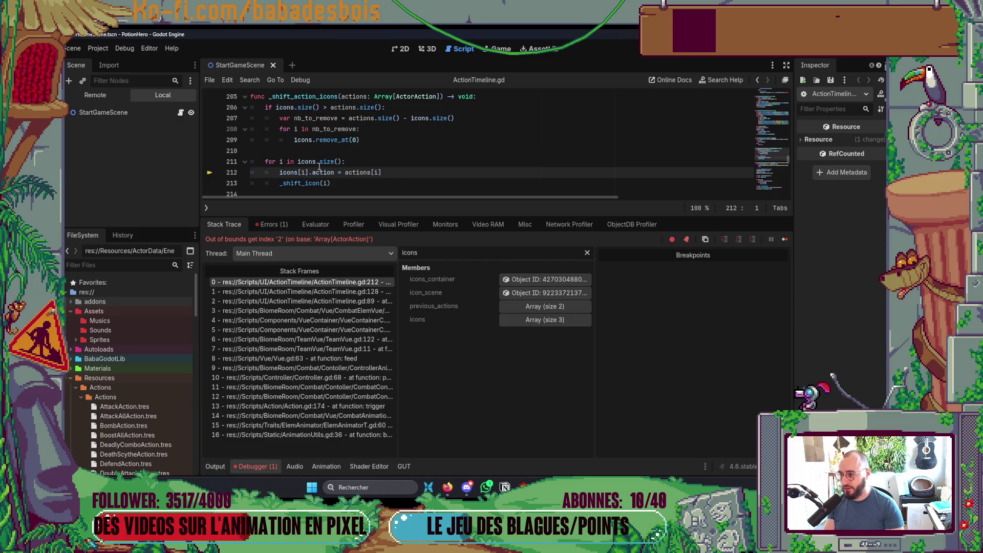
mouse_move(415, 120)
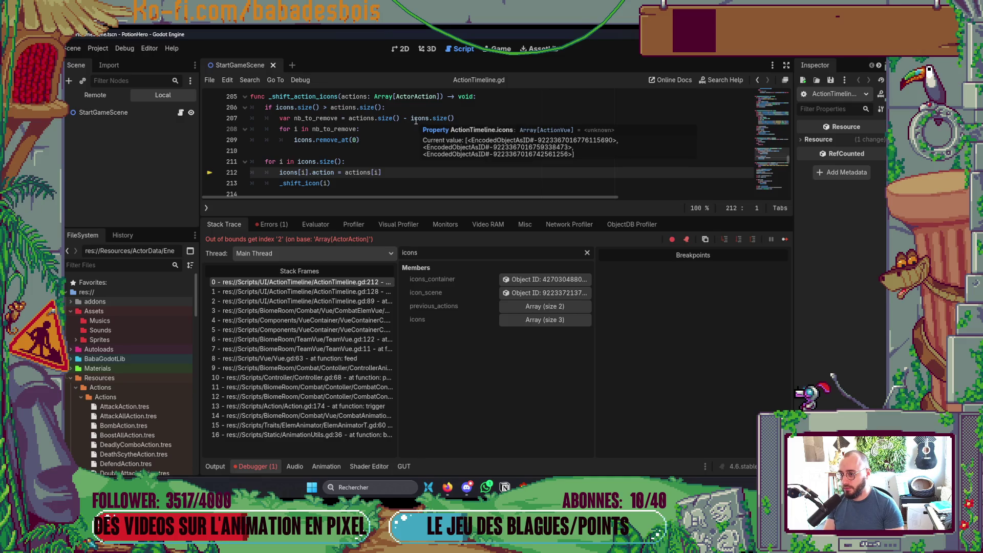
Step: Rewrite line 207 as icons.size() - actions.size() and rerun the game
drag(410, 119, 348, 119)
key(Delete)
key(ctrl+Right)
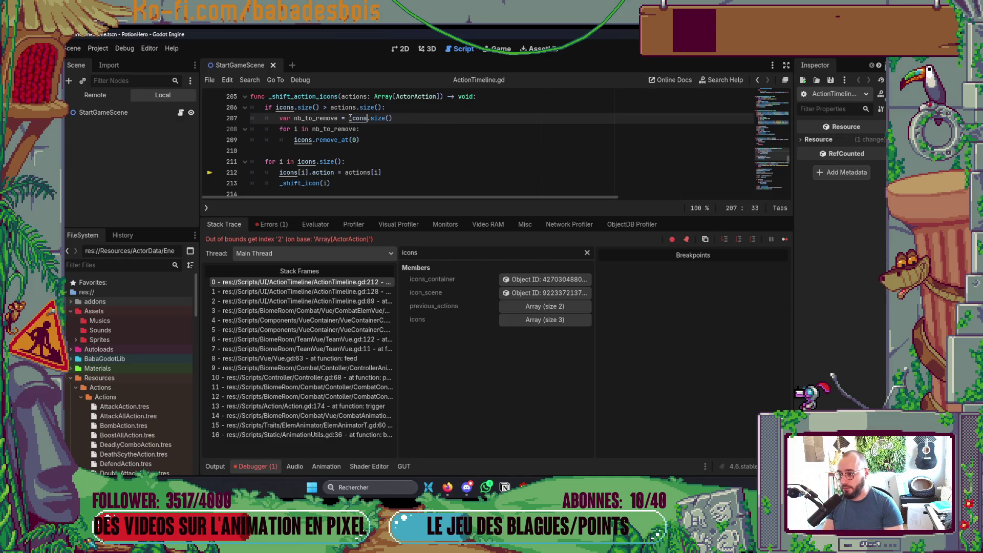
text( - a)
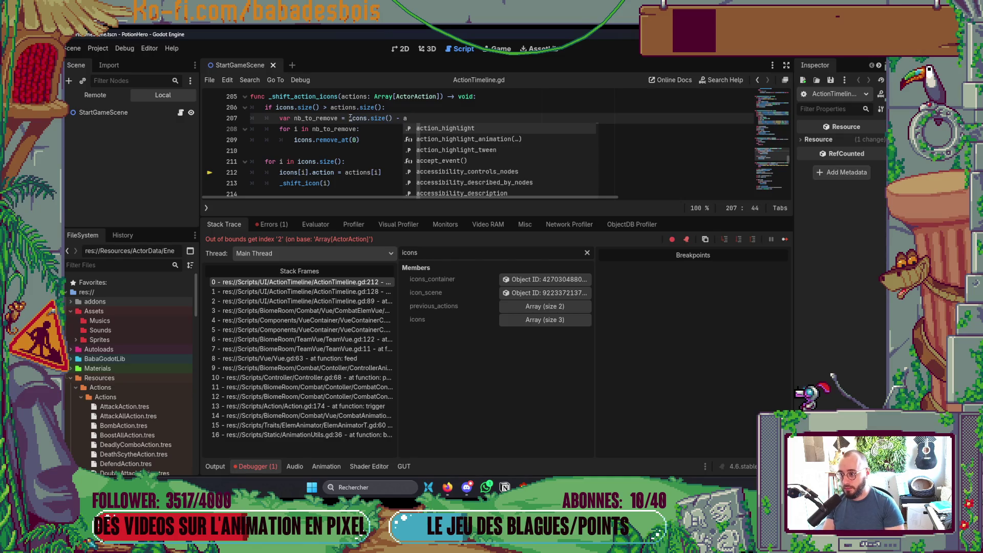
text(ction.)
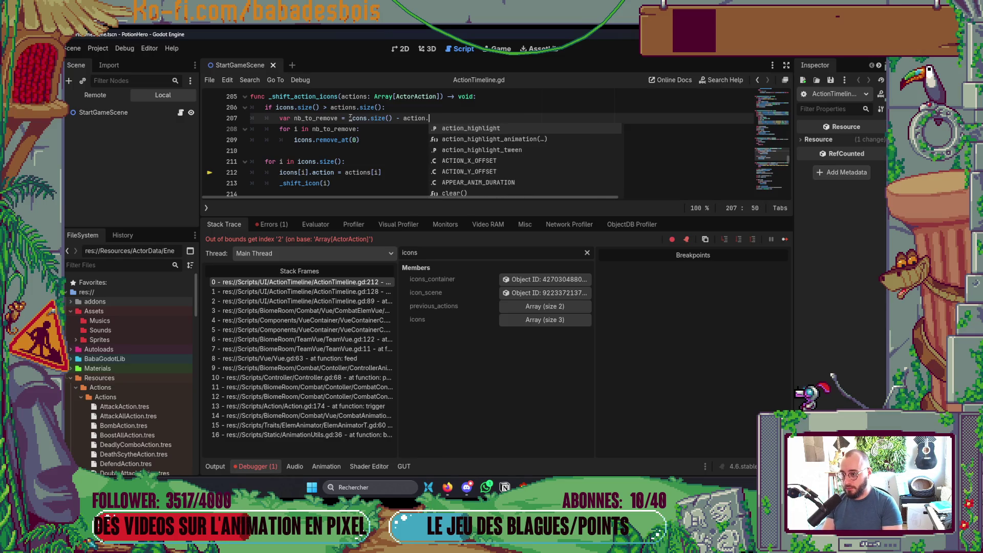
key(Escape)
text(si)
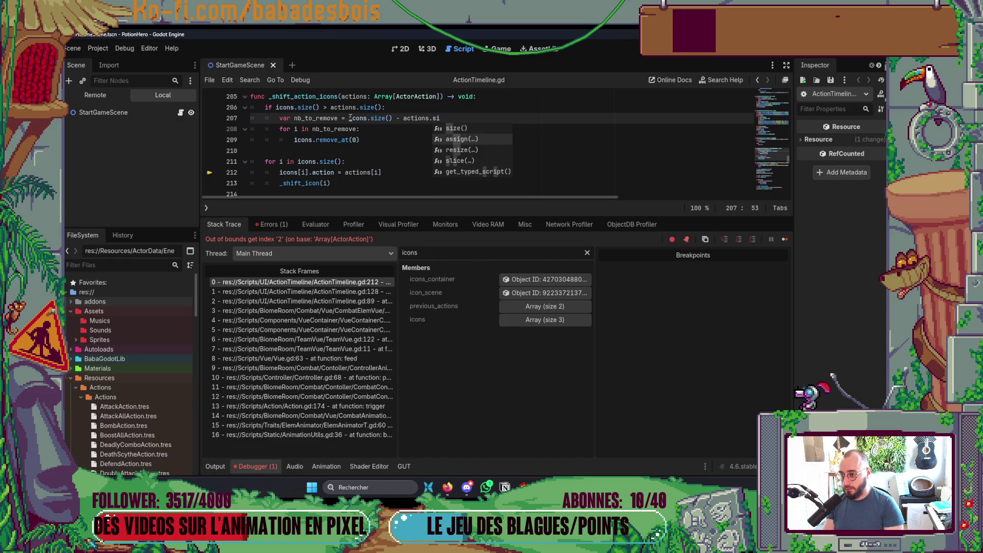
key(Return)
key(F5)
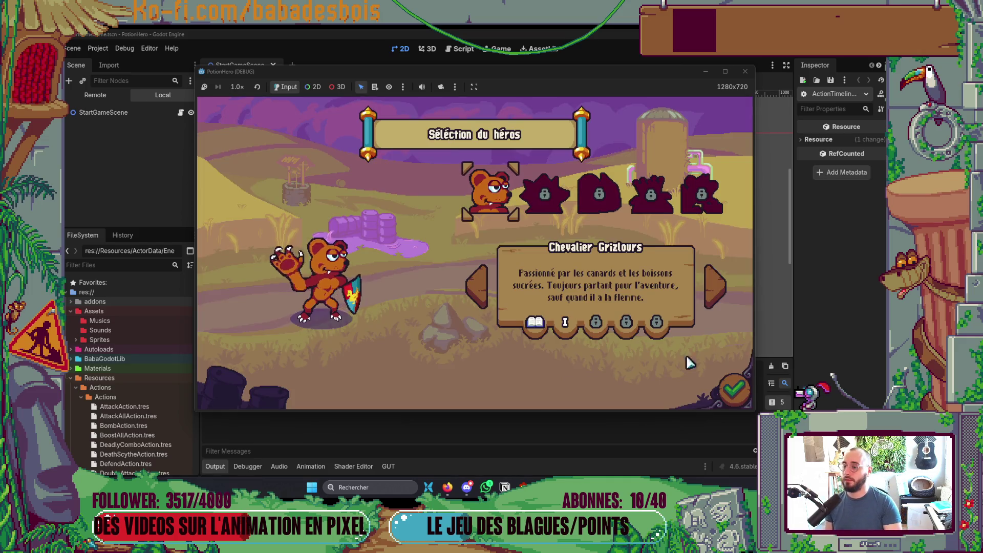
Step: Pick the next adventure, skip the tutorial dialogue, enter the first Combat node and end three turns
click(734, 390)
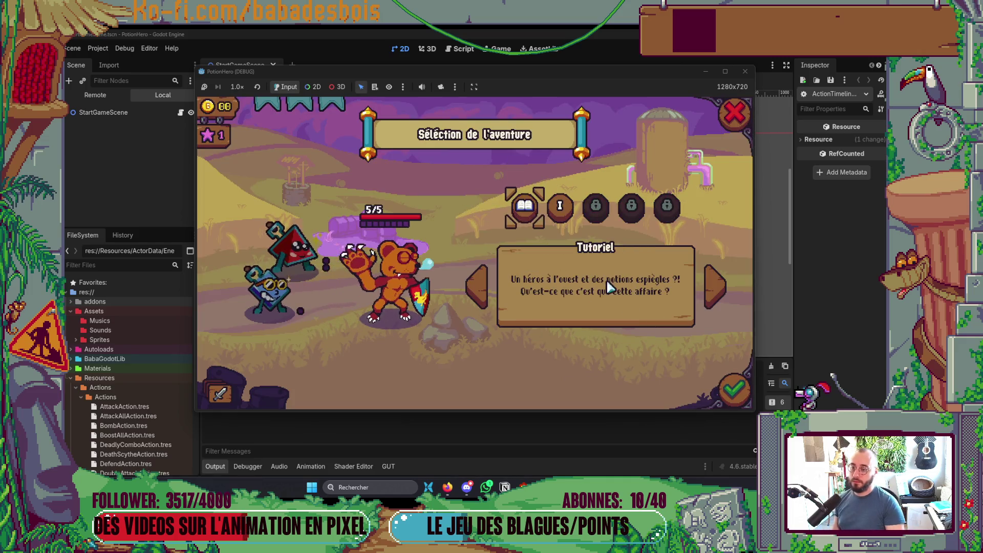
click(560, 205)
click(734, 390)
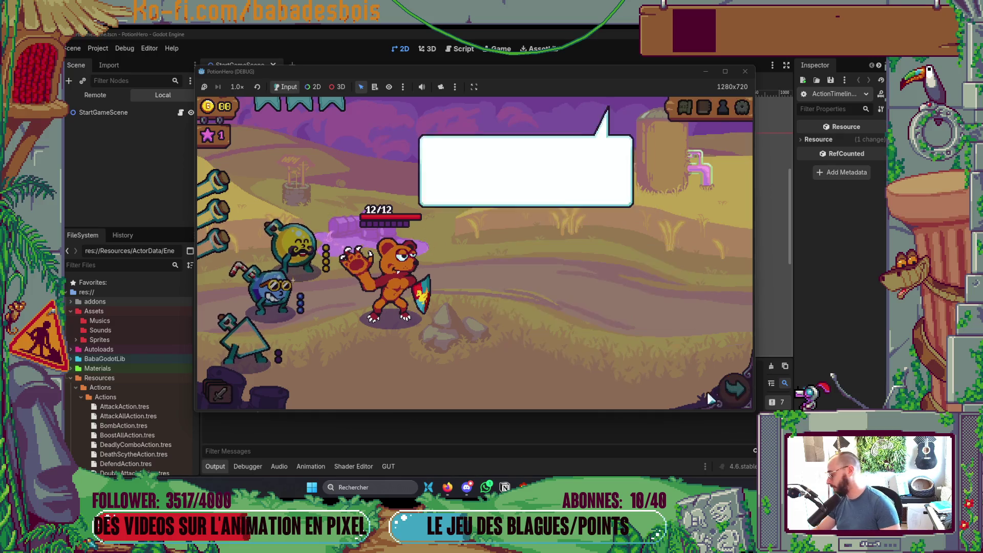
click(498, 253)
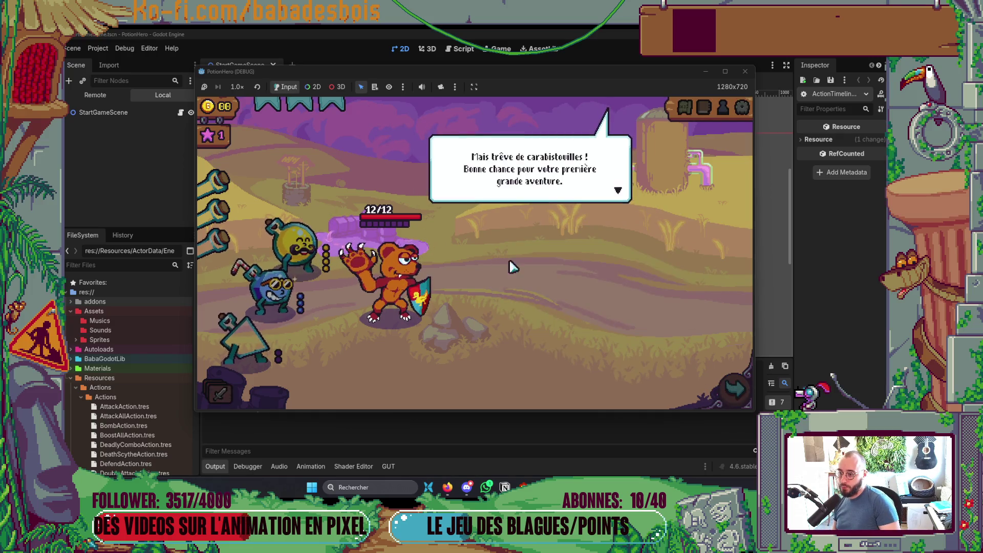
click(509, 265)
click(288, 286)
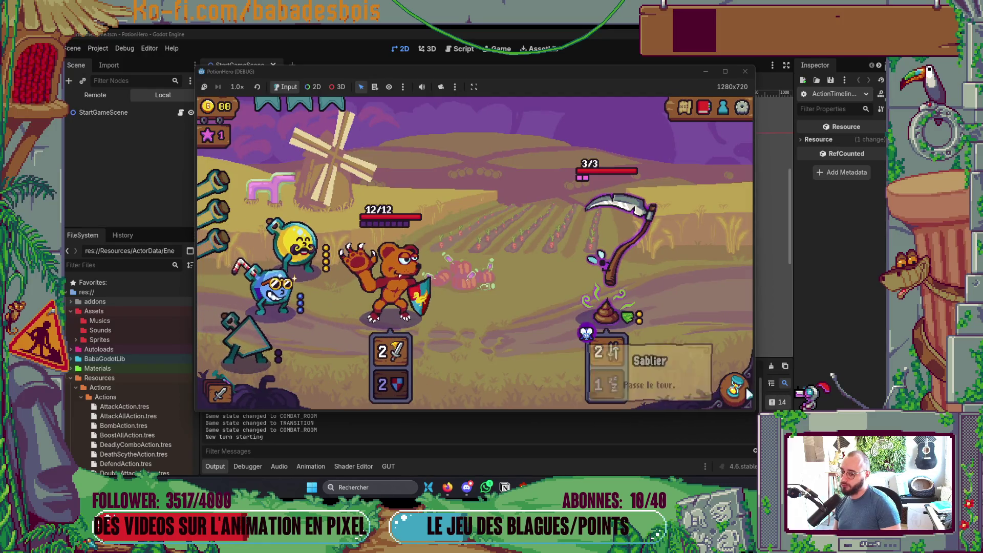
click(746, 393)
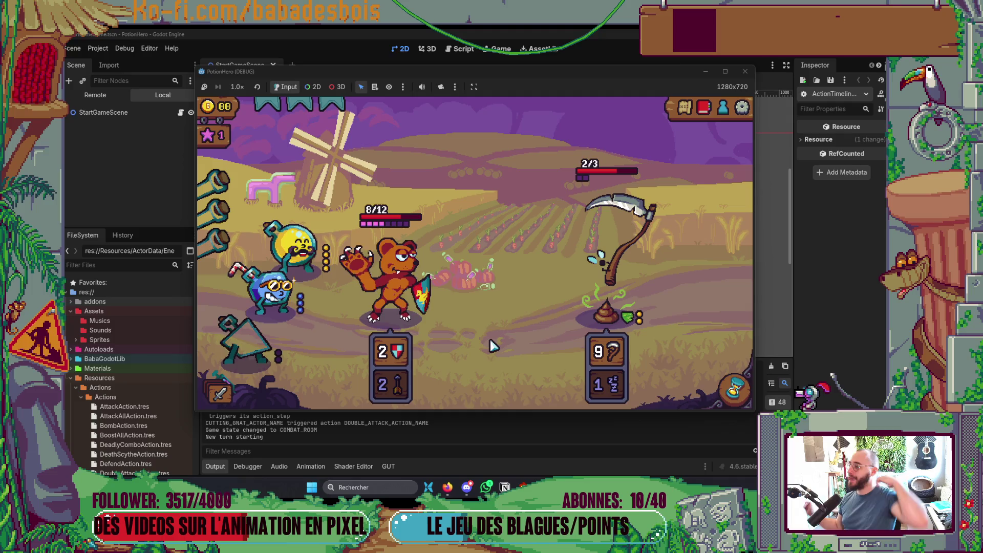
mouse_move(590, 400)
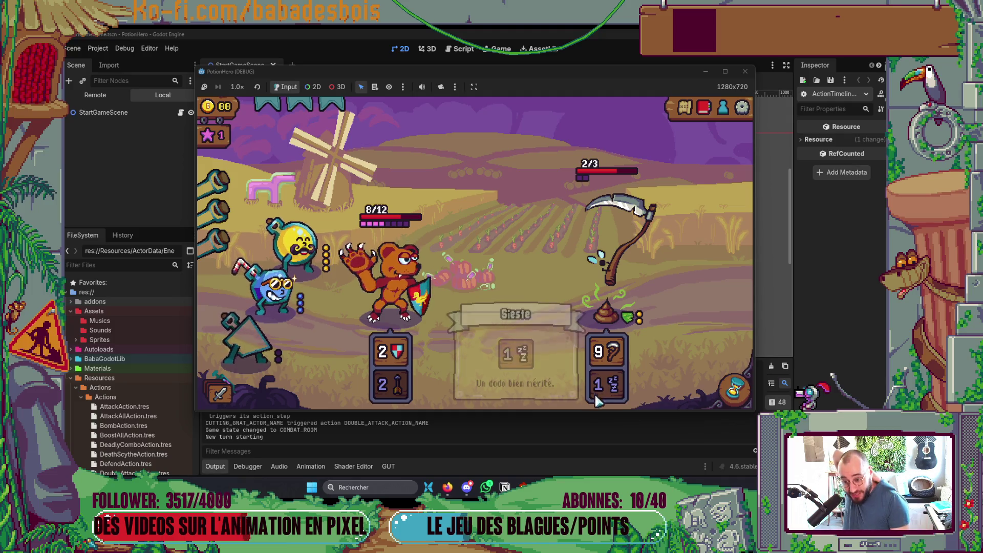
click(735, 389)
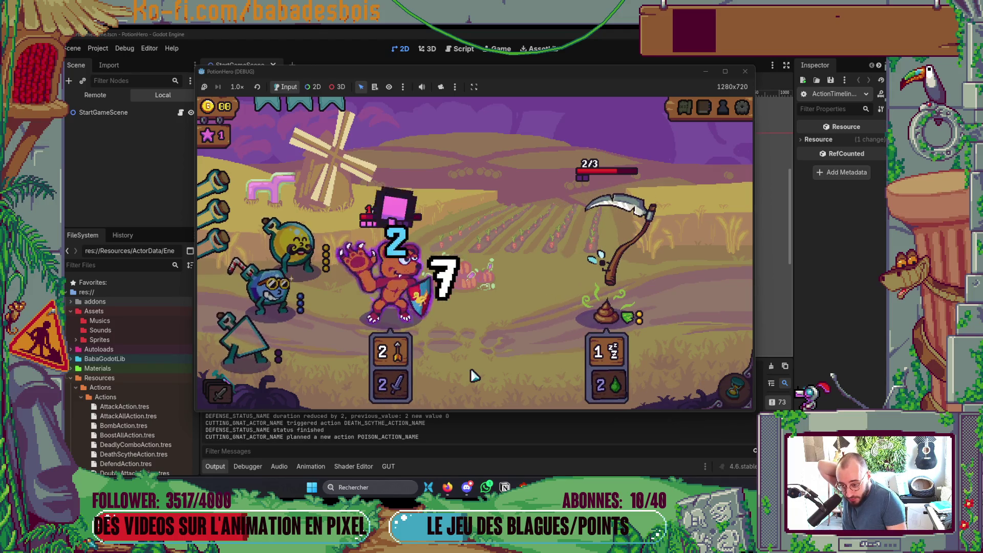
click(734, 390)
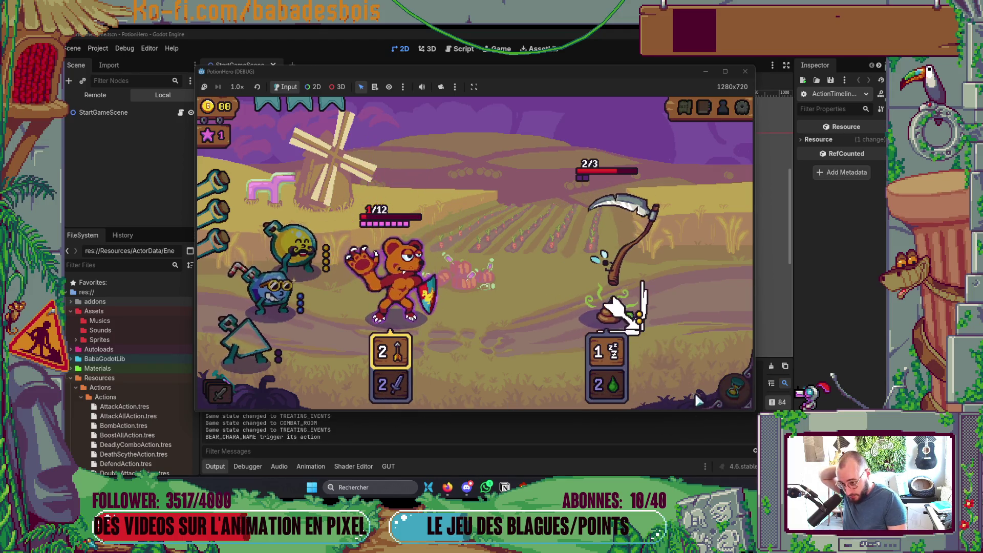
Step: Close the game, return to Neovim and scroll through ActionTimeline.gd near icon_appear_animation
click(736, 72)
key(alt+Tab)
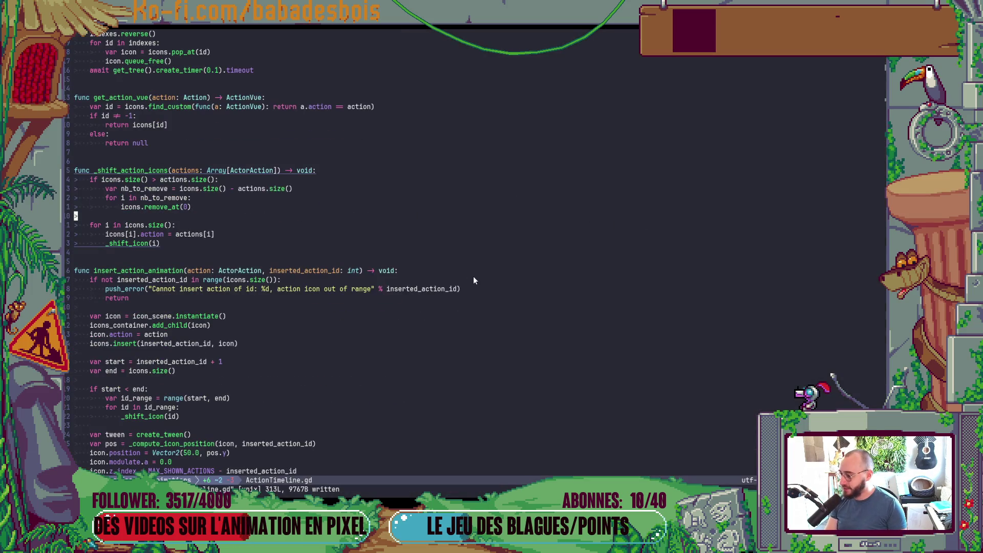
key(ctrl+o)
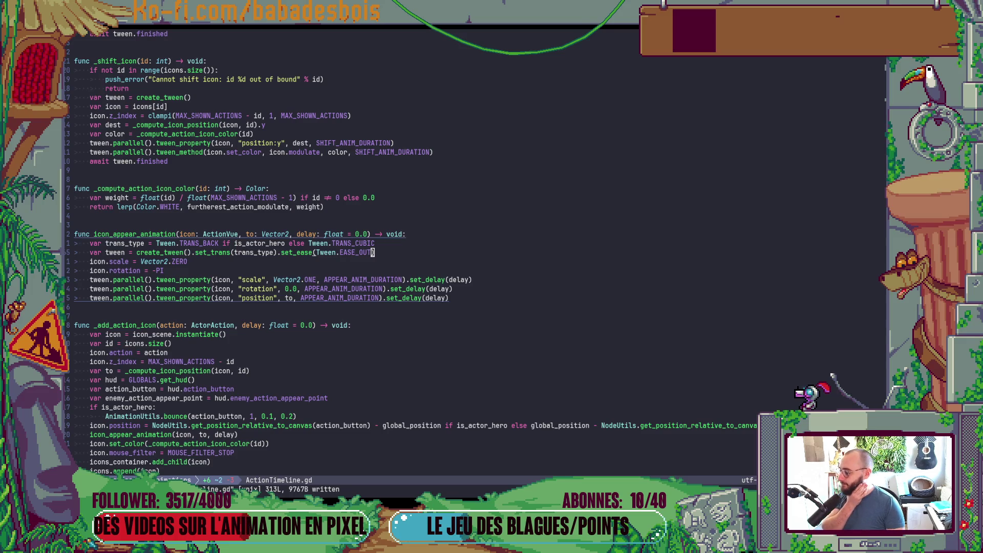
scroll(365, 336, down, 10)
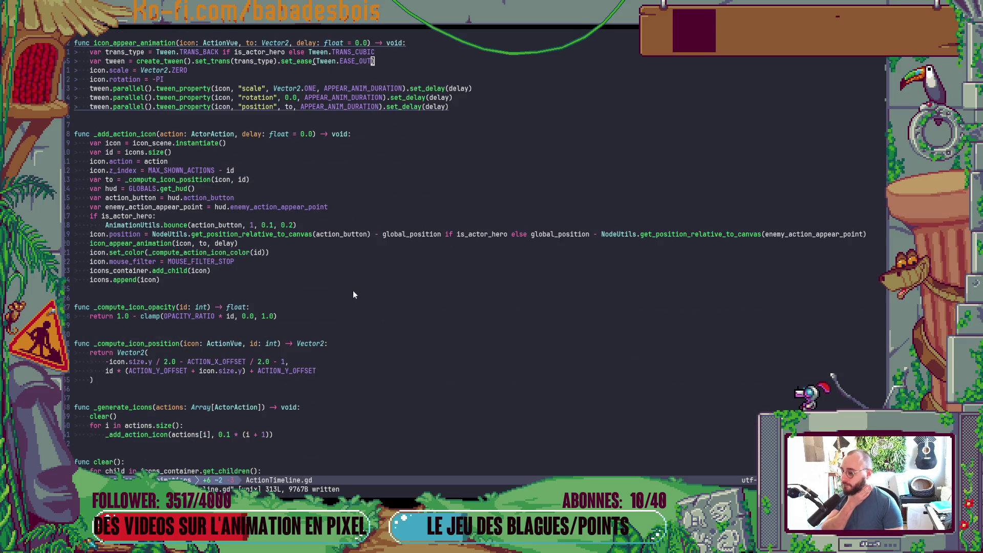
scroll(342, 300, up, 12)
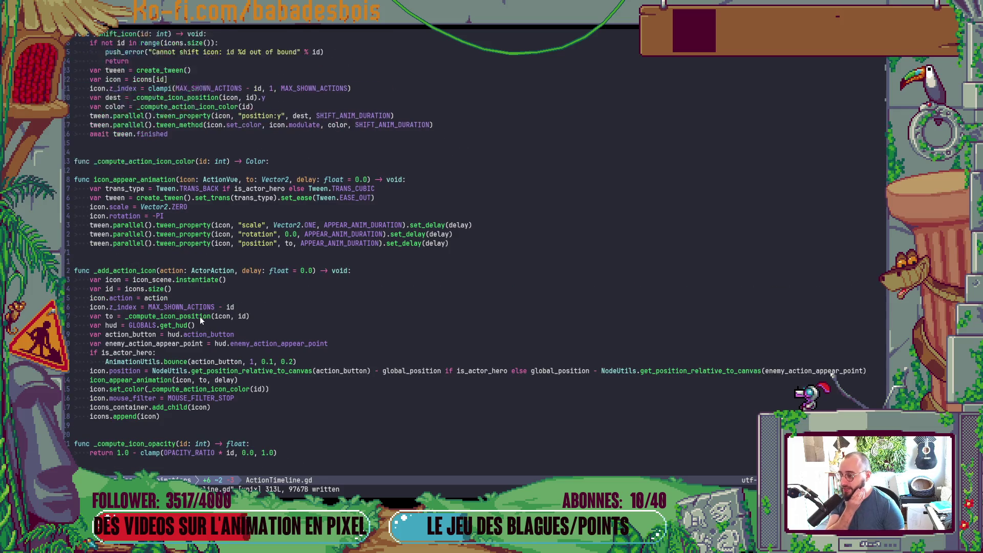
scroll(200, 316, up, 12)
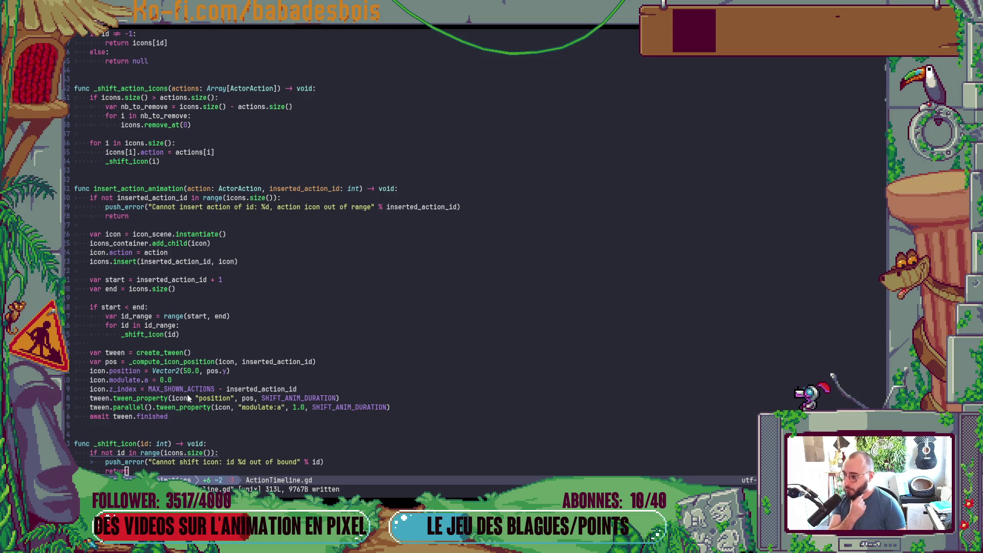
Step: Move down 14 lines to the weight calculation in _compute_action_icon_color
key(k)
key(k)
key(k)
key(b)
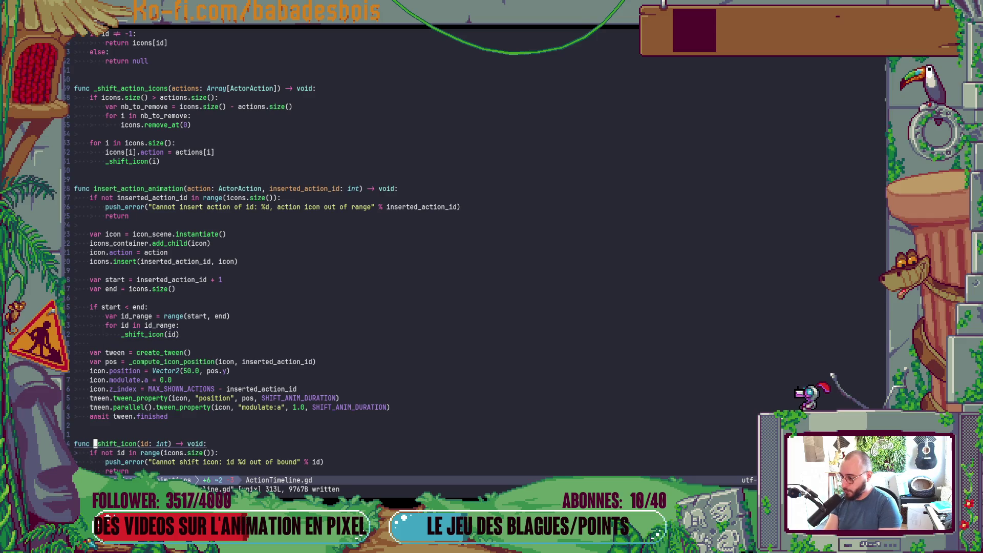
scroll(311, 428, down, 8)
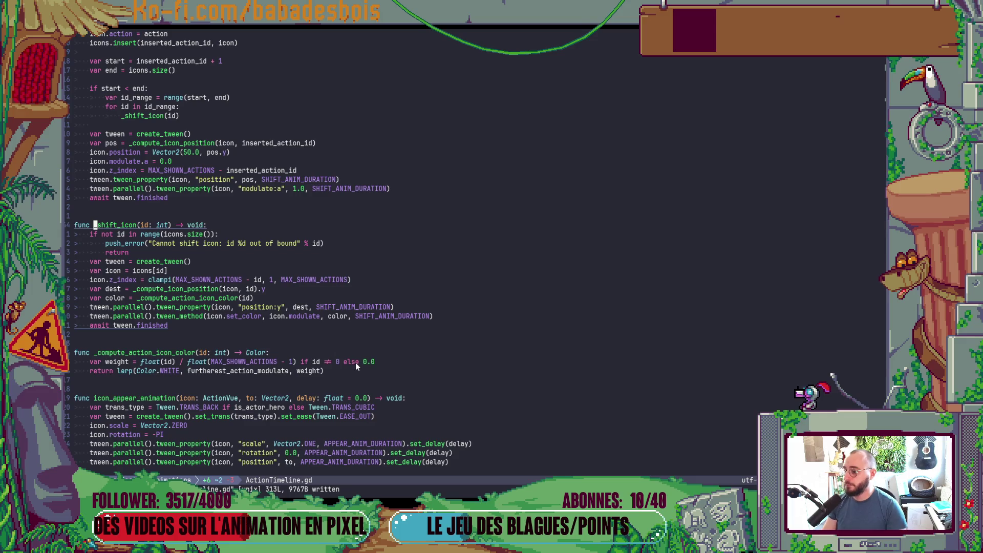
key(1)
key(4)
key(j)
key(j)
key(j)
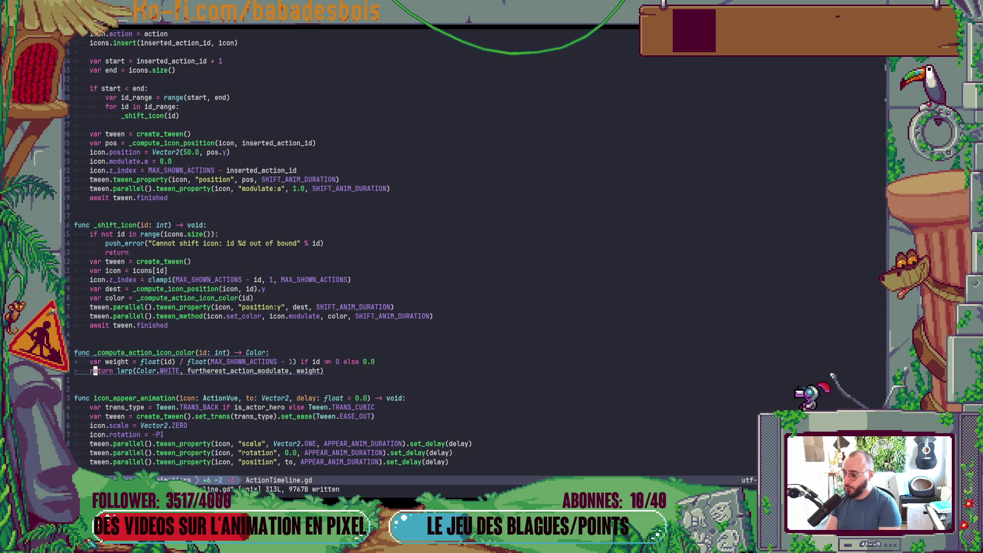
Step: Insert a 'var opacity =' declaration above the weight line in _compute_action_icon_color
key(k)
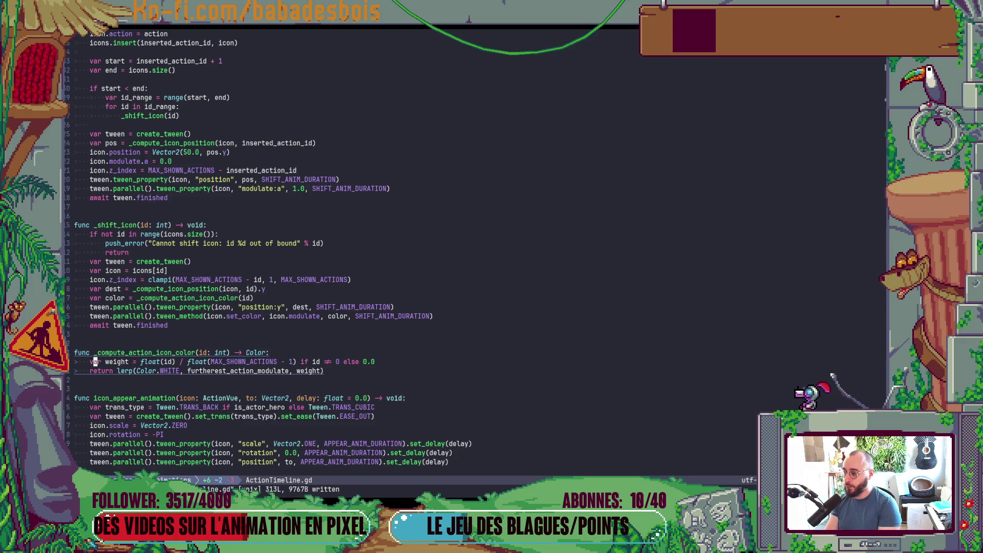
key(shift+o)
text(if id)
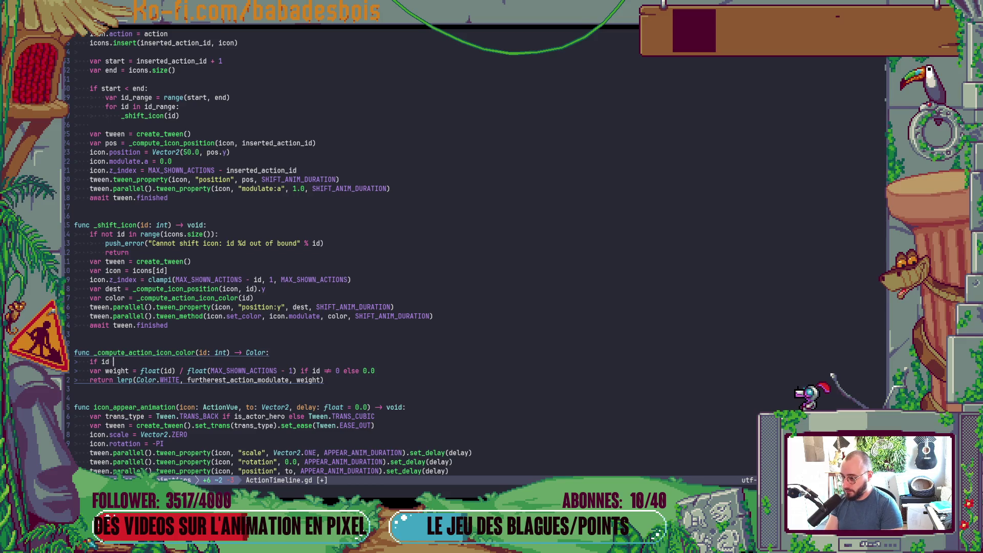
key(BackSpace)
key(BackSpace)
key(BackSpace)
text(var )
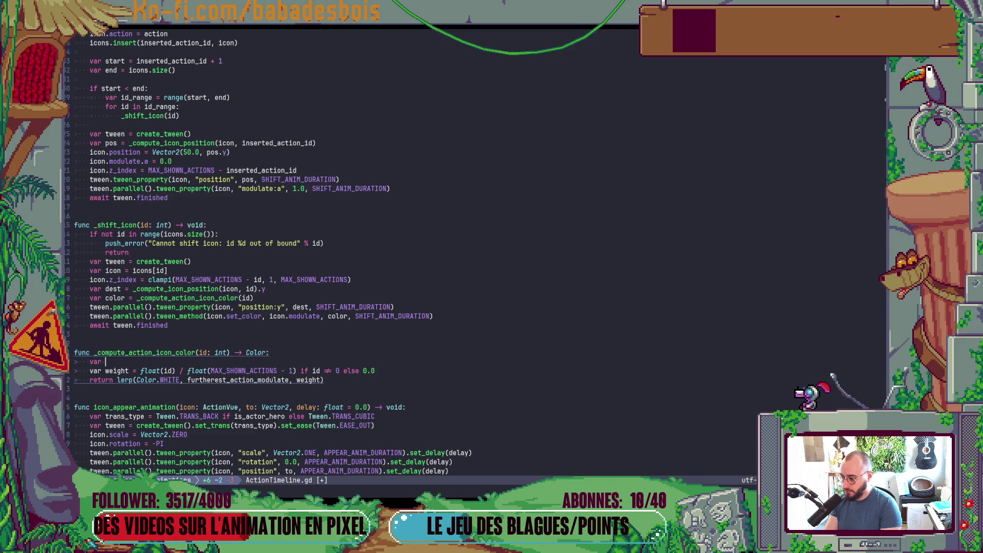
text(al)
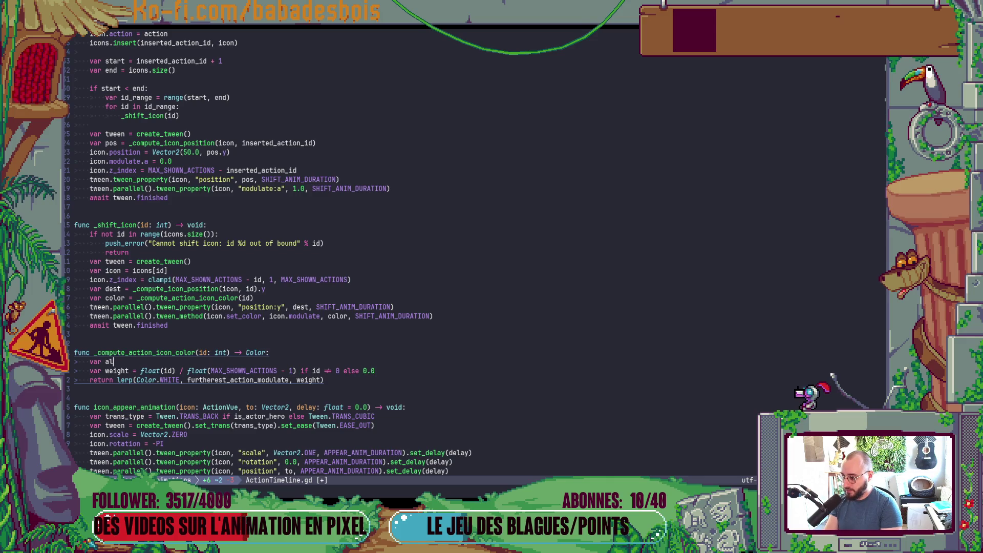
text(pha =)
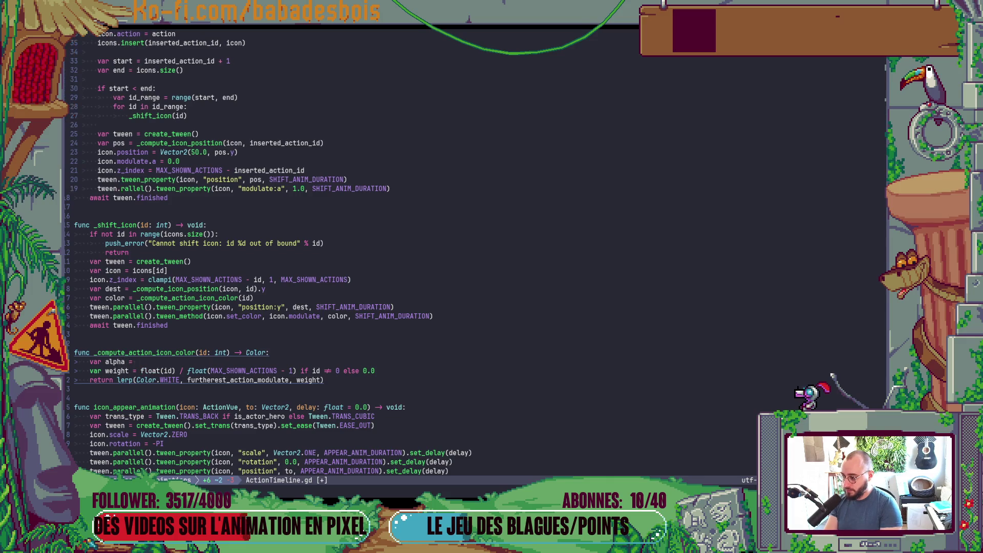
key(Escape)
text(w)
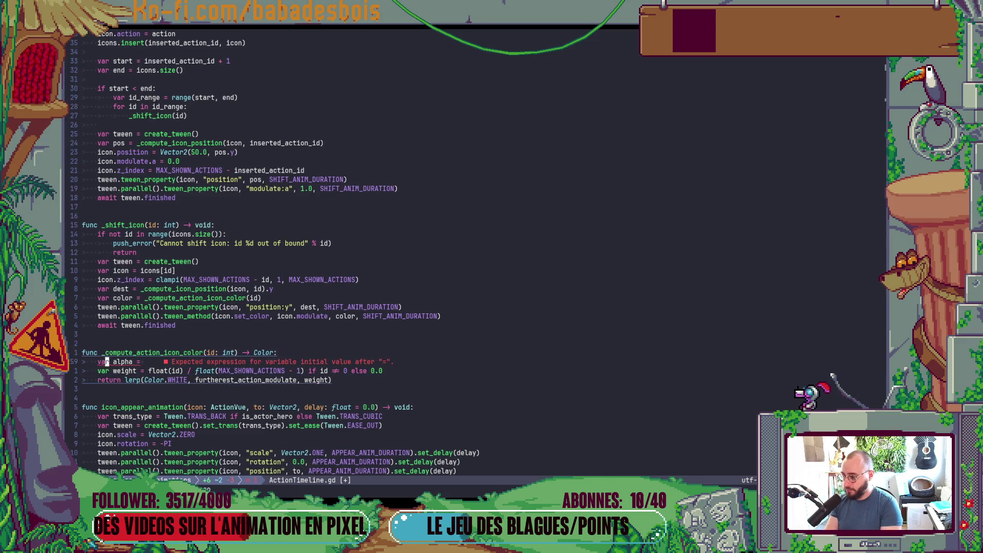
text(cwopacity)
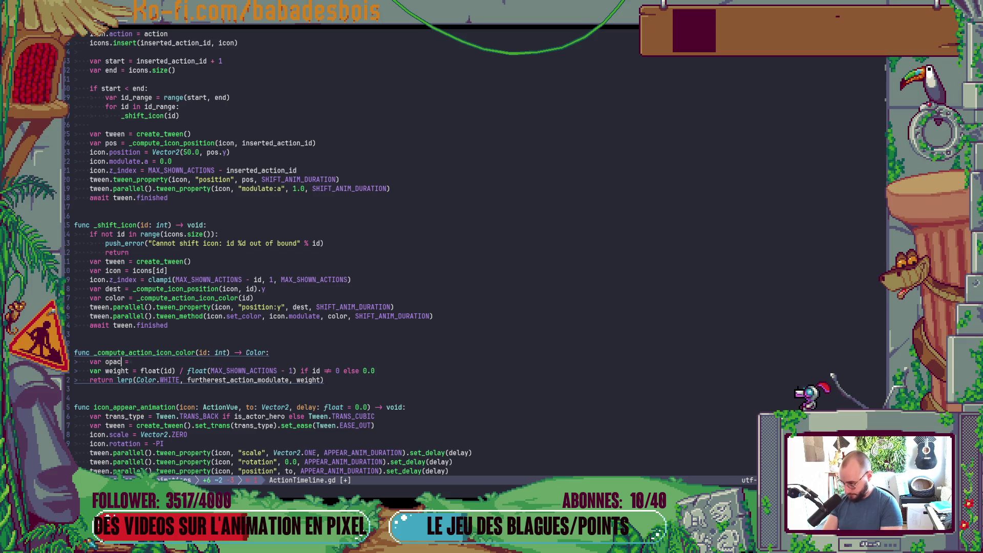
key(Escape)
Step: Complete opacity as '1.0 if id < MAX_SHOWN_ACTIONS - 1 else 0.0'
key(A)
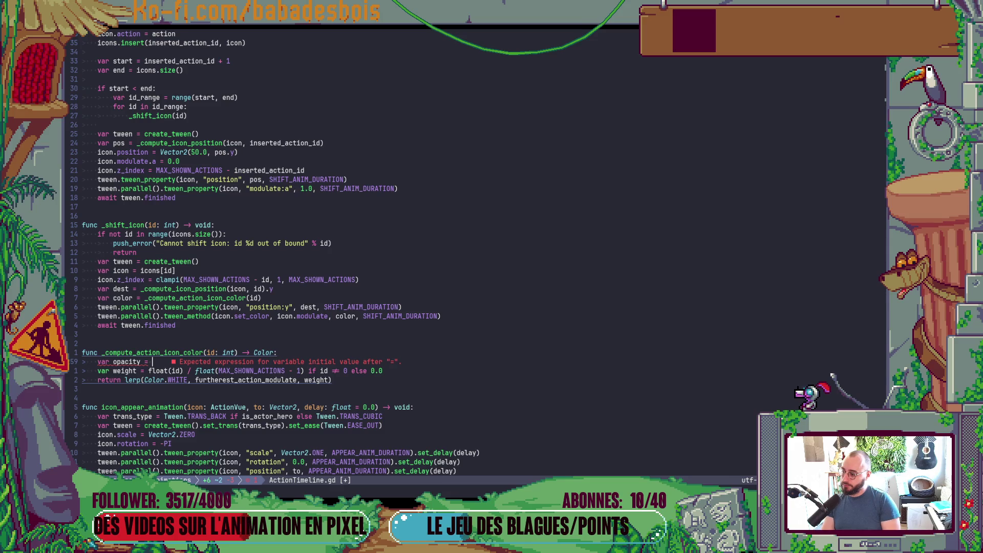
text(1.0)
key(BackSpace)
text(id <)
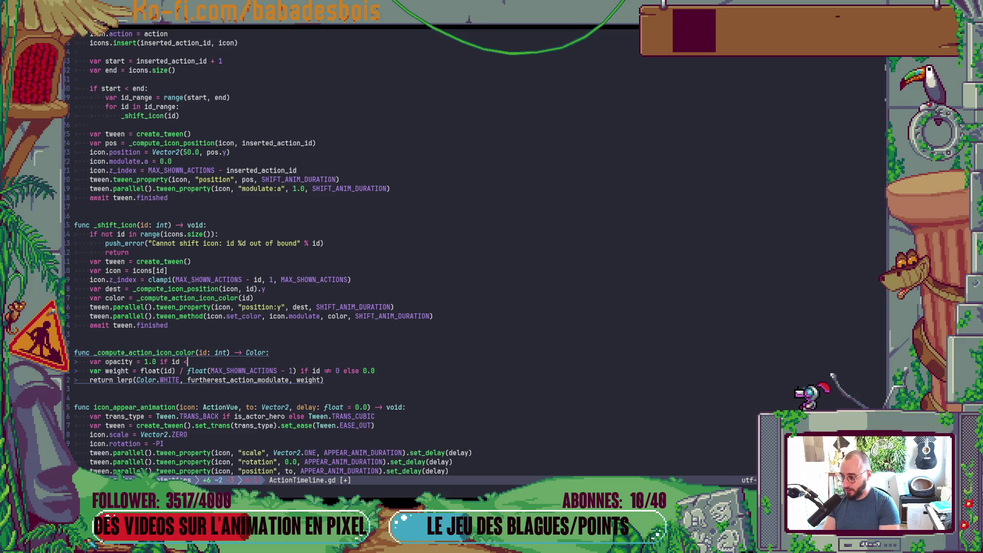
text(MaX)
key(Return)
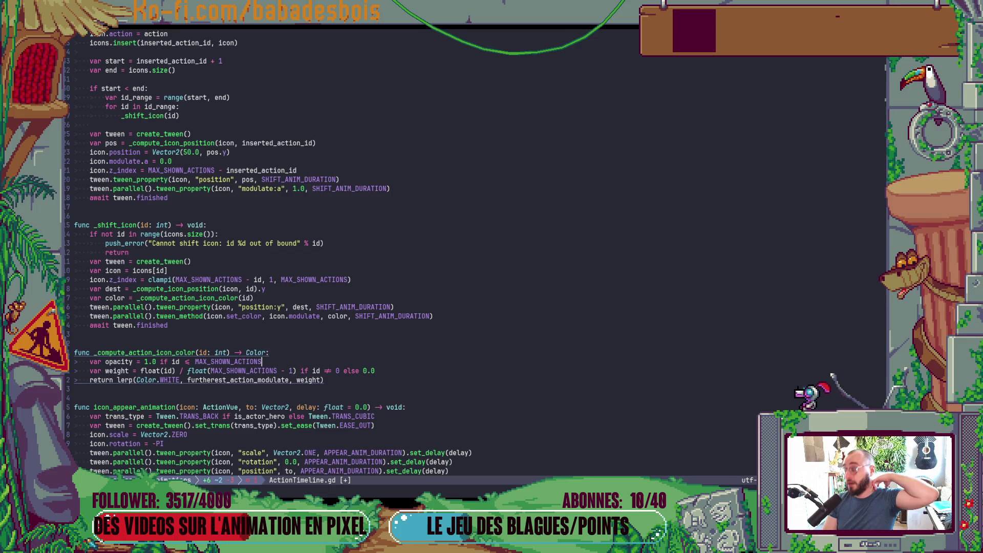
text( - 1)
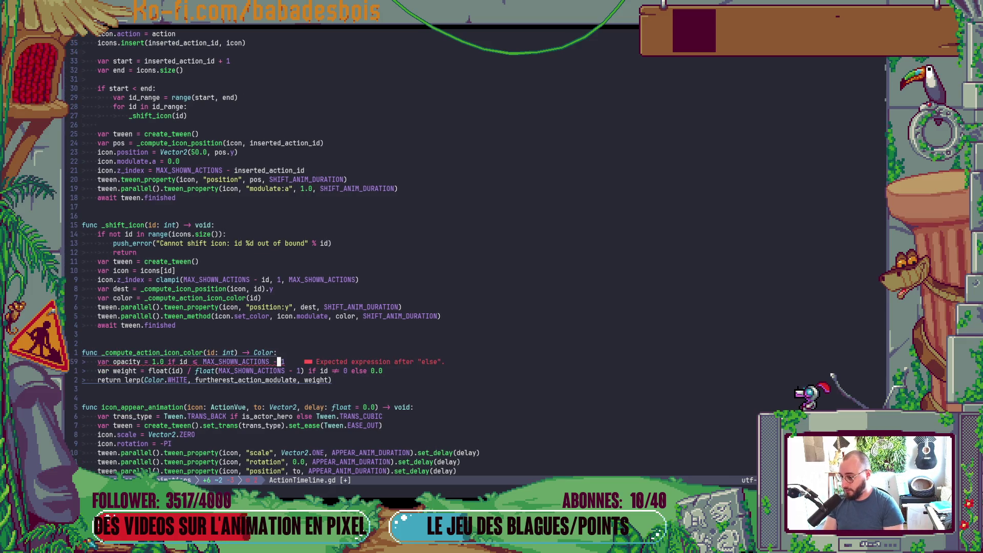
text( else 0.0)
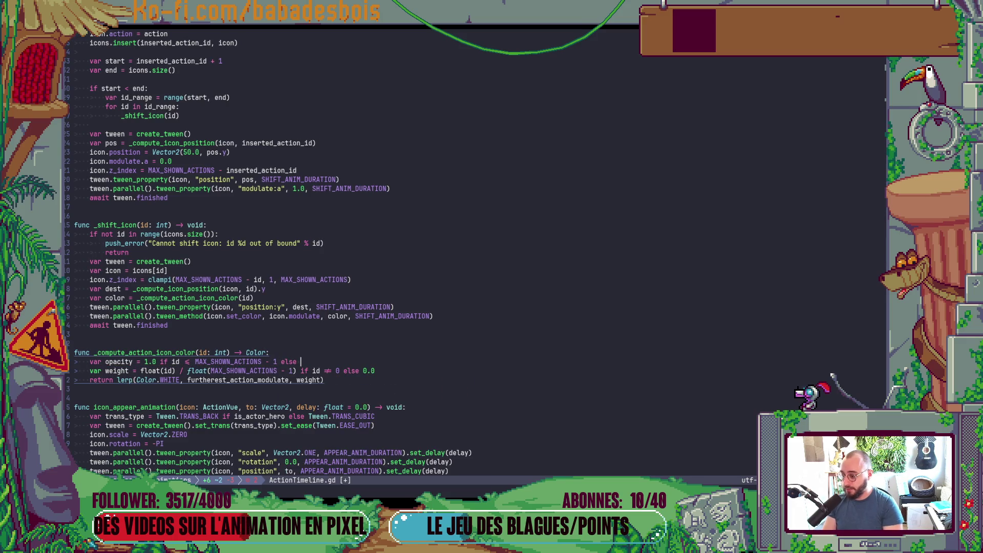
key(Escape)
key(j)
key(j)
key(b)
key(b)
key(b)
text(0cwvar reu)
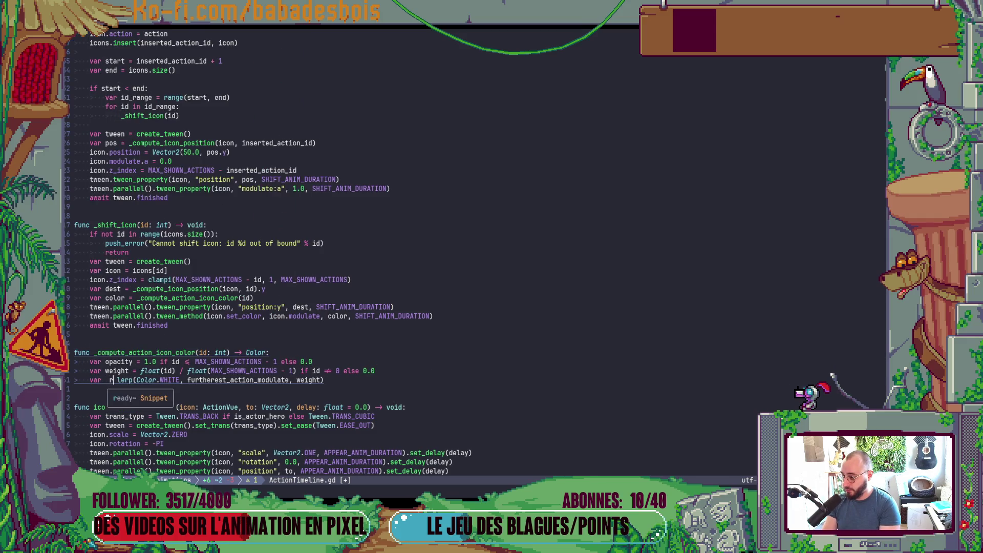
Step: Assign the lerp result to result_color and add a result_color.a assignment line
key(BackSpace)
text(sult)
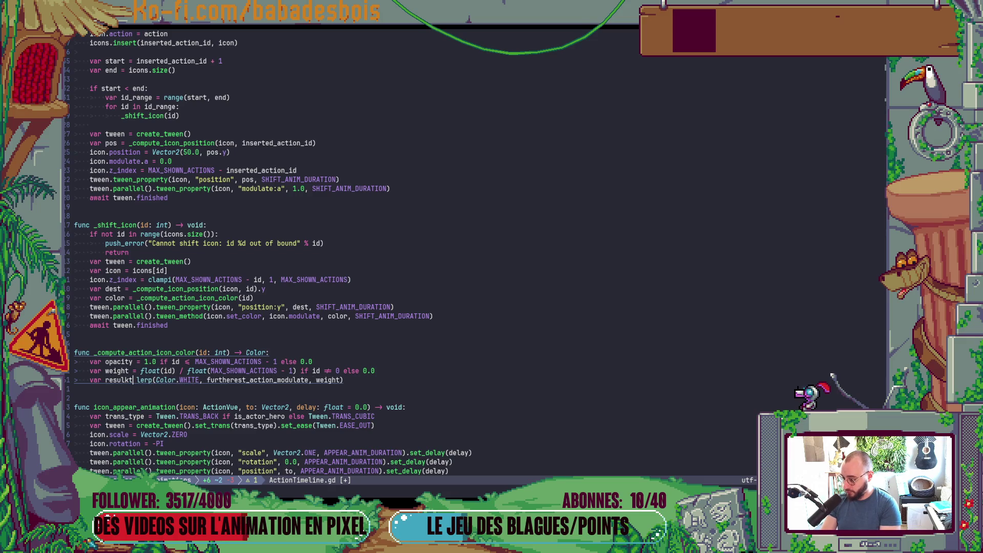
text(_color =)
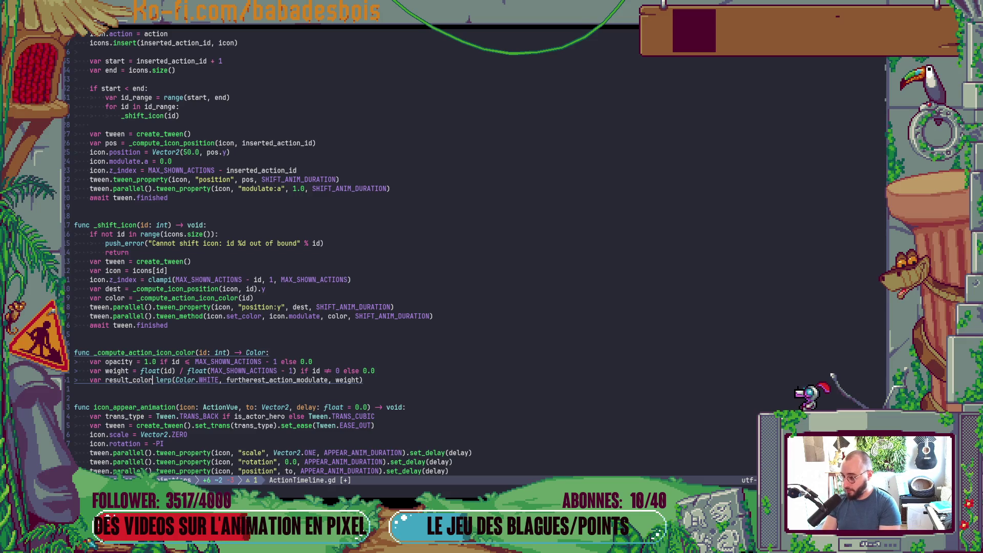
key(Escape)
text(o)
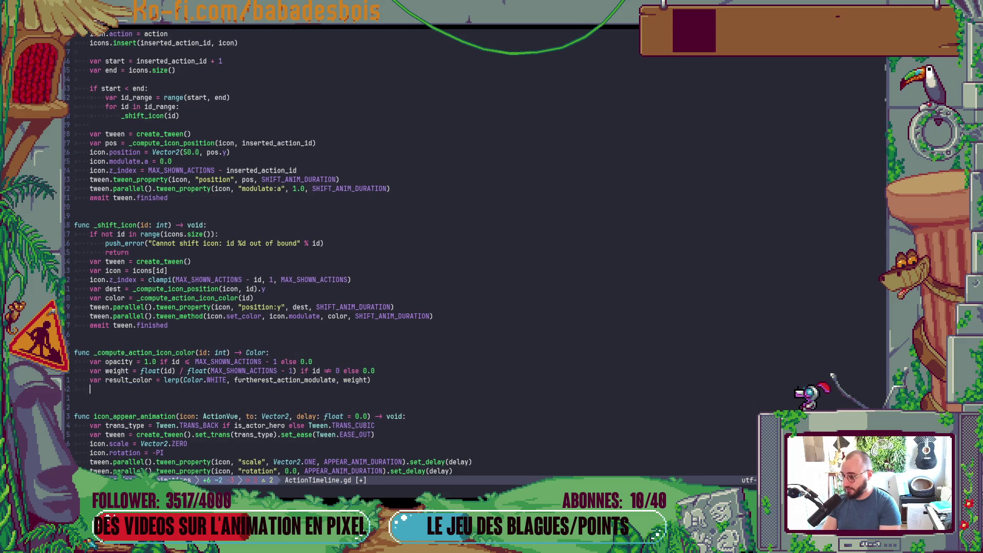
text(result_color,)
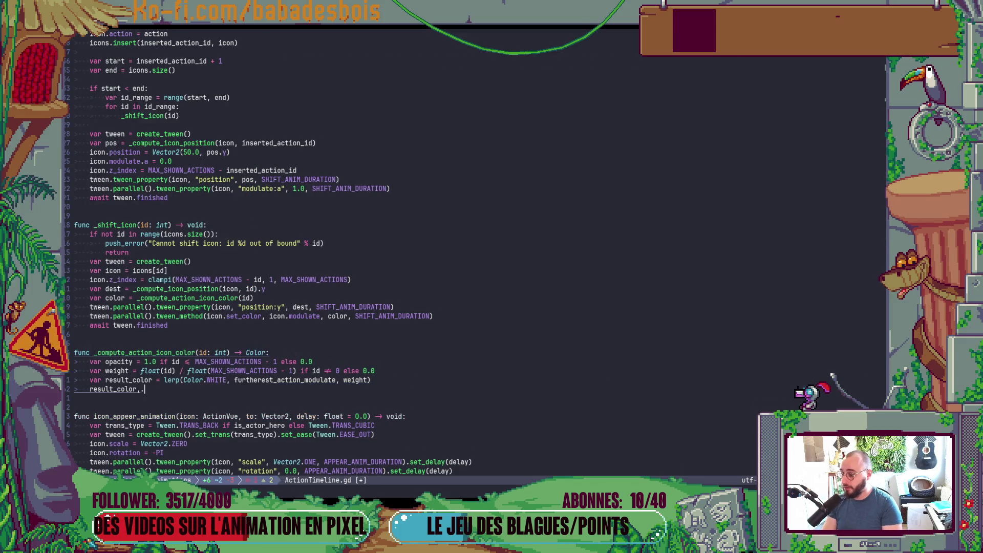
key(BackSpace)
key(BackSpace)
text(.a =)
Step: Move the 1.0/0.0 opacity expression into result_color.a and add 'return result_color'
key(Escape)
key(k)
key(k)
key(k)
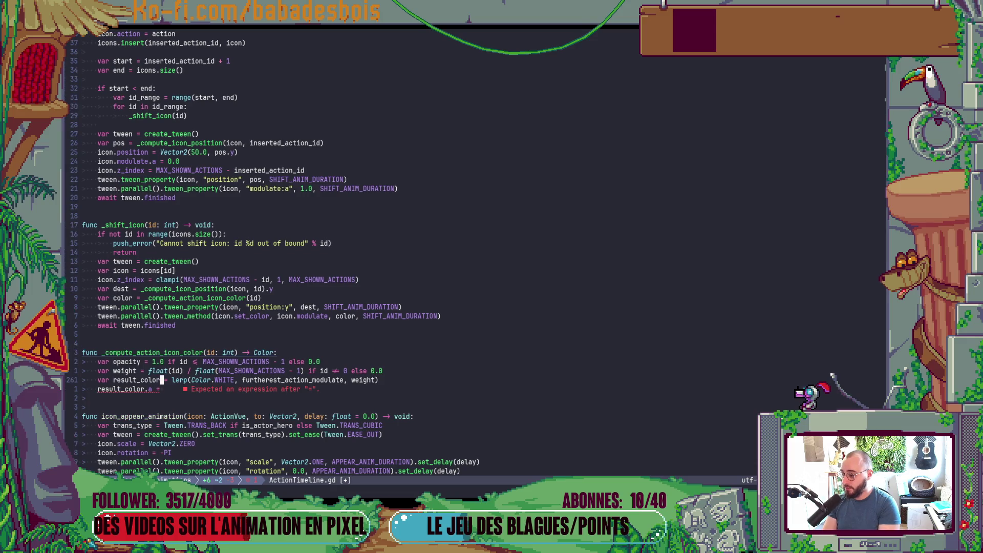
key(D)
key(alt+j)
key(j)
key(j)
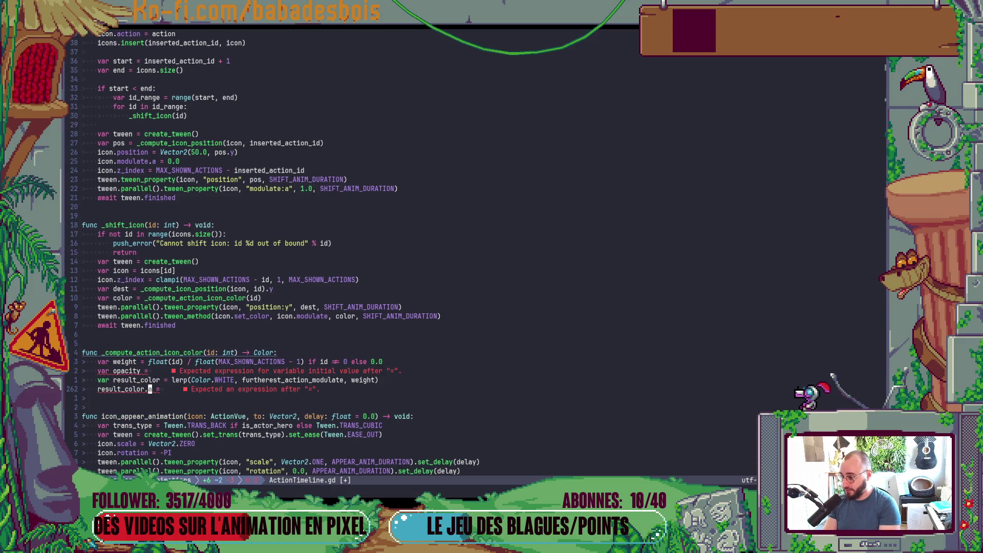
key($)
key(p)
key(k)
key(k)
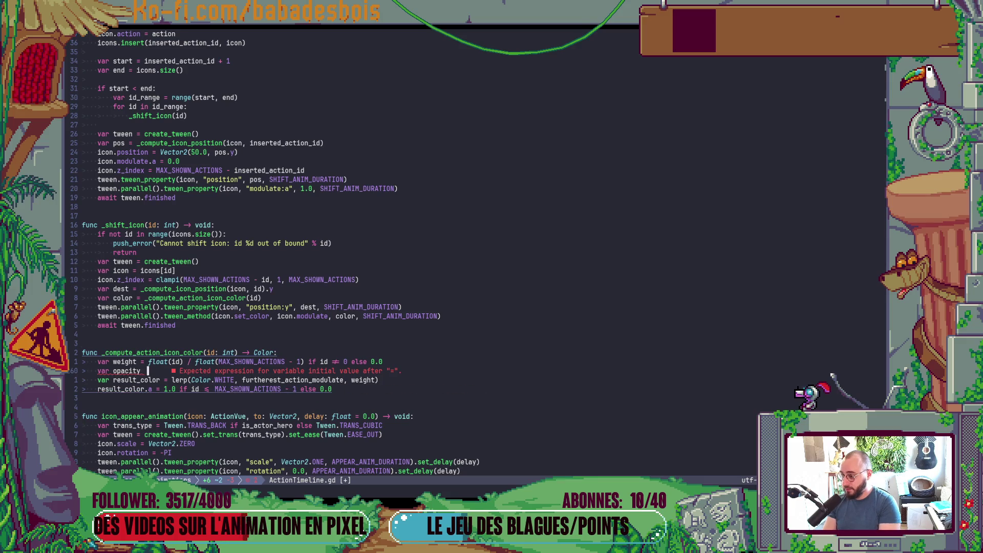
key(d)
key(d)
text(oreturn re)
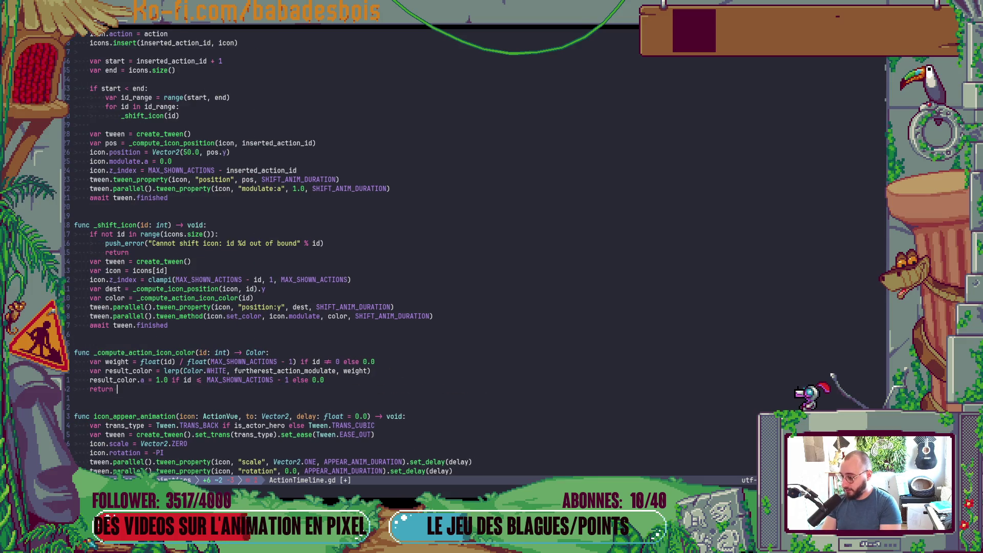
key(Tab)
key(Return)
Step: Save ActionTimeline.gd with :w and launch the game in Godot with F5
key(Escape)
text(:w)
key(Return)
key(alt+Tab)
key(F5)
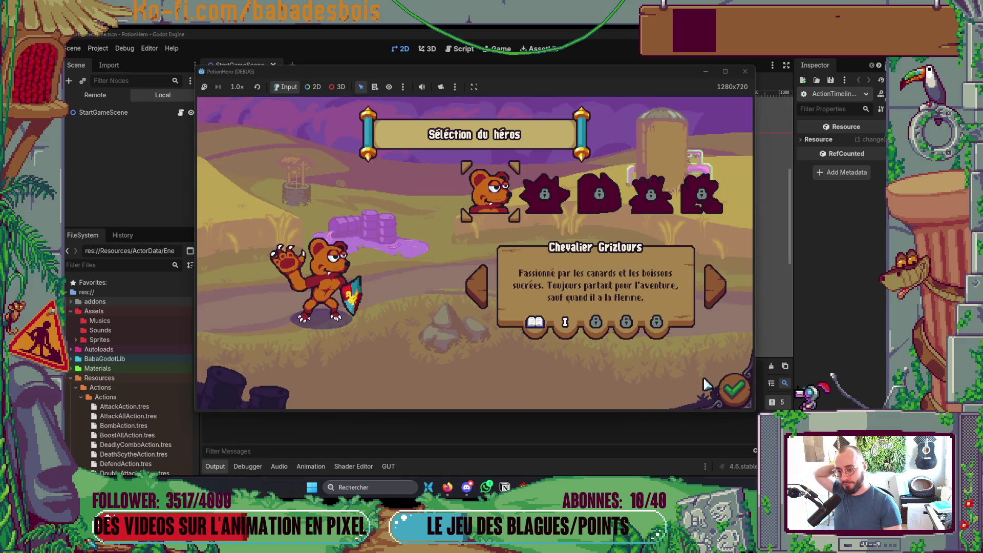
Step: Confirm the hero and adventure, get past the tutorial, and enter the first combat
click(720, 383)
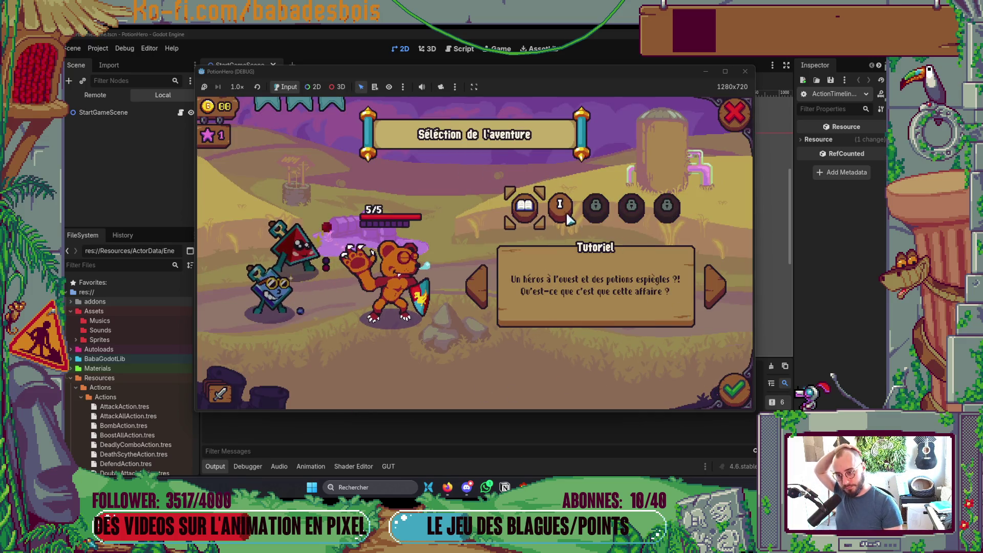
click(714, 399)
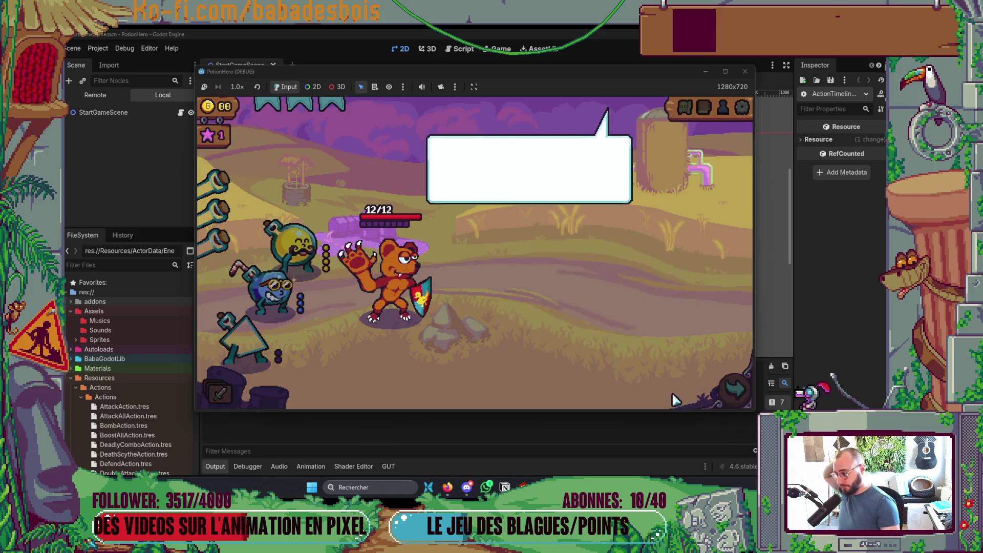
click(644, 356)
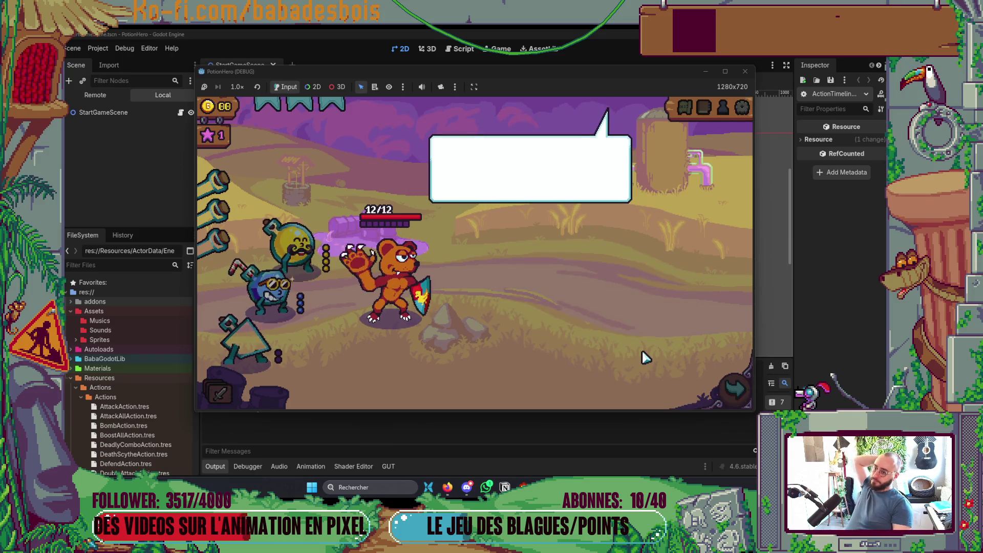
key(F8)
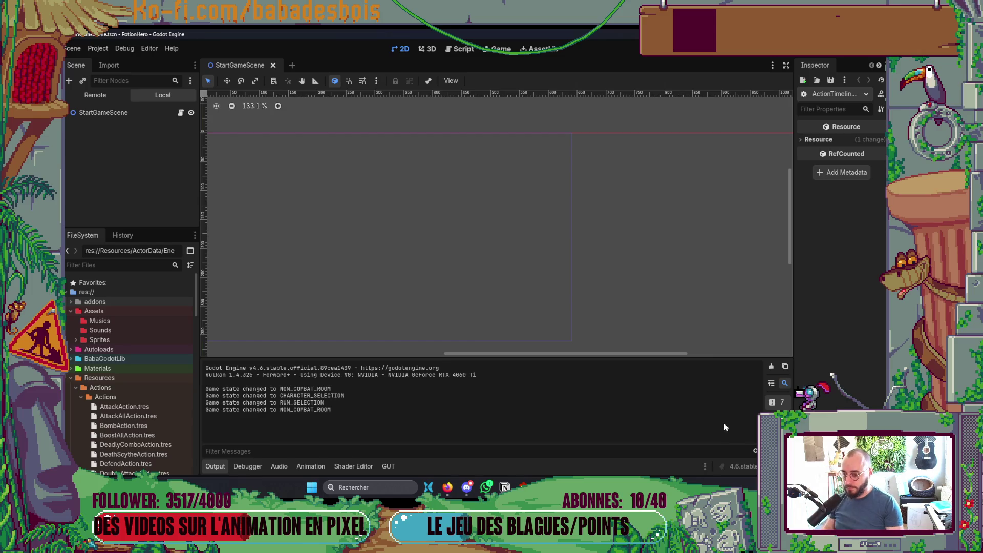
key(alt+Tab)
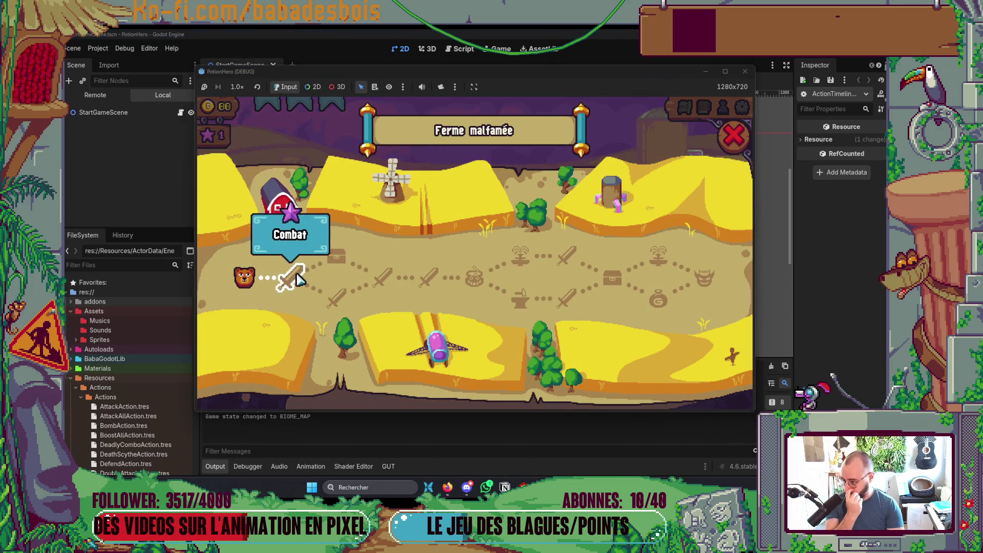
click(292, 279)
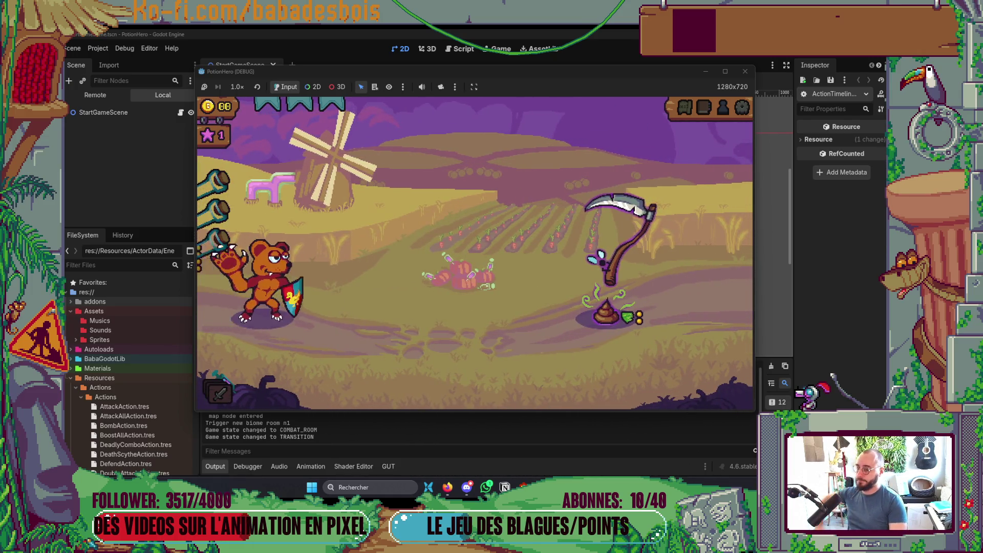
Step: Pass turns until the combat is won, return to the map, and close the game window
mouse_move(622, 392)
click(735, 389)
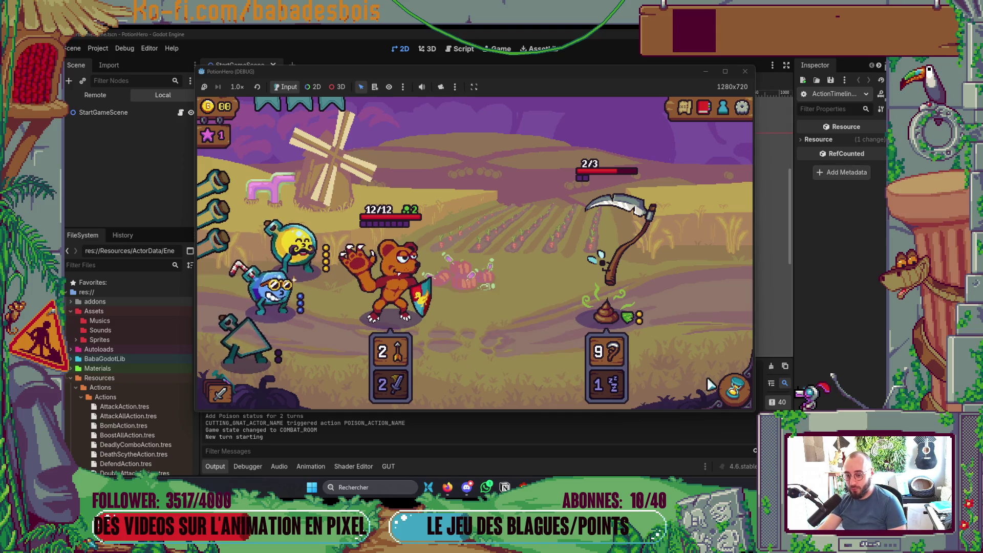
click(733, 390)
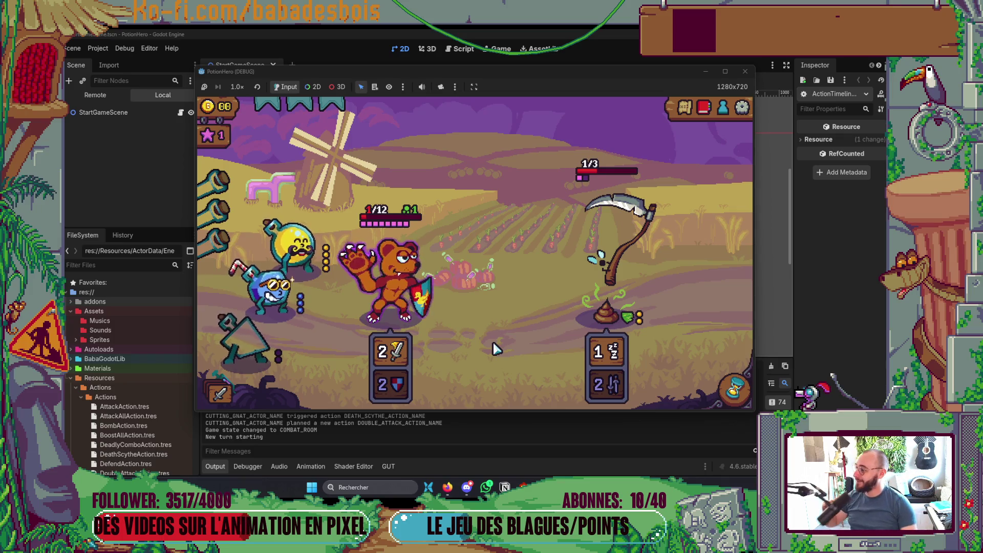
click(734, 389)
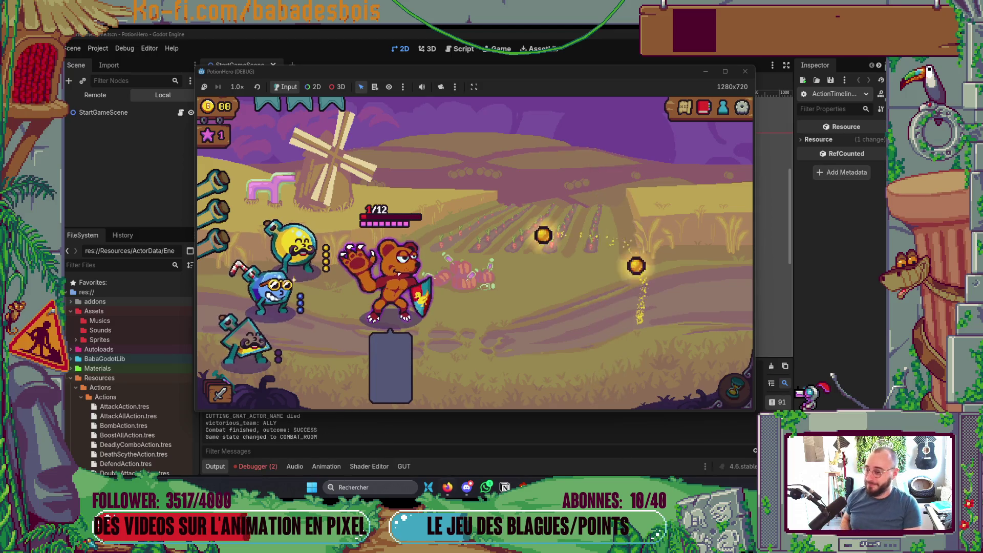
mouse_move(456, 494)
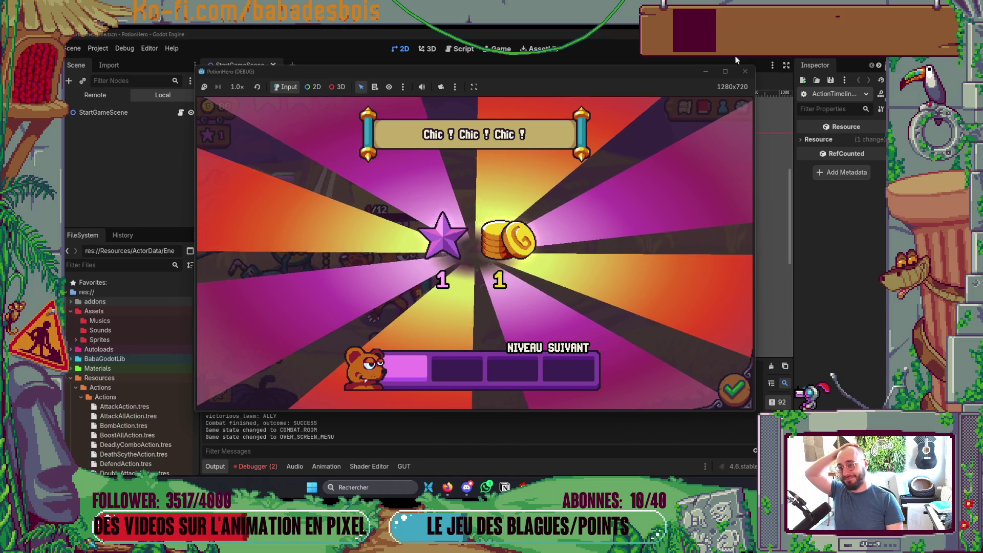
click(732, 391)
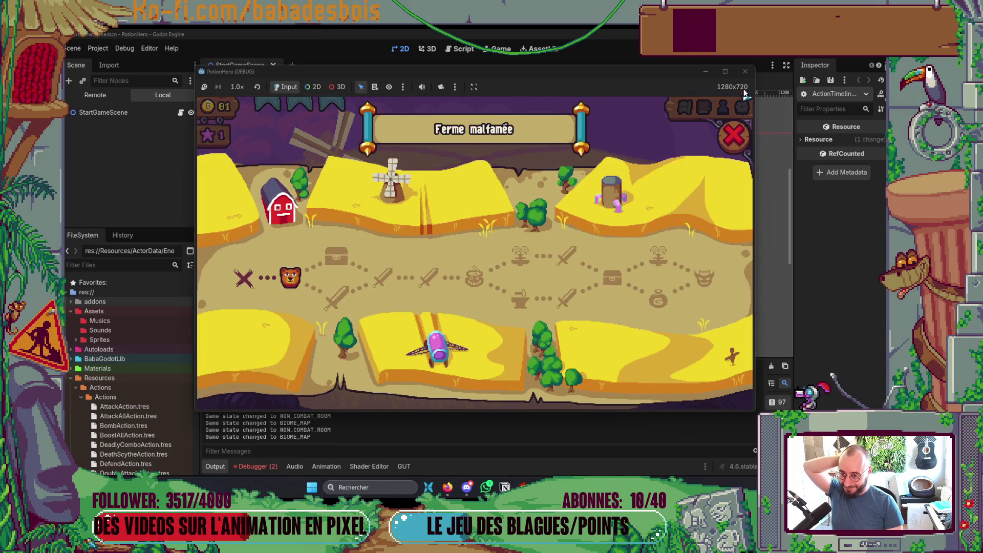
click(744, 71)
click(223, 468)
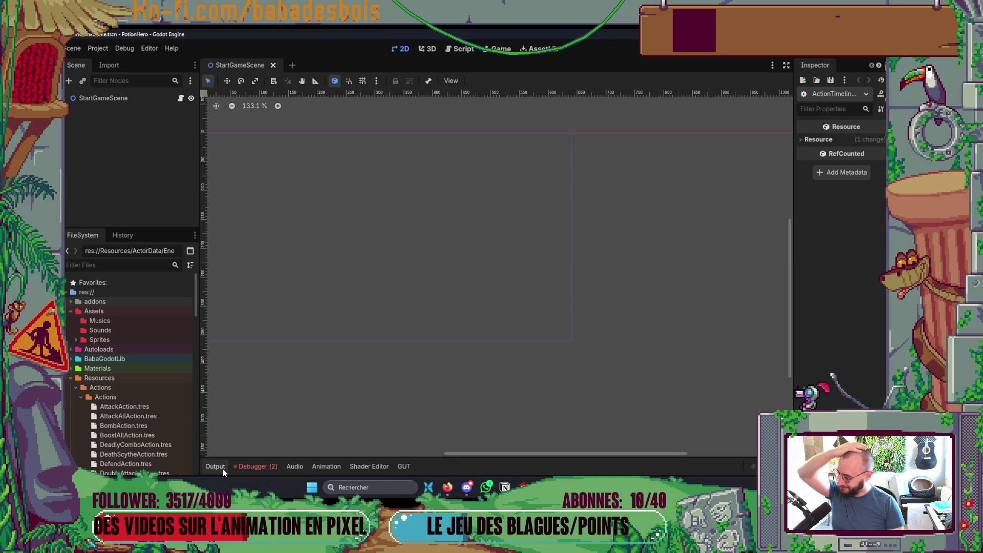
key(alt+Tab)
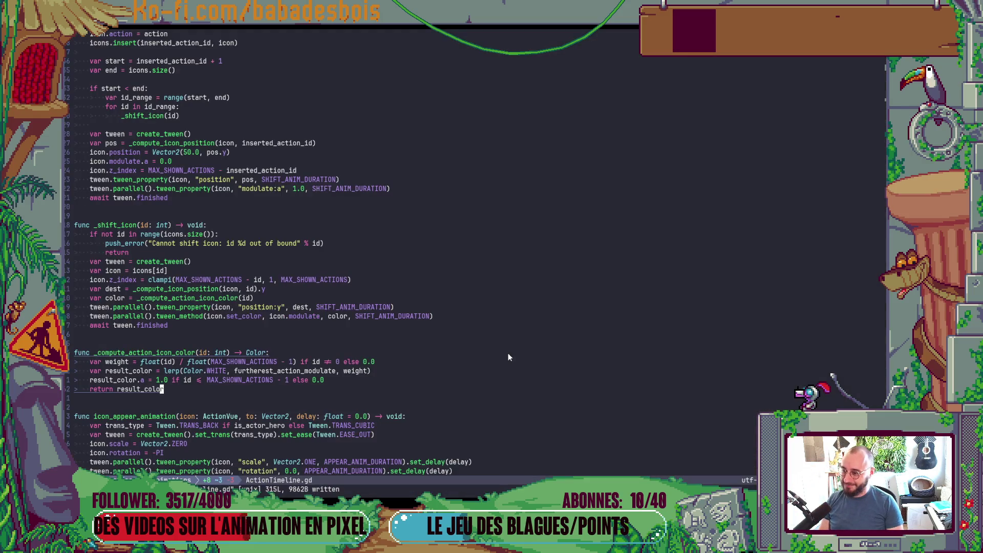
key(ctrl+backslash)
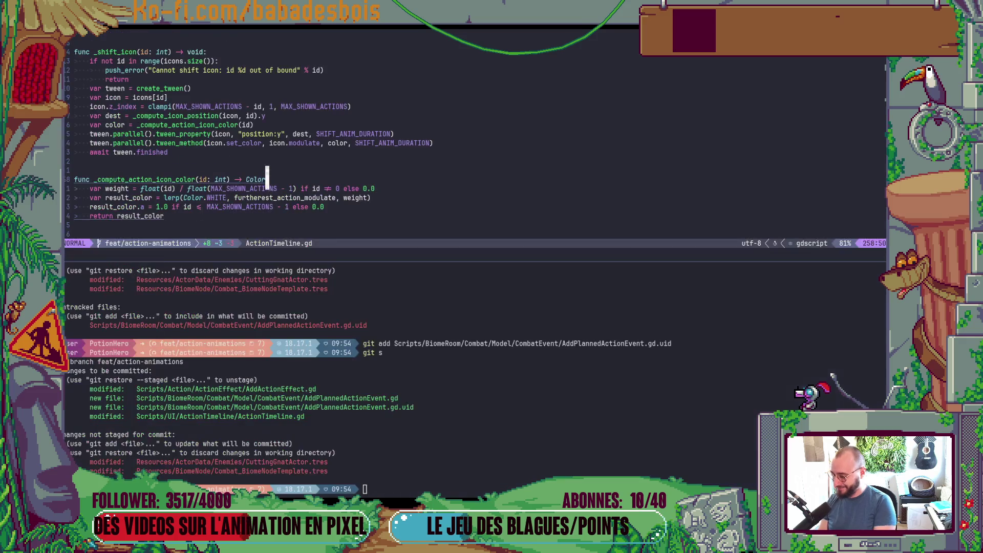
text(gi)
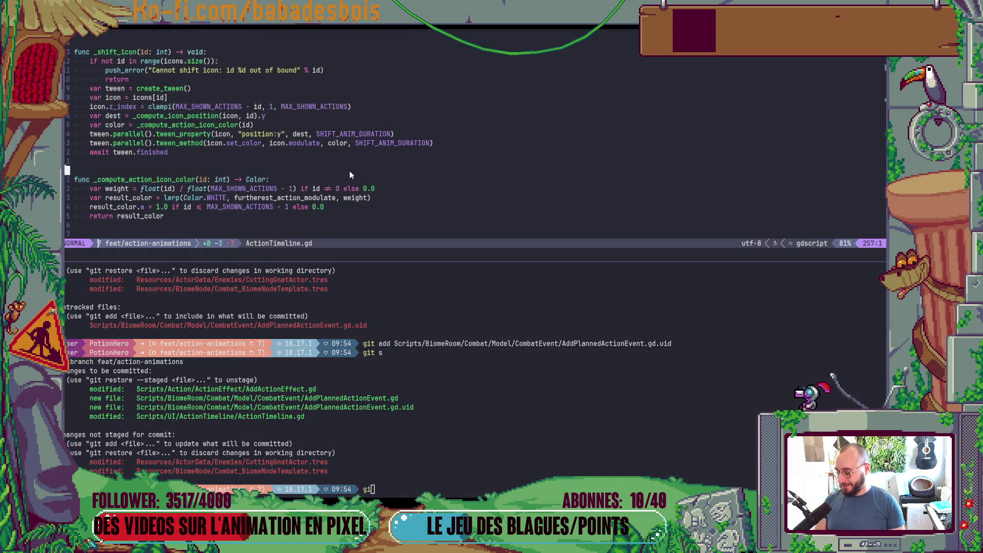
key(ctrl+backslash)
key(alt+Tab)
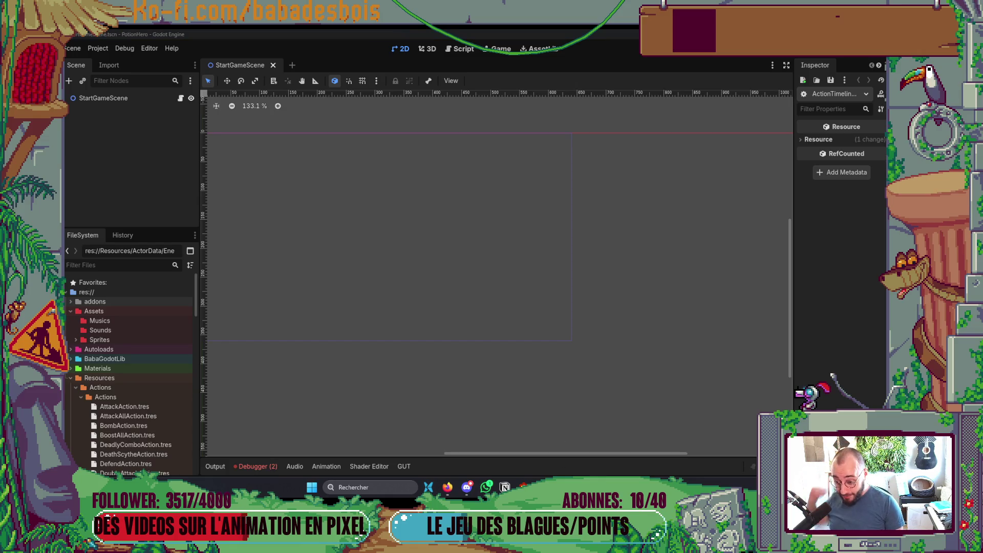
Step: Check git status, stage Scripts/UI/ActionTimeline/ActionTimeline.gd, and start a git cz commit
key(alt+Tab)
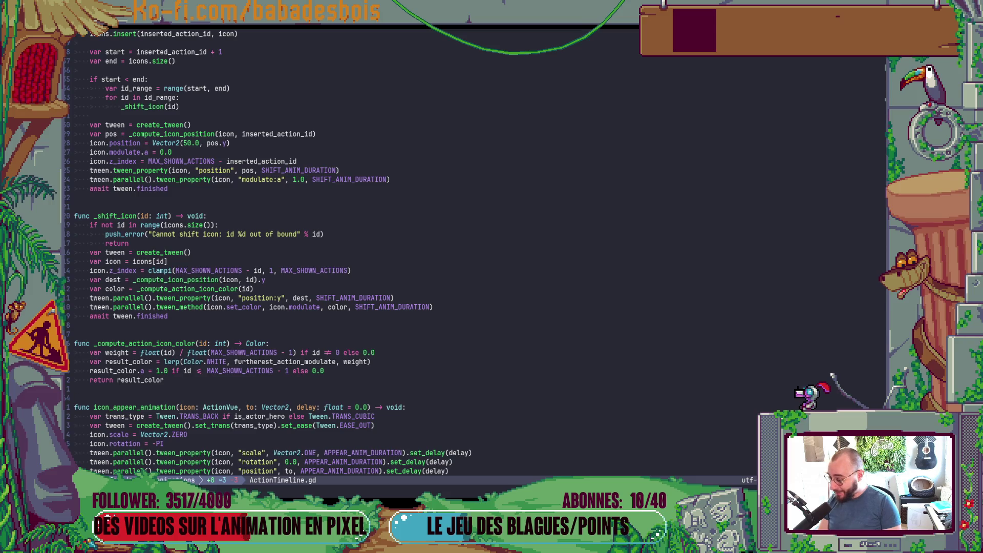
key(ctrl+backslash)
text(gi)
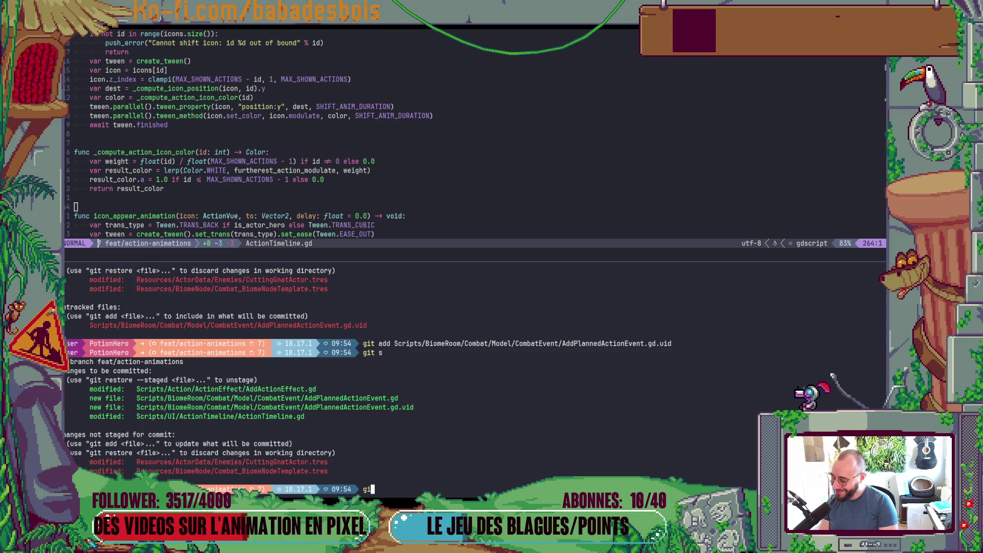
text(t s)
key(Return)
text(git)
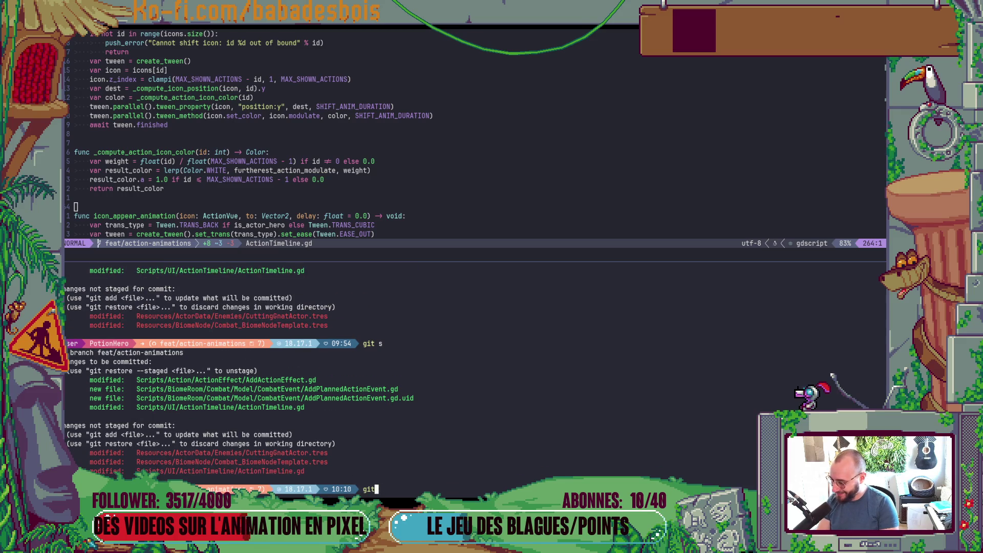
text( add )
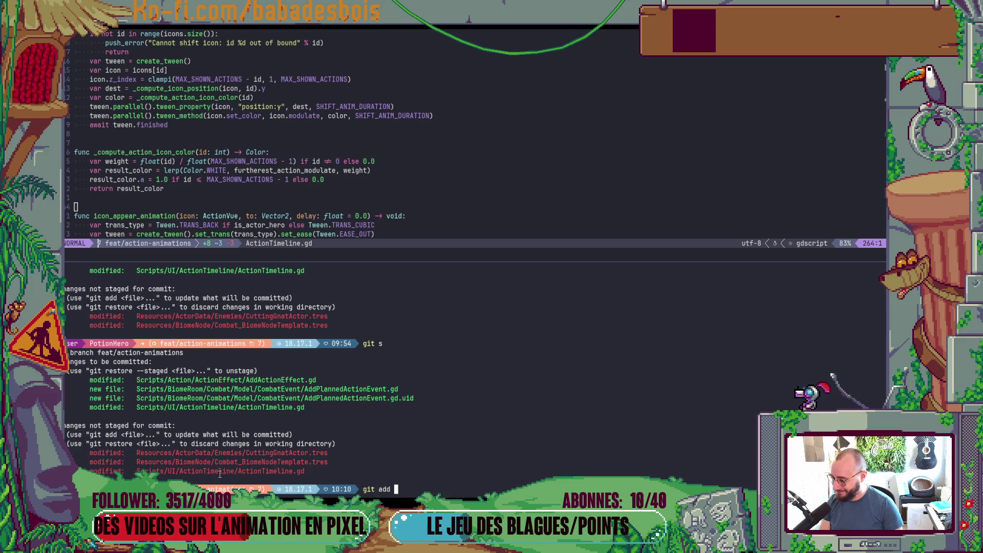
text(Scripts/UI/ActionTimeline/ActionTimeline.gd)
key(Return)
text(cz)
key(Return)
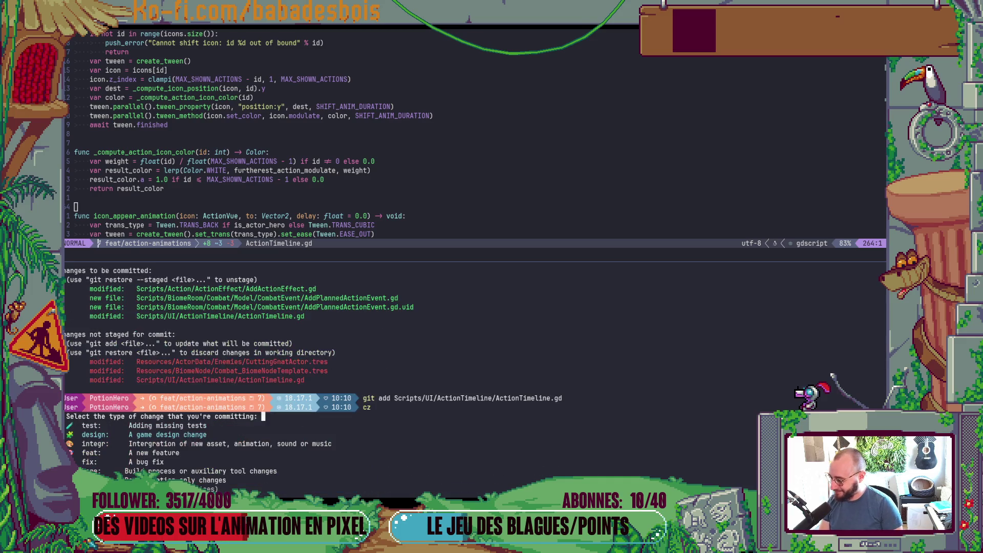
Step: Abandon the fix-type commit prompt and view recent history with logo
key(Return)
text(UI)
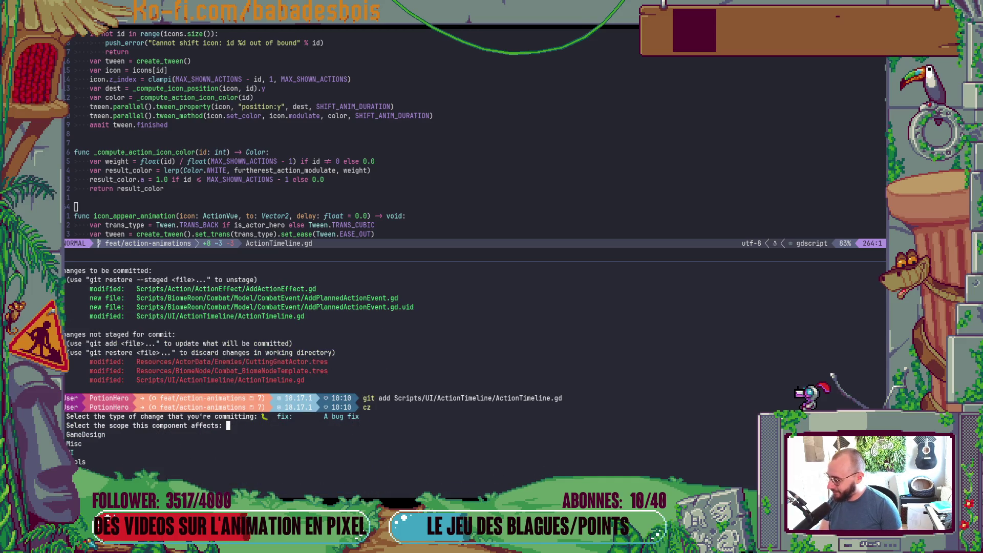
key(Return)
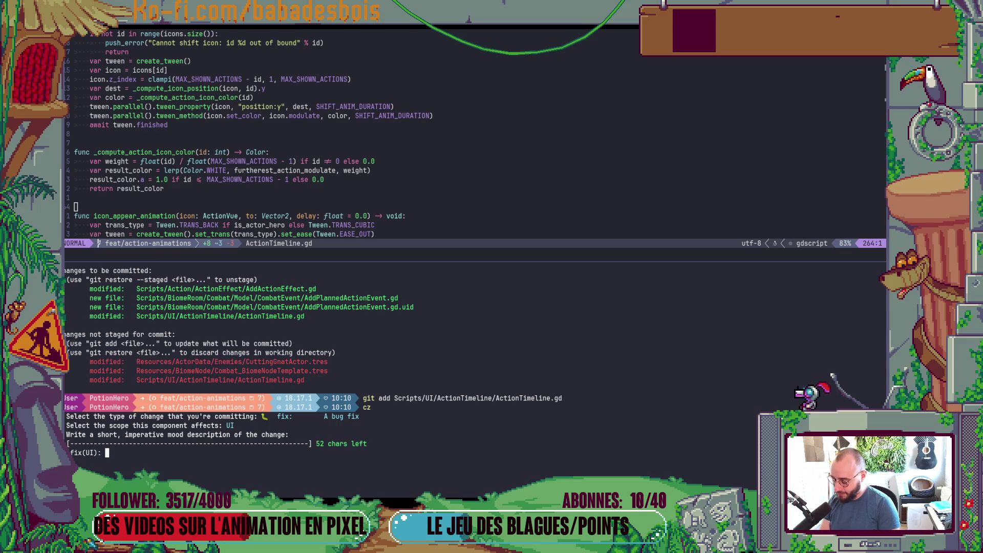
key(ctrl+c)
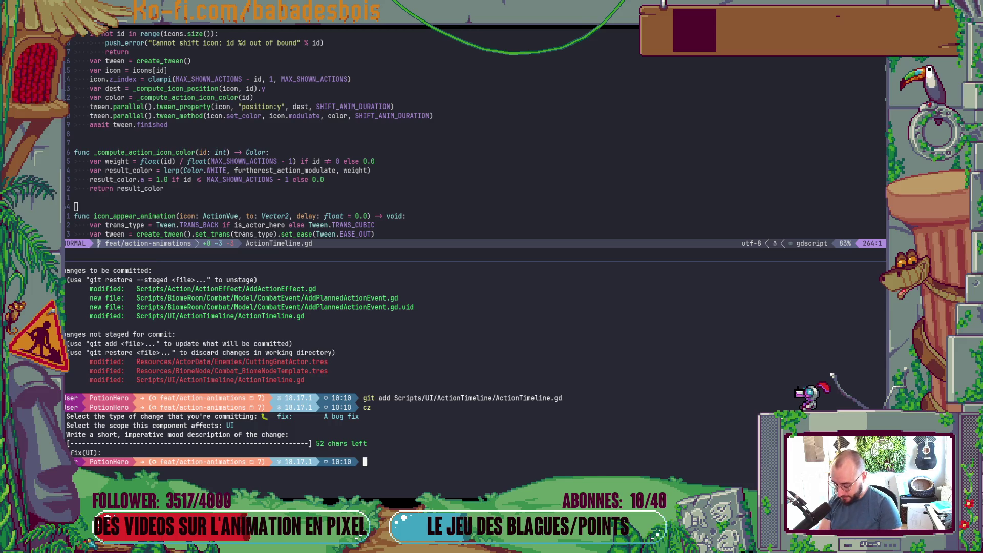
text(logo)
key(Return)
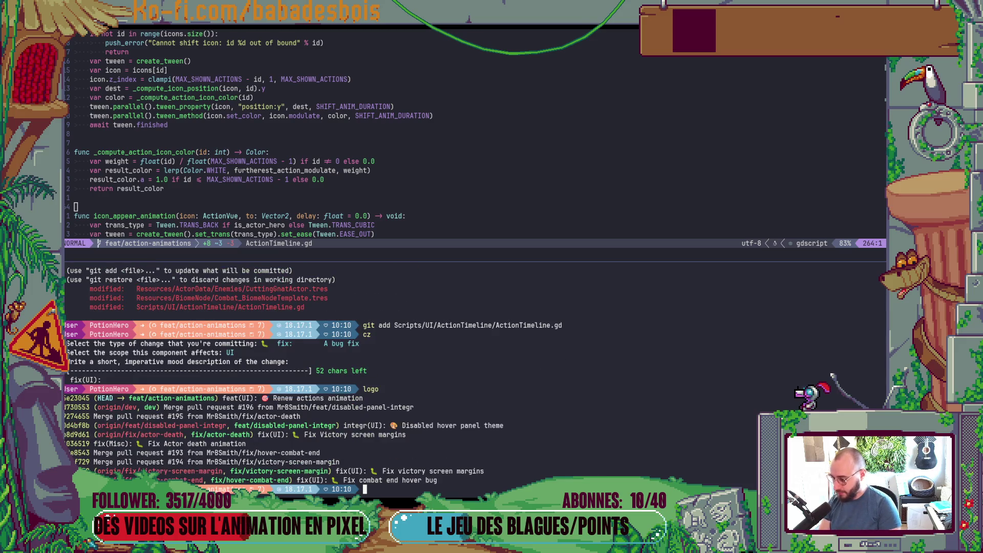
Step: Commit via git cz as feat, scope UI, message 'Insert action animation'
text(git ad)
key(BackSpace)
key(BackSpace)
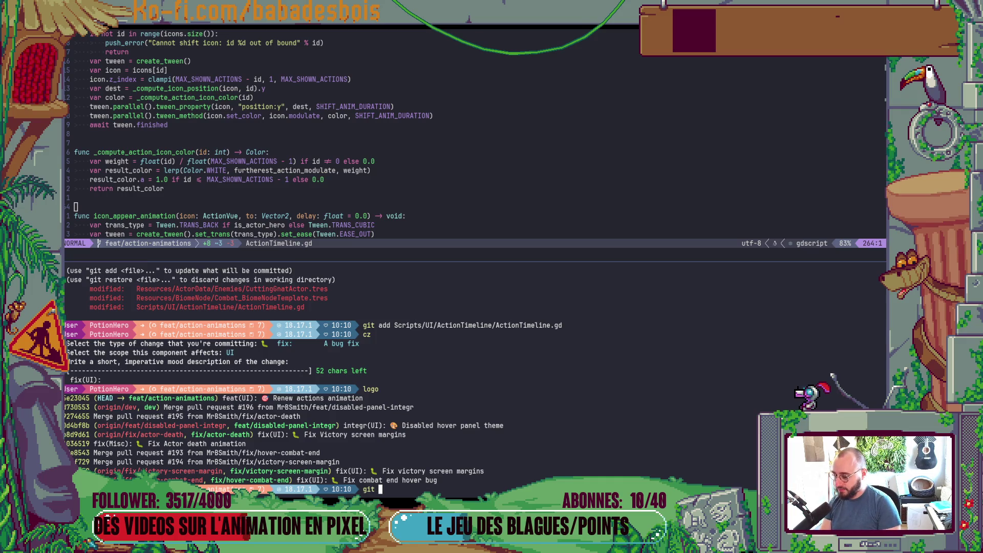
text(cz)
key(Return)
key(Return)
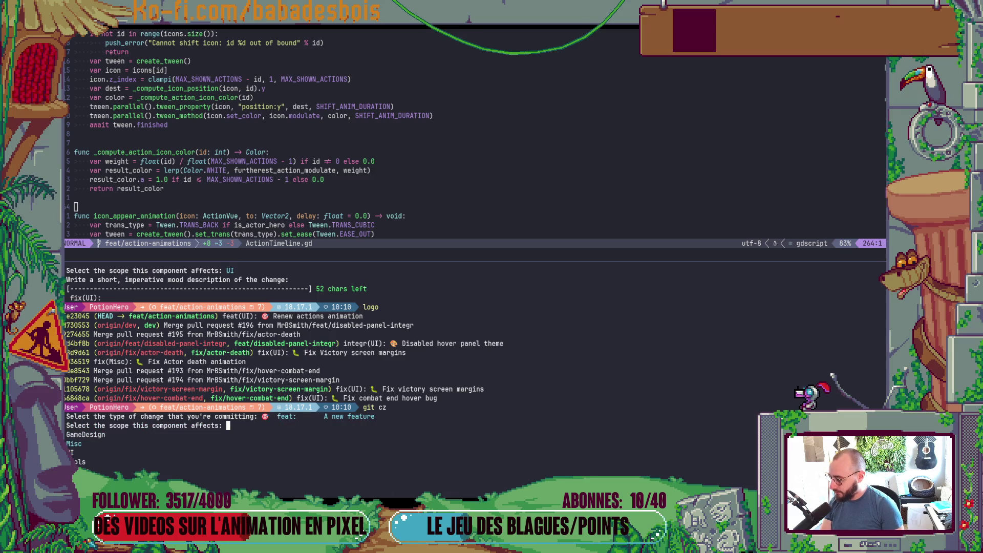
key(Return)
text(Insert action animation)
key(Return)
key(Return)
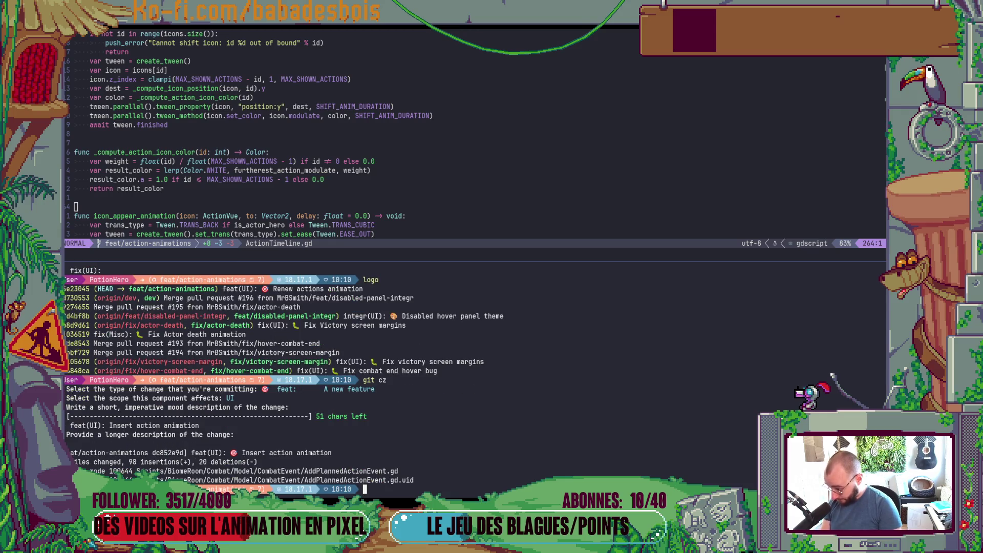
key(alt+Tab)
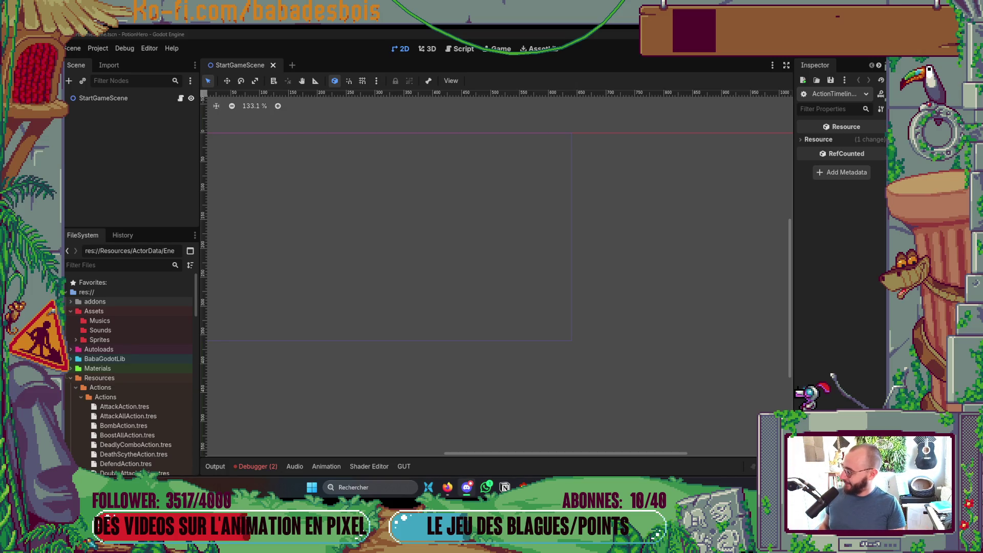
Step: Return to Neovim and zoom the code pane to full height so _shift_icon and _compute_action_icon_color fill the screen
scroll(418, 290, down, 2)
scroll(417, 292, up, 1)
key(alt+Tab)
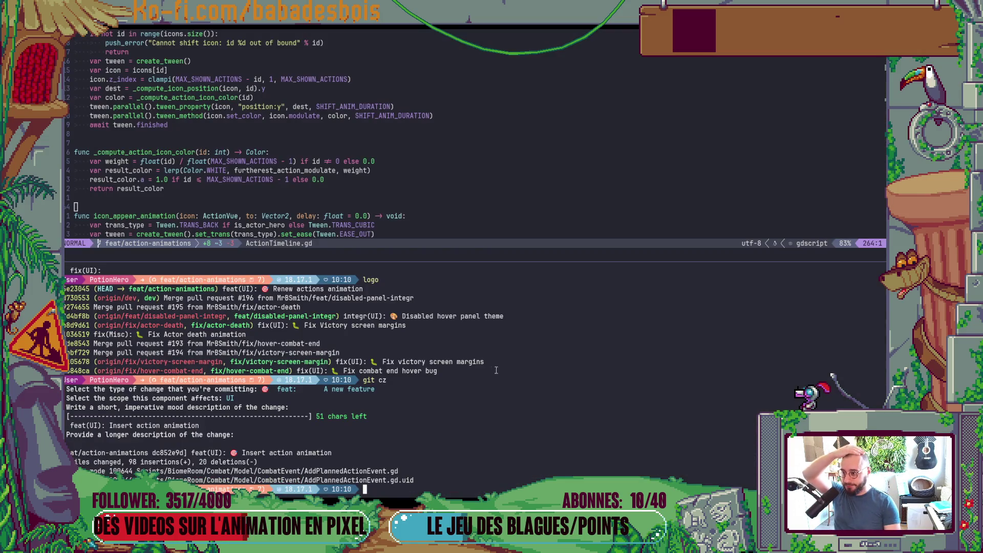
click(493, 196)
key(ctrl+b)
key(z)
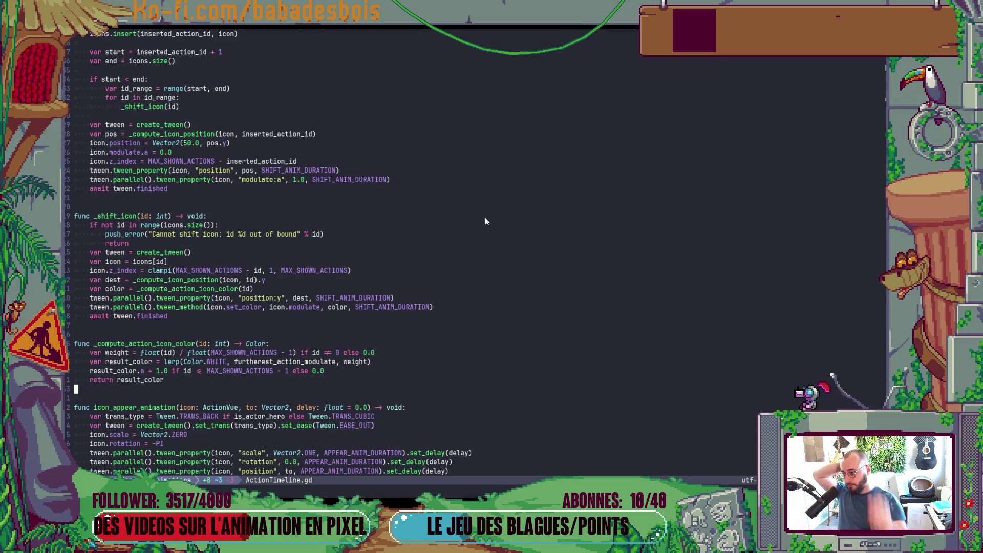
Step: Break the long icon.position line after 'else' with a backslash continuation and fix its indentation
scroll(500, 210, up, 20)
scroll(524, 225, up, 15)
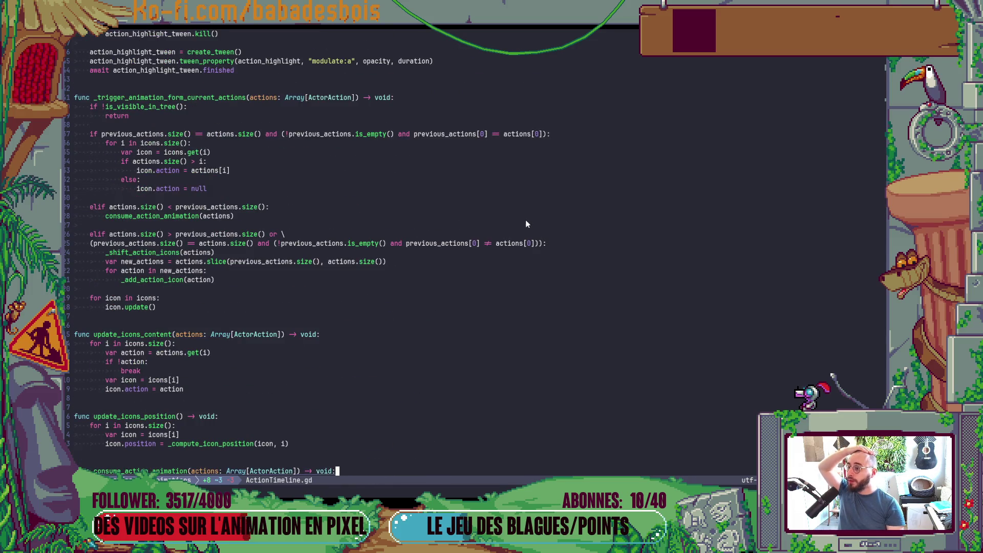
scroll(526, 224, down, 15)
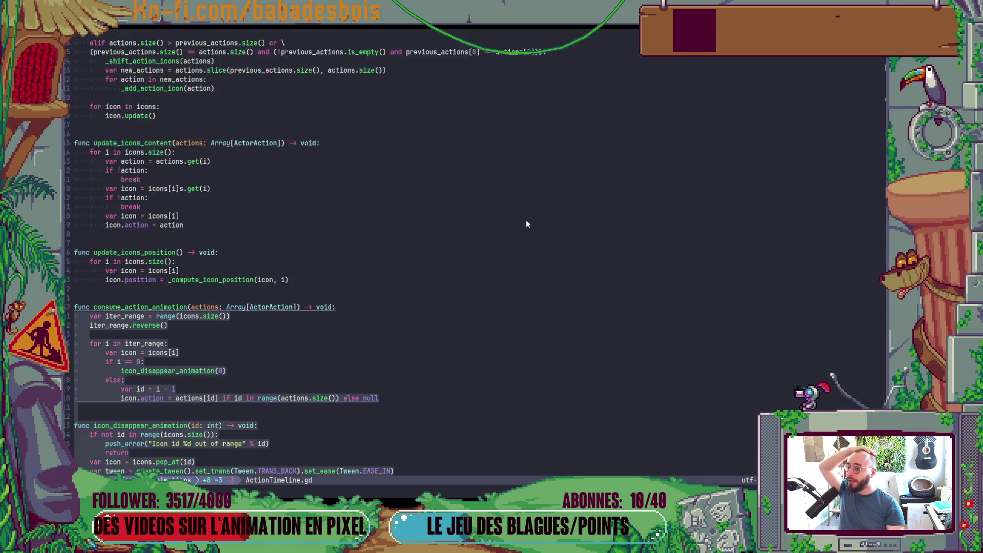
scroll(527, 223, down, 20)
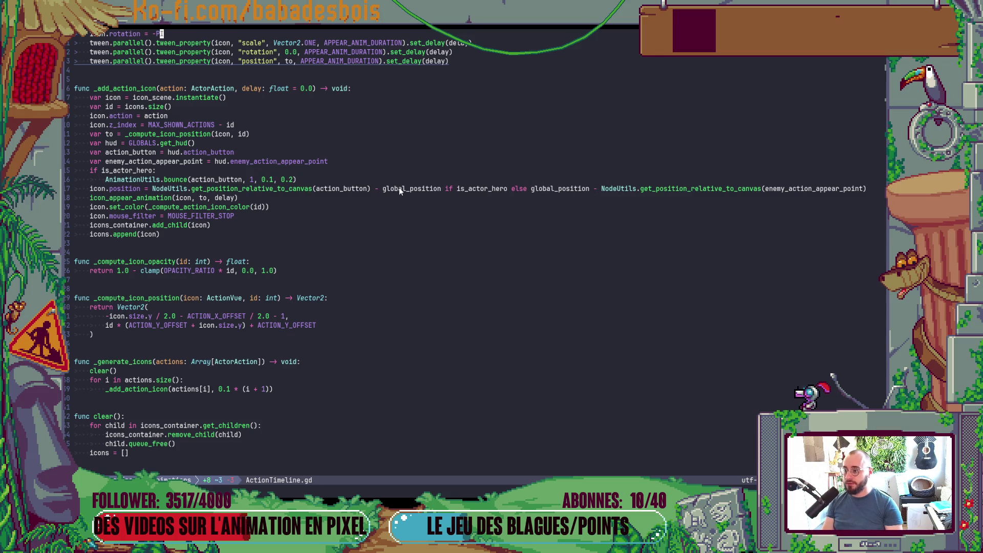
click(530, 192)
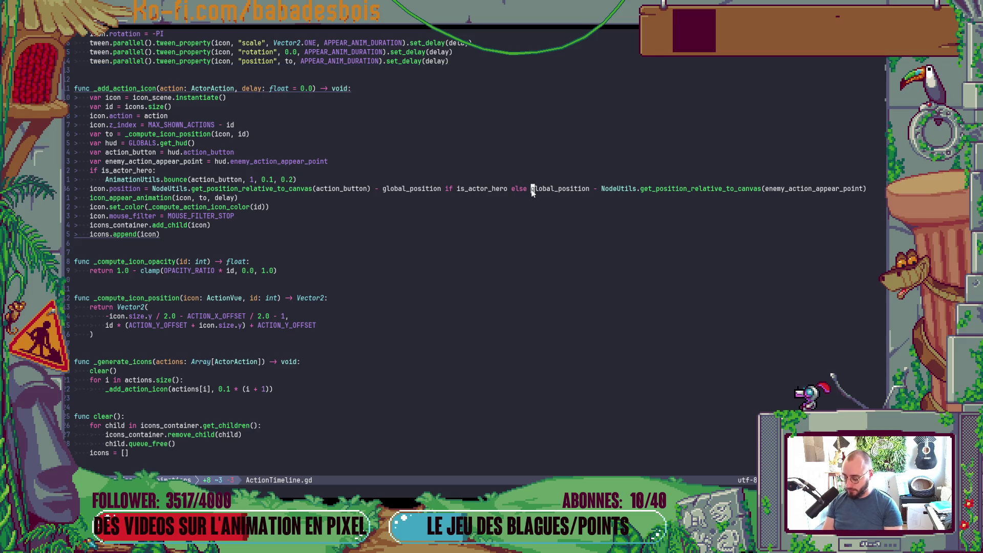
text(\)
key(Return)
key(Tab)
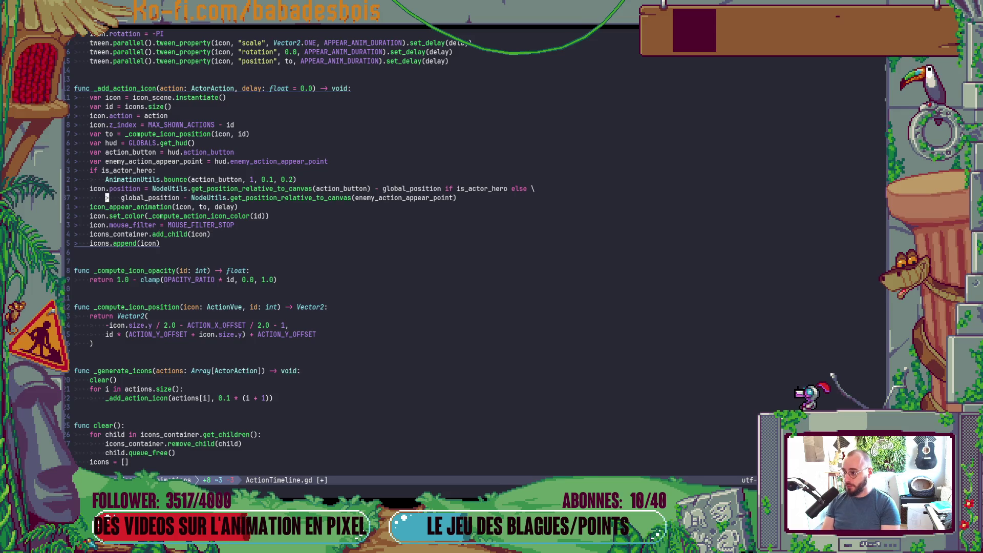
key(x)
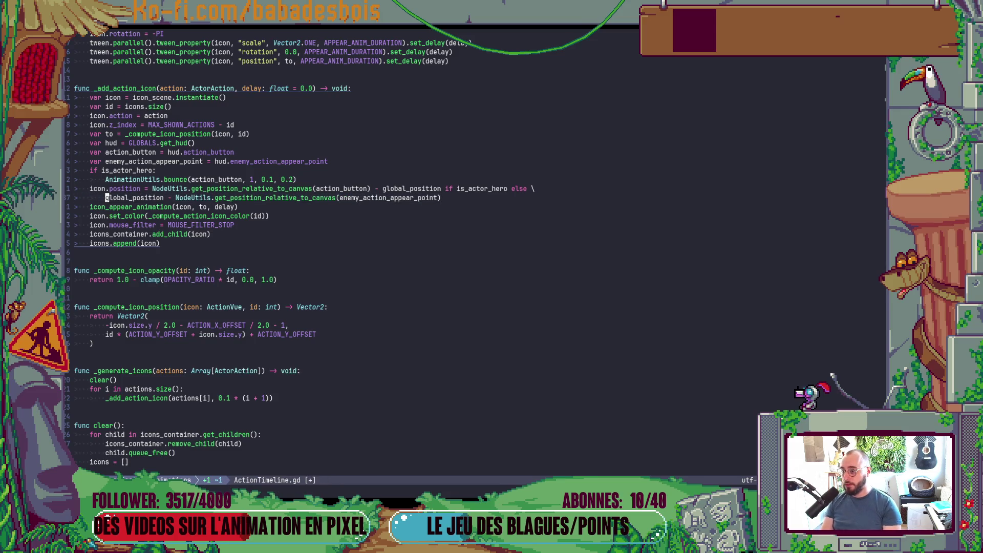
Step: Review the reformatted _add_action_icon code, then switch to Godot
scroll(542, 240, up, 7)
scroll(552, 298, down, 17)
scroll(549, 298, up, 5)
scroll(546, 299, up, 20)
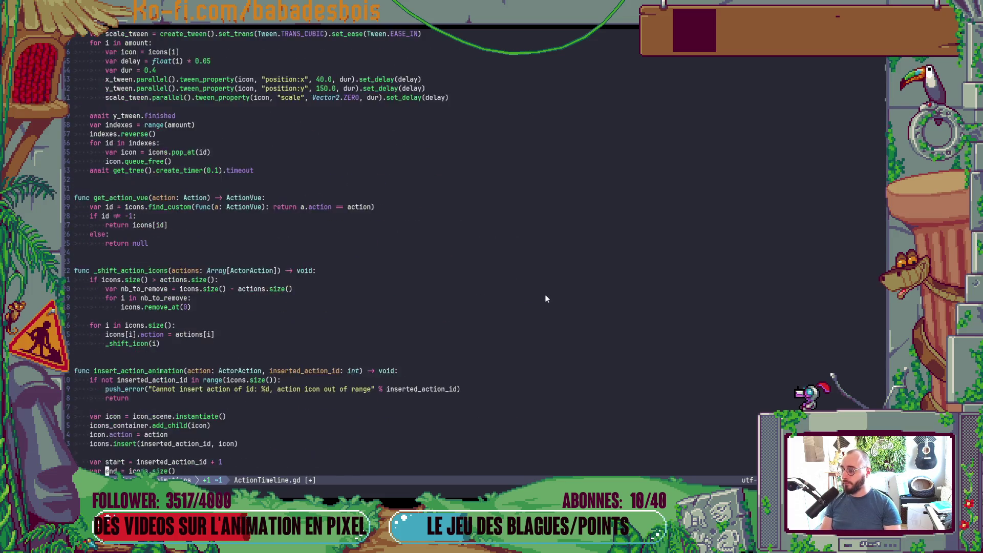
click(545, 298)
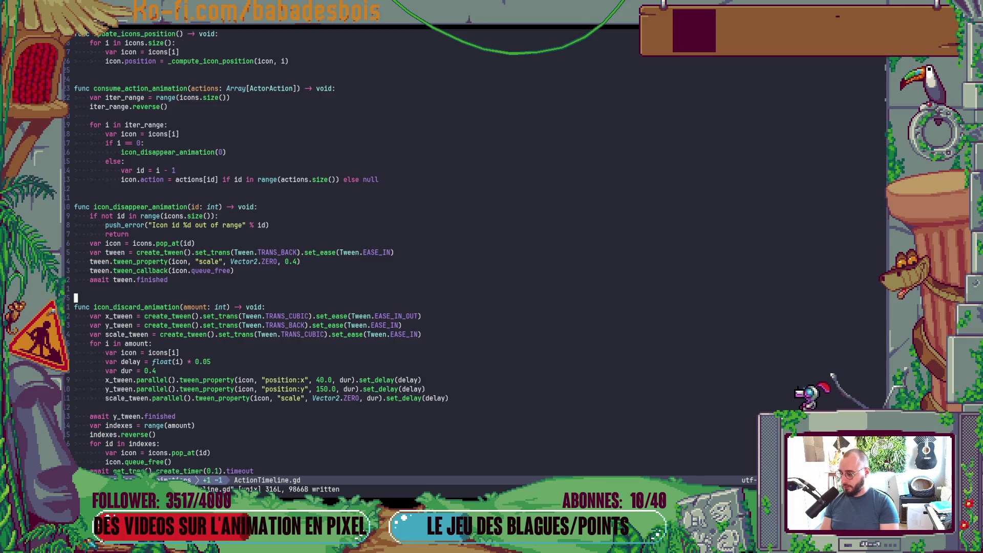
key(alt+Tab)
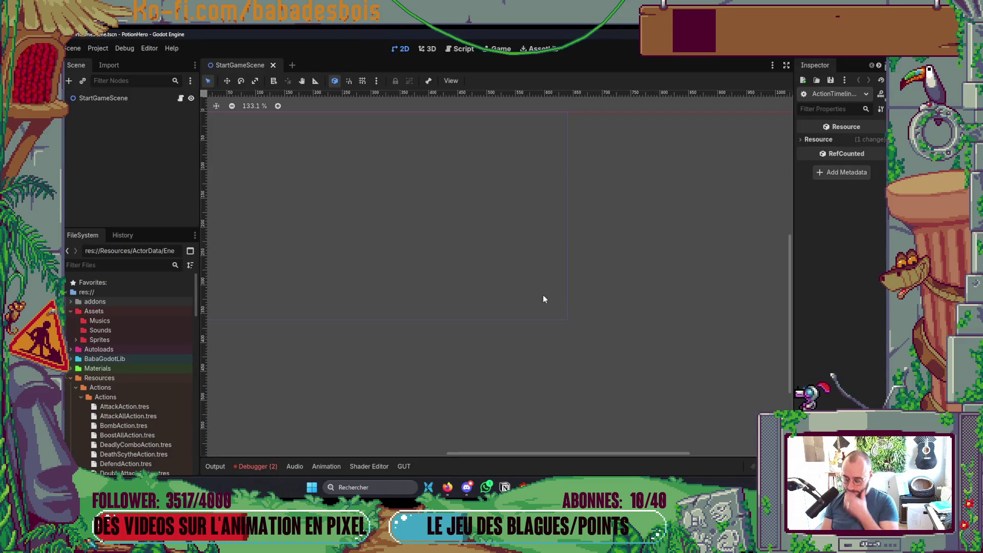
Step: Bring up the Miro board full screen and pan to the animation mockup frames
click(447, 487)
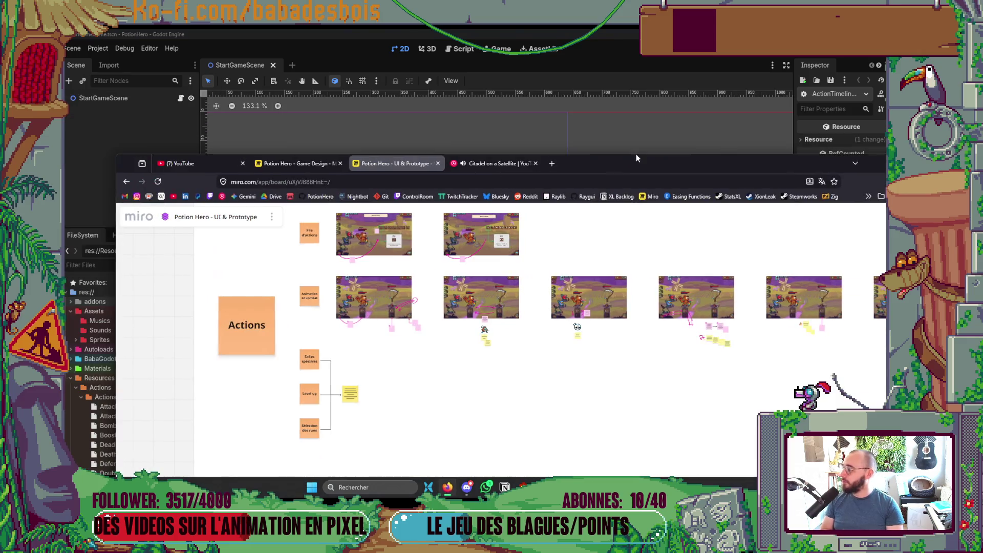
click(817, 105)
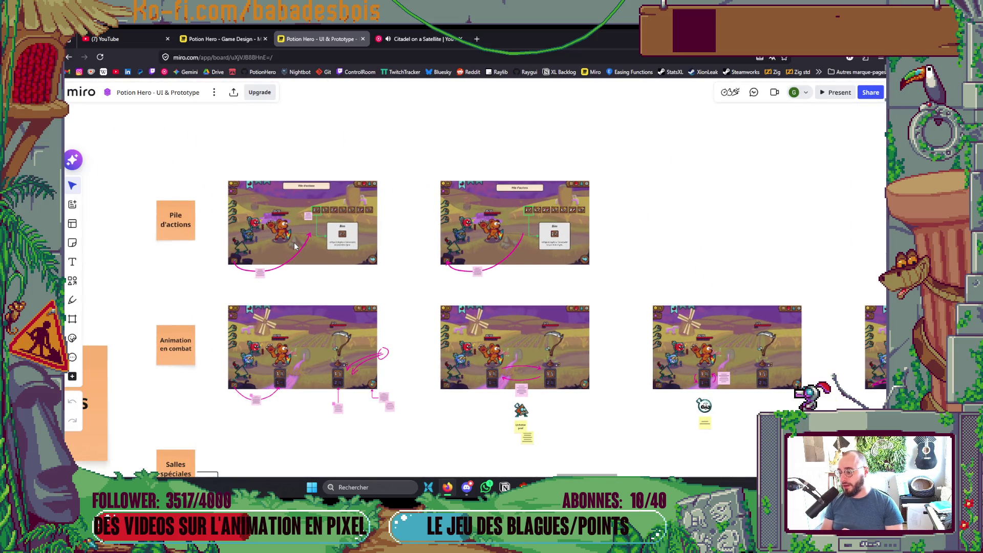
scroll(294, 246, down, 5)
scroll(231, 296, up, 2)
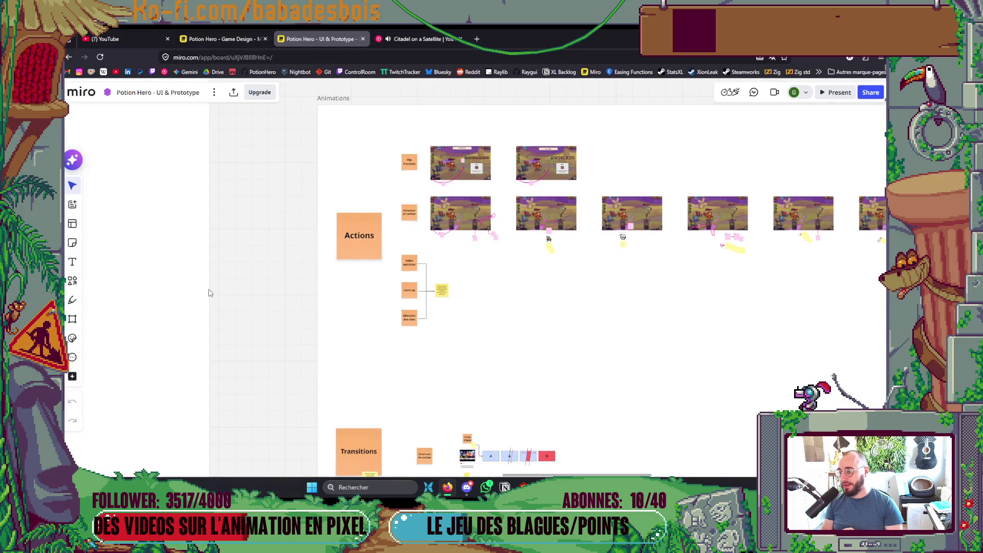
scroll(123, 325, down, 3)
mouse_move(123, 325)
mouse_down()
mouse_move(278, 265)
mouse_move(420, 256)
mouse_up()
scroll(278, 272, up, 2)
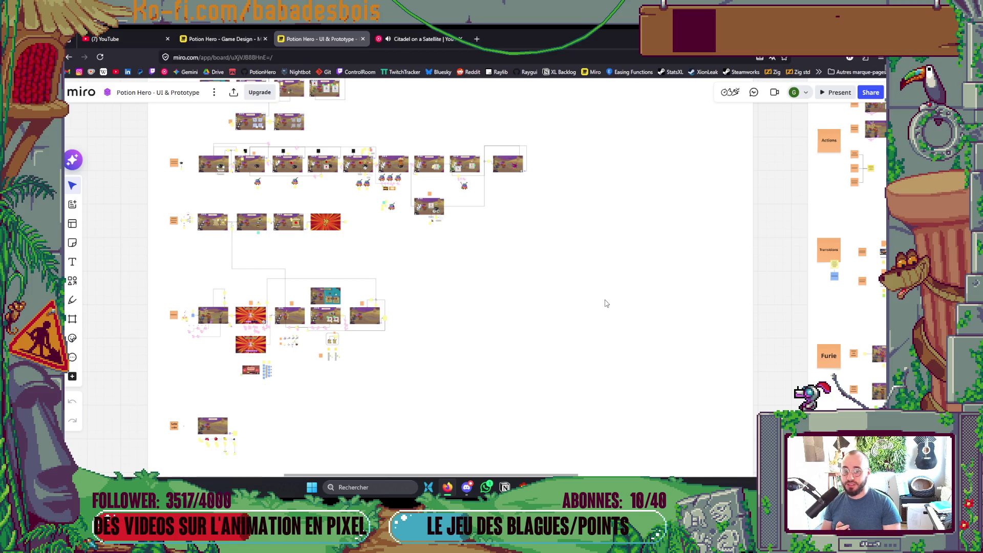
Step: Review the Actions, Transitions and Furie sections and screen flows, then return to Neovim
drag(606, 303, 384, 353)
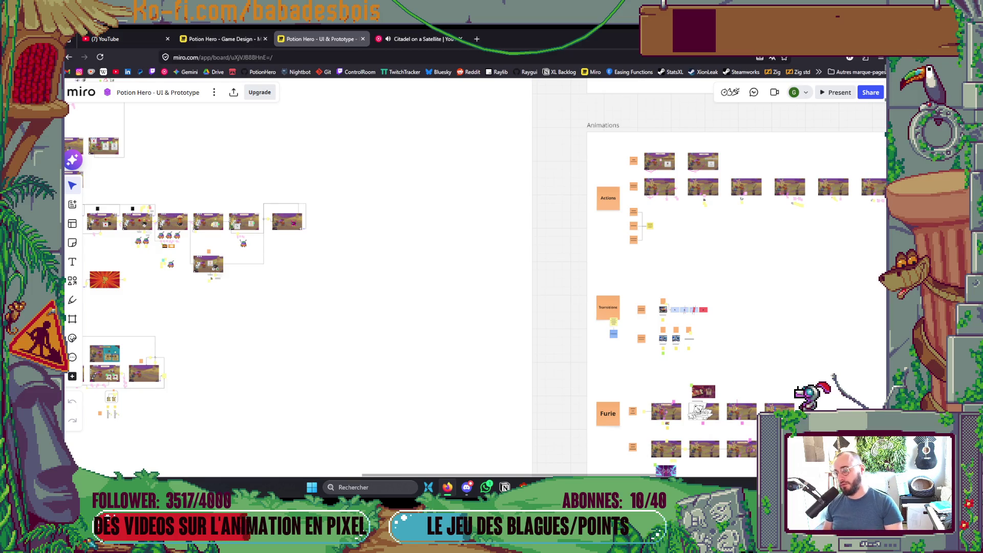
mouse_move(262, 422)
mouse_down()
mouse_move(397, 399)
mouse_move(522, 398)
mouse_up()
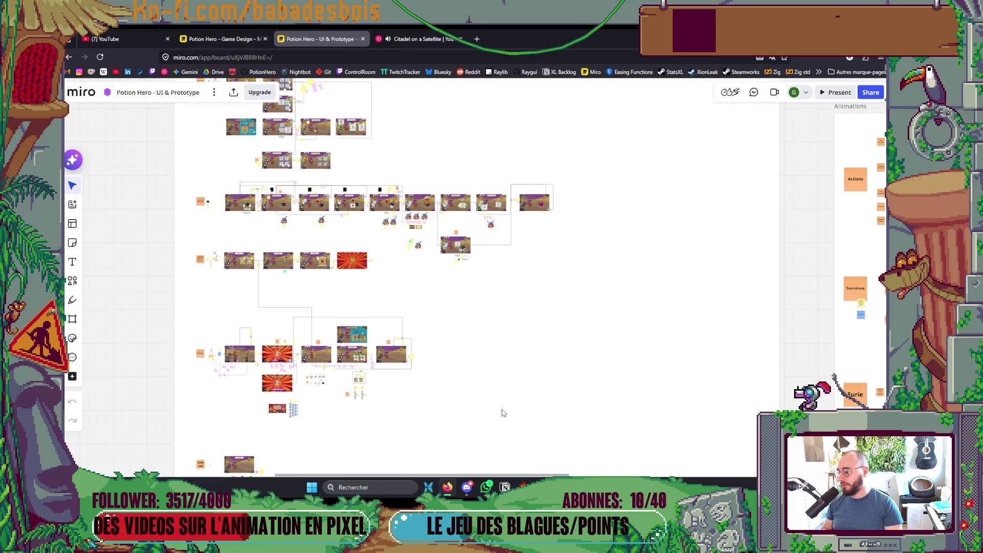
scroll(495, 419, right, 3)
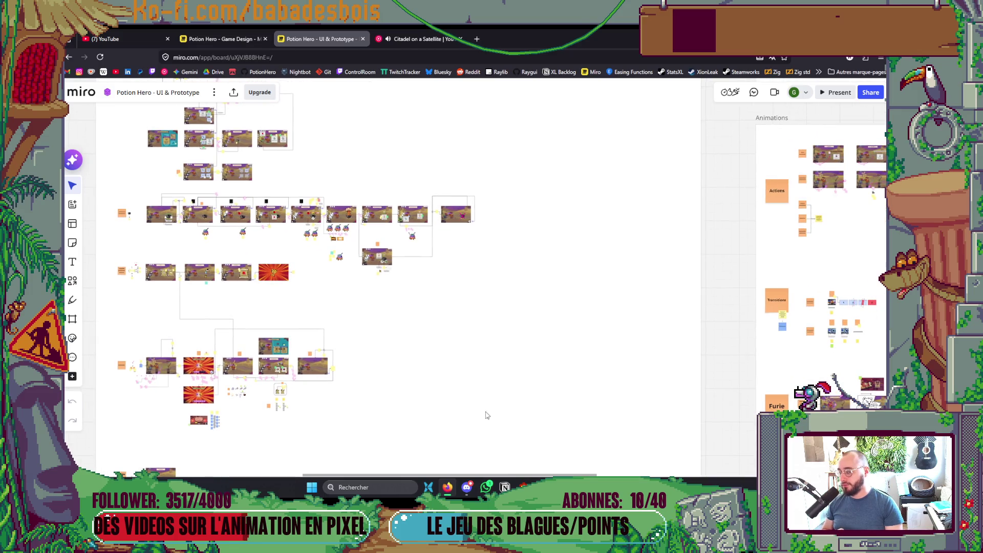
scroll(259, 379, up, 5)
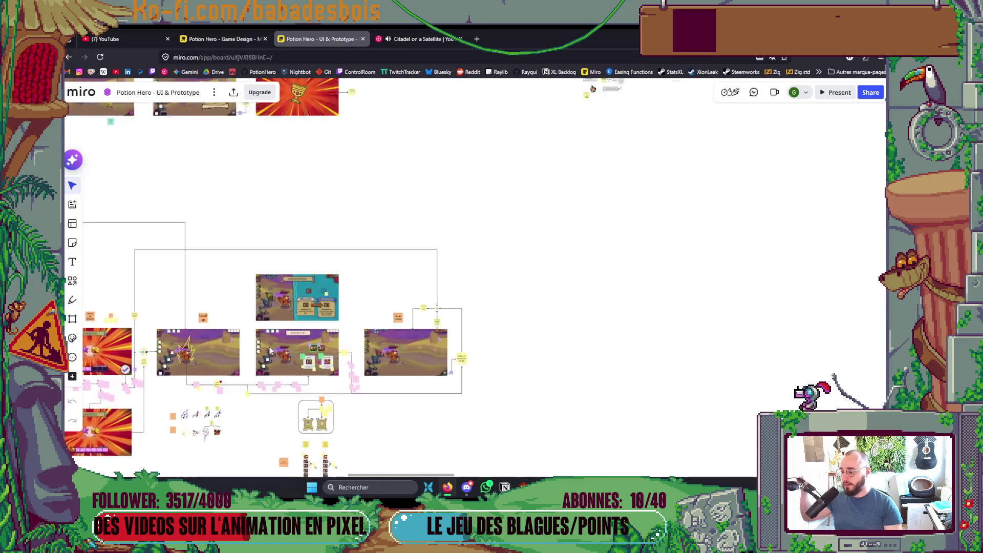
scroll(326, 338, up, 5)
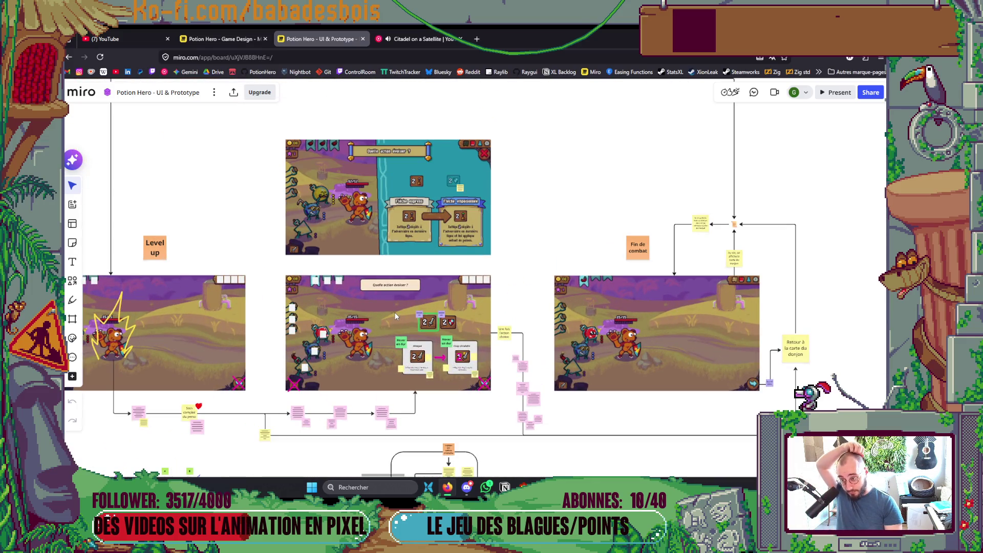
scroll(391, 311, down, 5)
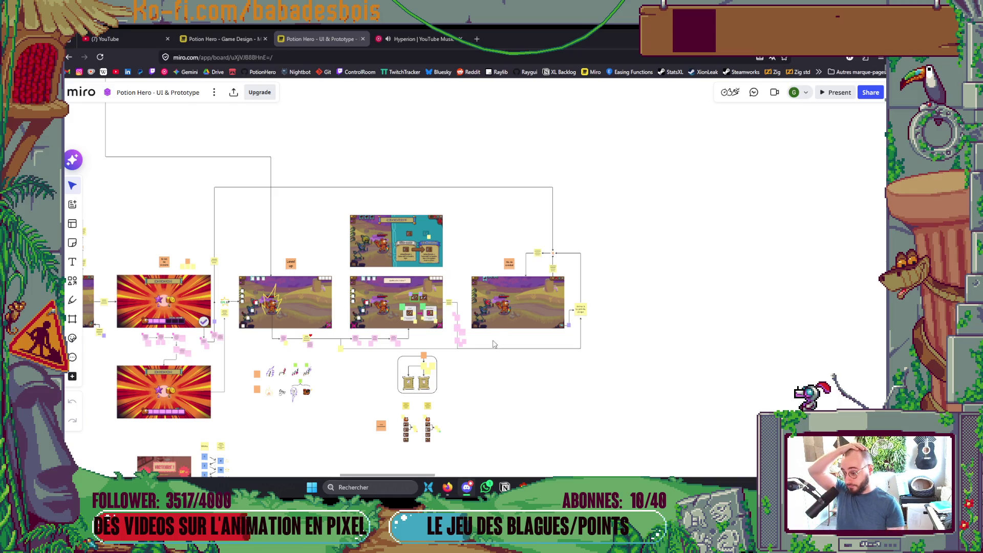
key(alt+Tab)
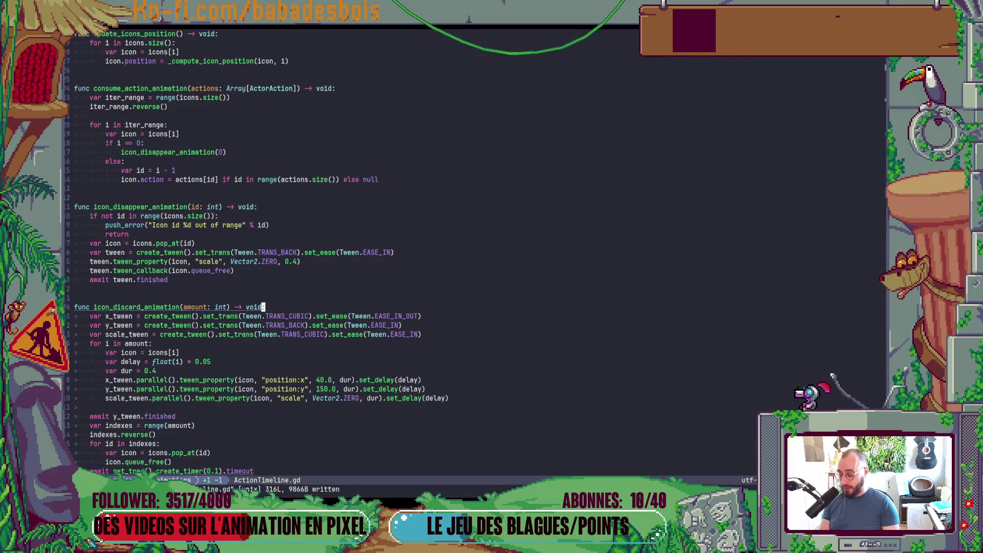
Step: Push the feat/action-animations branch with git push from a terminal split
key(ctrl+grave)
text(ig)
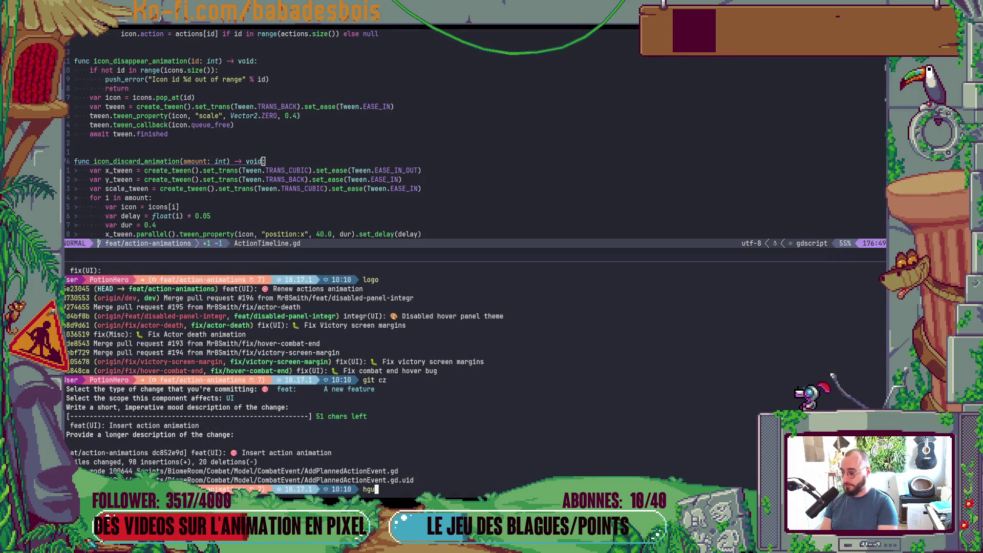
key(BackSpace)
key(BackSpace)
text(git push)
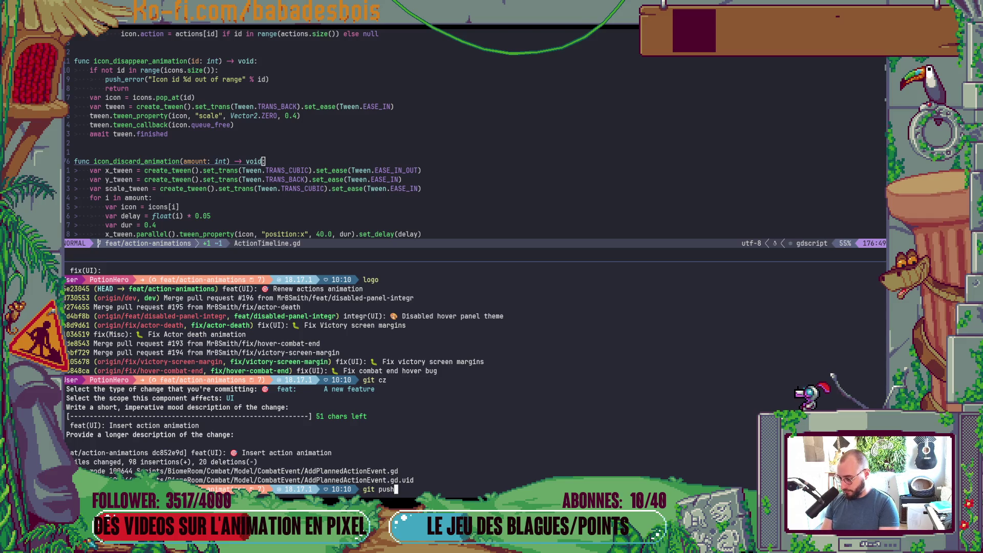
key(Return)
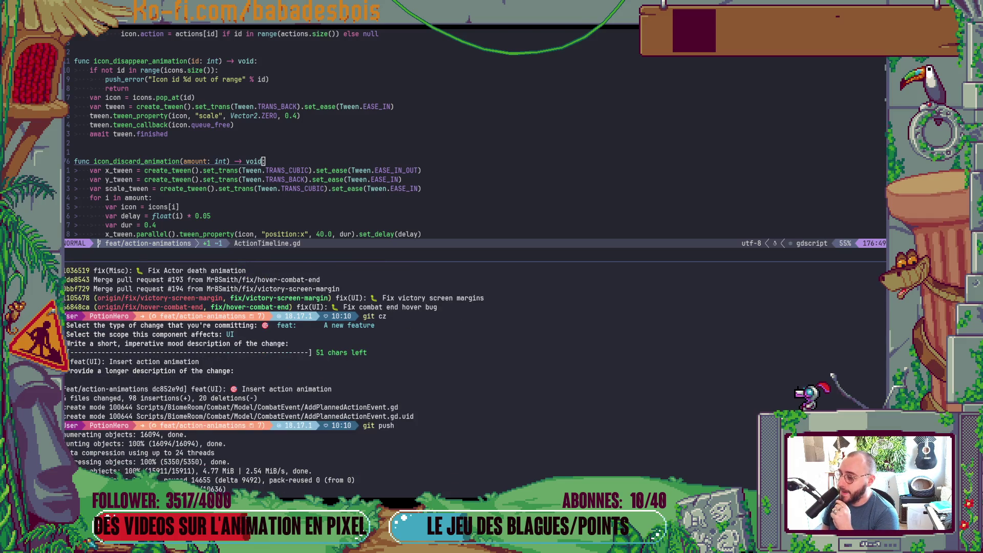
Step: Check git status and stage ActionTimeline.gd using its pasted file path
text(git s)
key(Return)
text(git add)
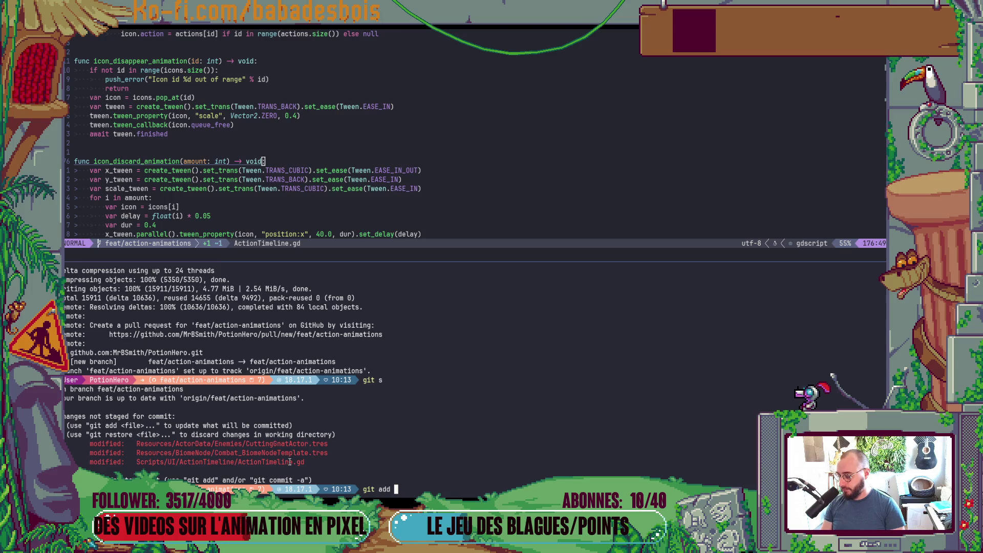
double_click(289, 461)
right_click(289, 462)
key(Return)
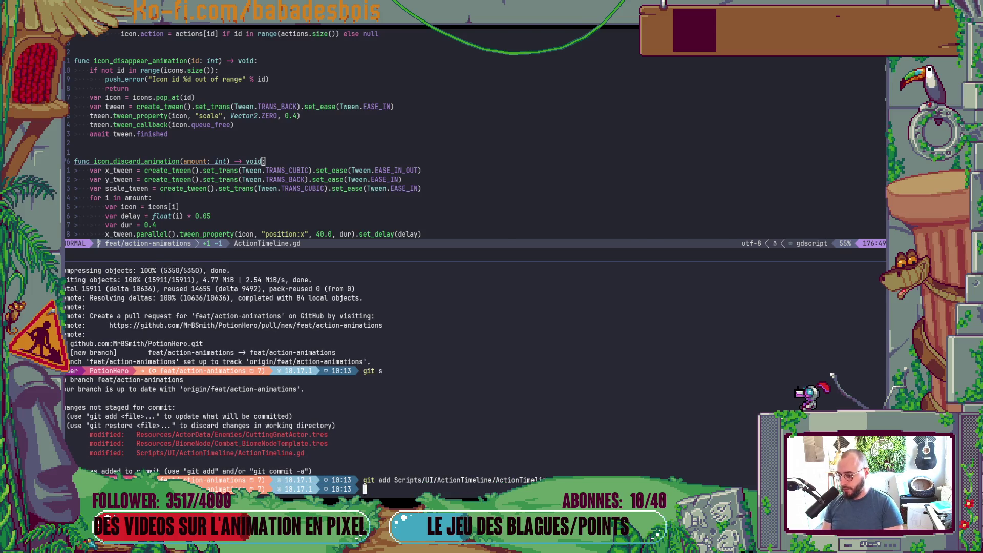
Step: Run the 'git r .' and 'git gu' commands, then launch the game in Godot with F5
key(alt+Tab)
key(alt+Tab)
key(alt+Tab)
key(alt+Tab)
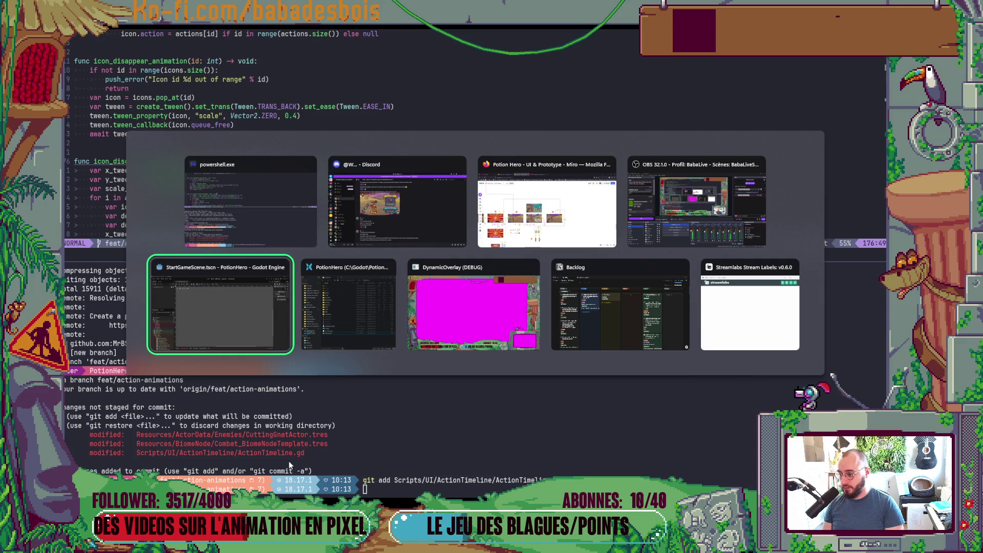
key(alt+Tab)
text(git r .)
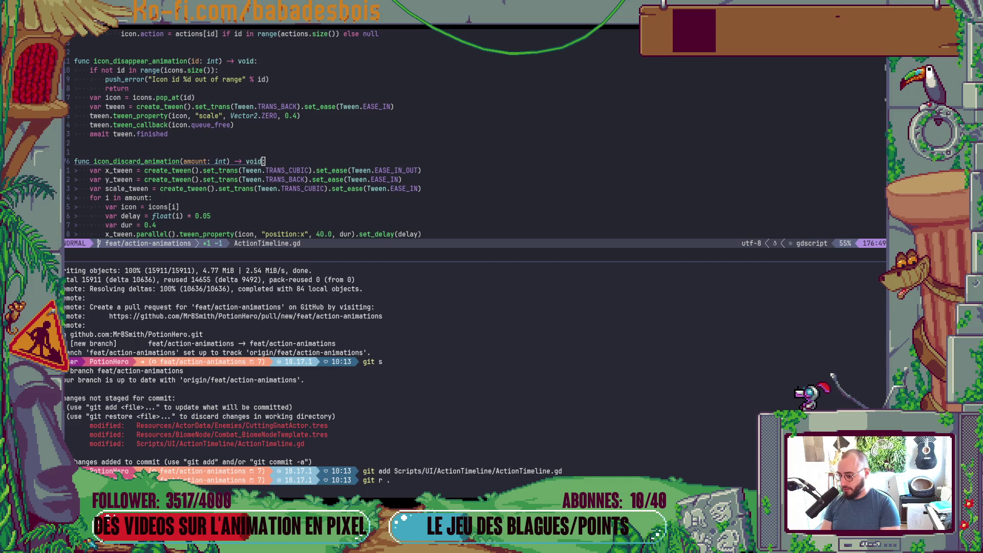
key(Return)
text(git gu)
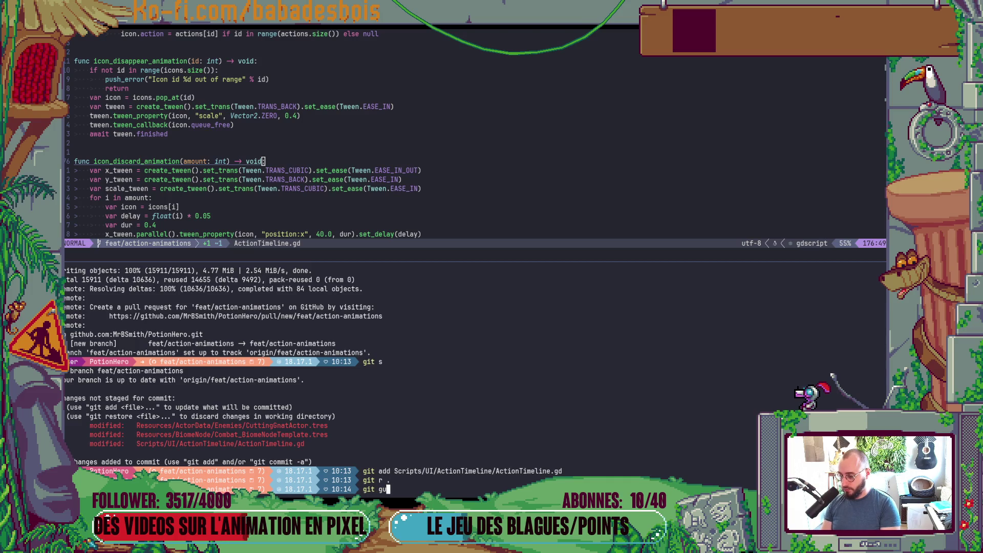
key(Return)
key(alt+Tab)
key(F5)
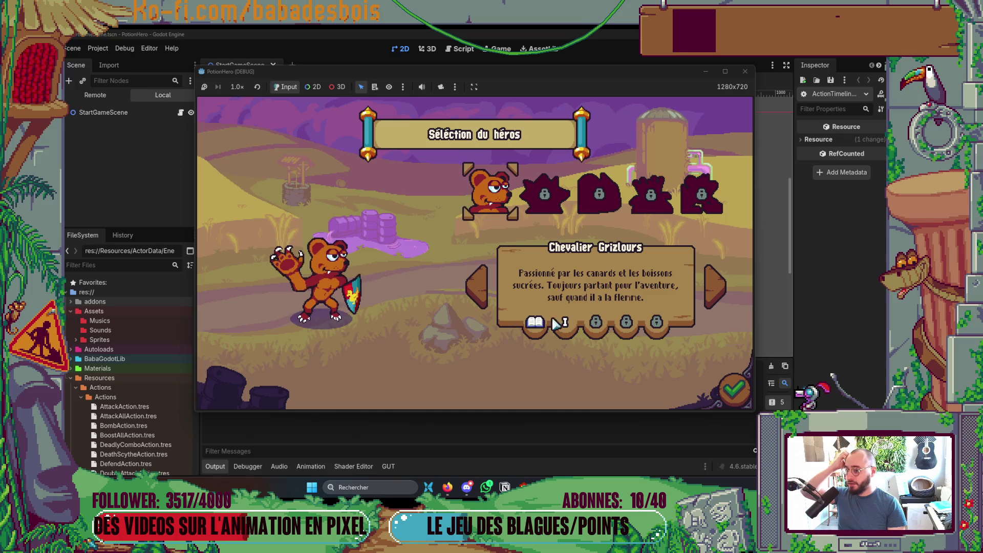
Step: Confirm hero and adventure, skip the tutorial, enter the first Ferme malfamée combat, and pass two turns
click(735, 390)
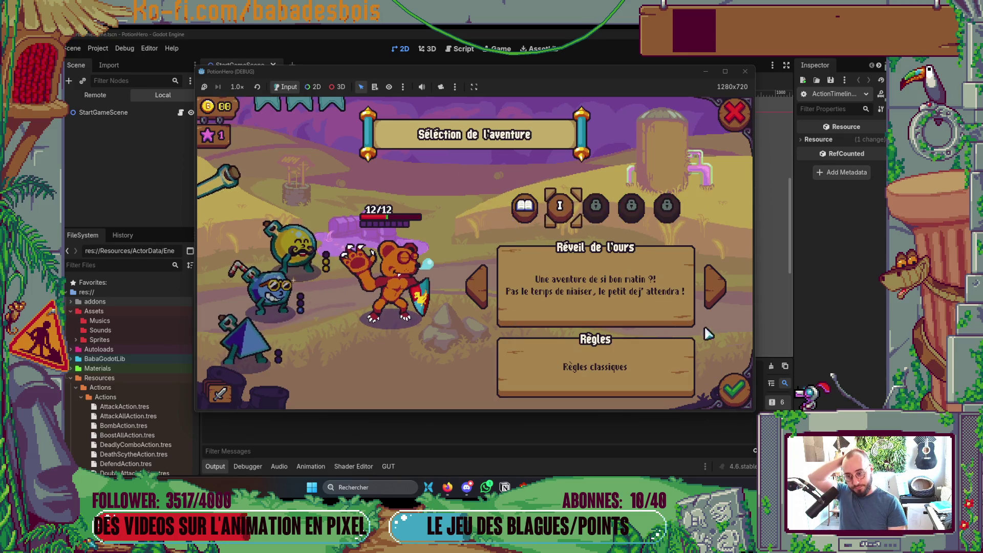
click(735, 391)
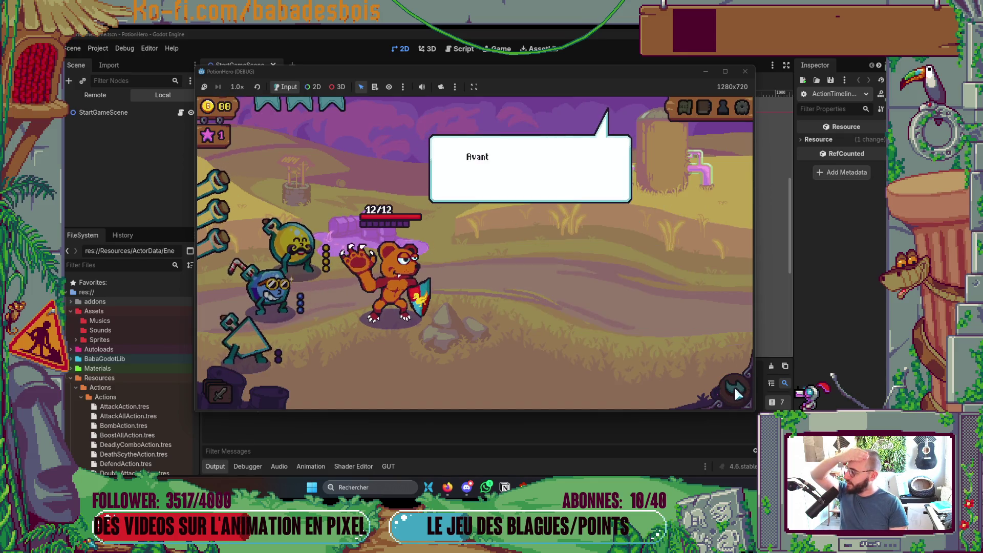
click(639, 297)
click(665, 292)
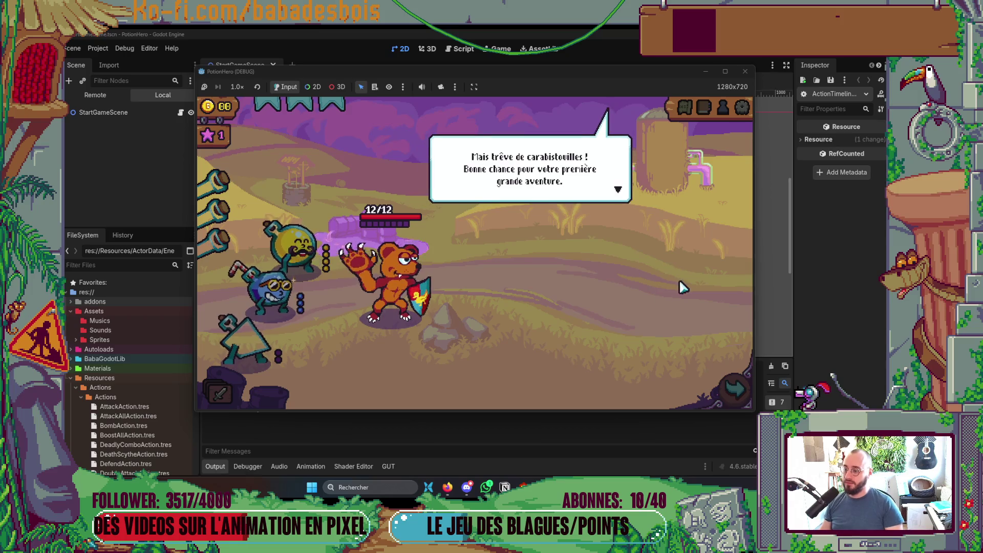
click(657, 307)
click(735, 389)
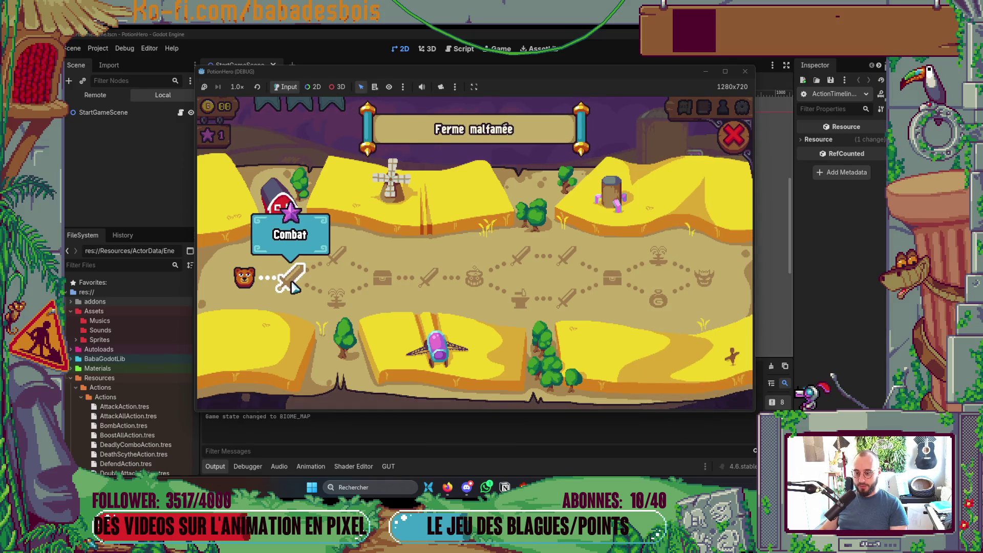
click(292, 284)
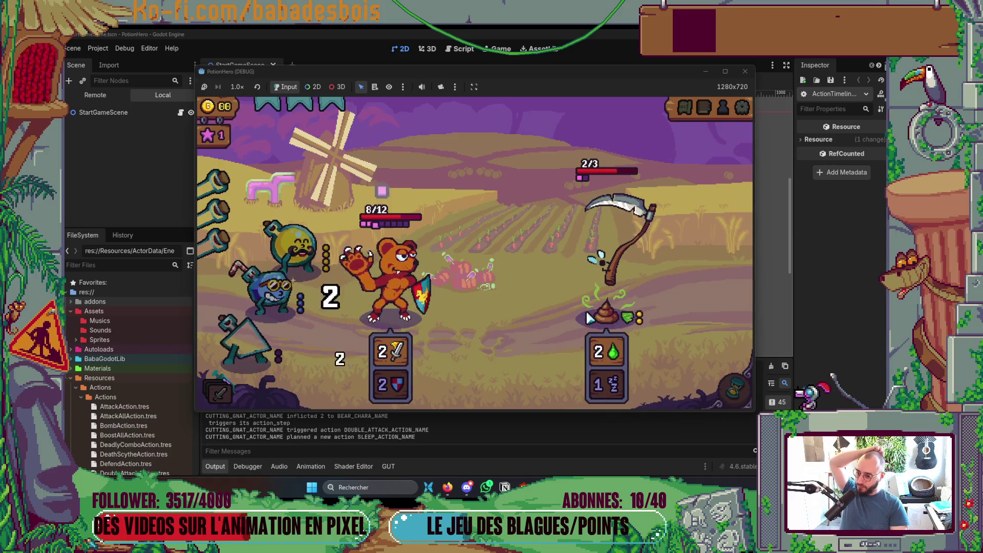
click(733, 392)
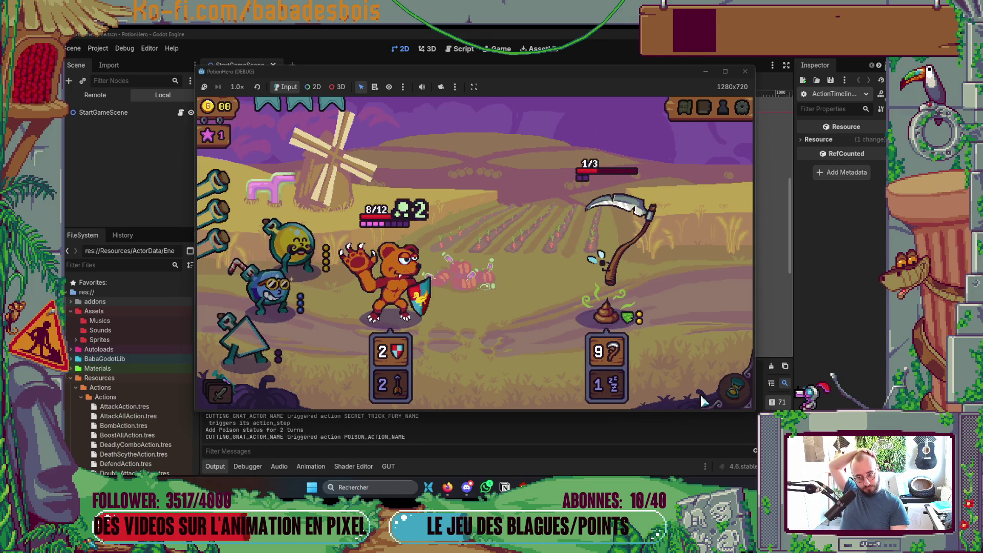
click(733, 397)
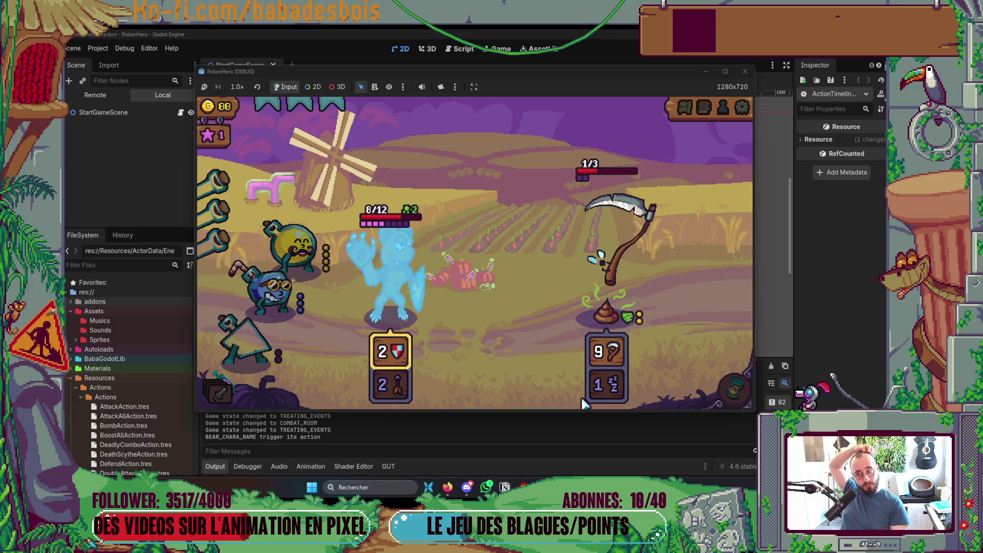
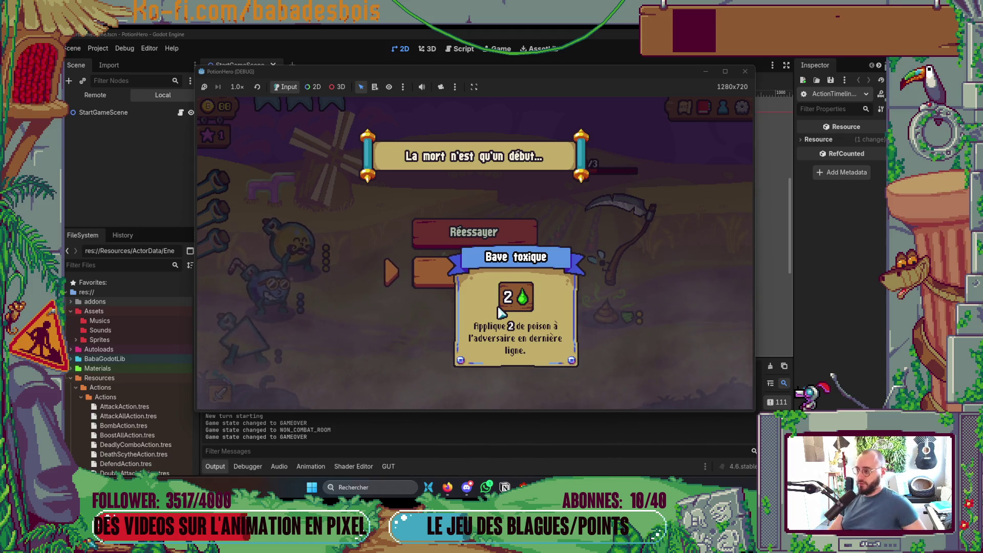
Step: Stop the game and make the Globals scene's VBoxContainer debug labels visible
key(F8)
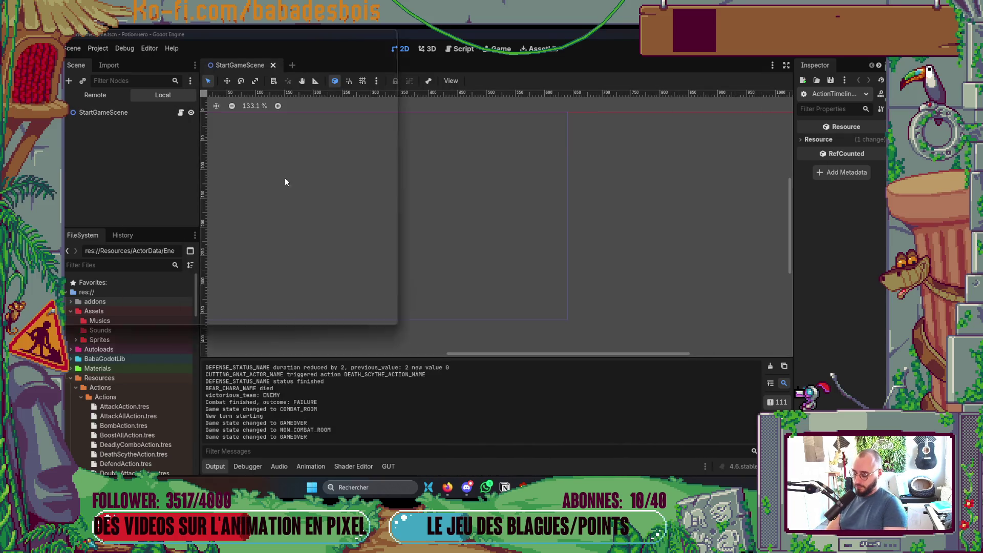
key(ctrl+shift+o)
text(Global)
key(Return)
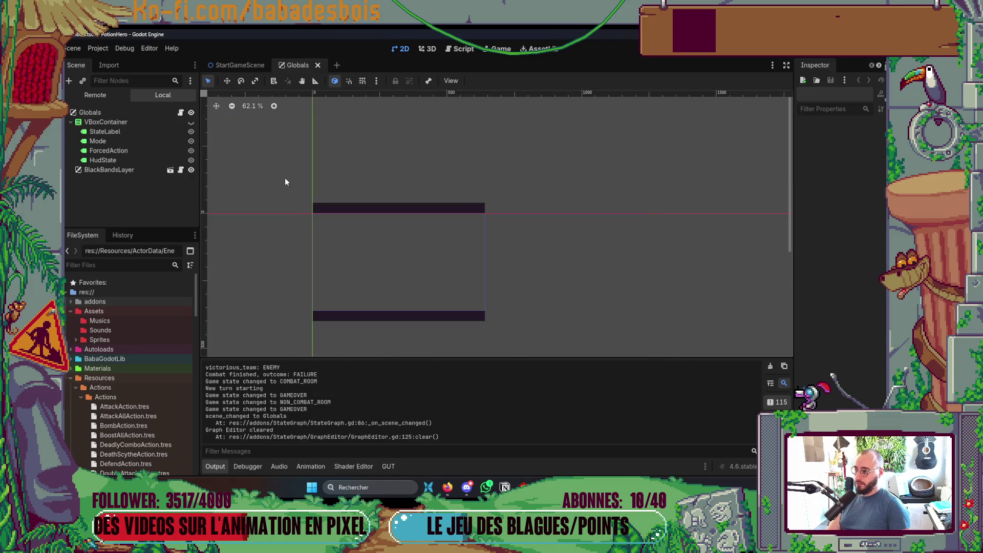
click(191, 122)
Step: Relaunch the game with F5, retry the run from game over, and open the biome map
key(F5)
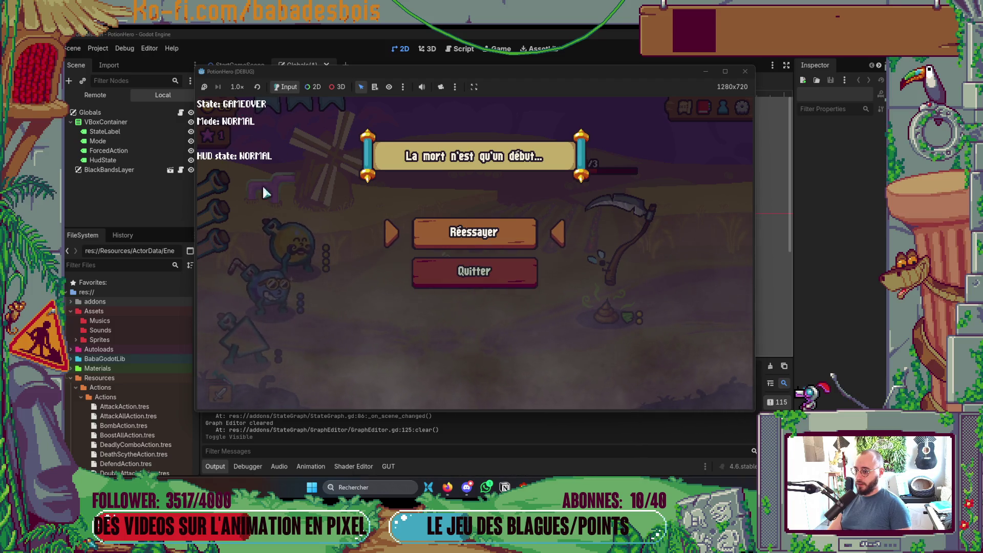
key(Down)
key(Return)
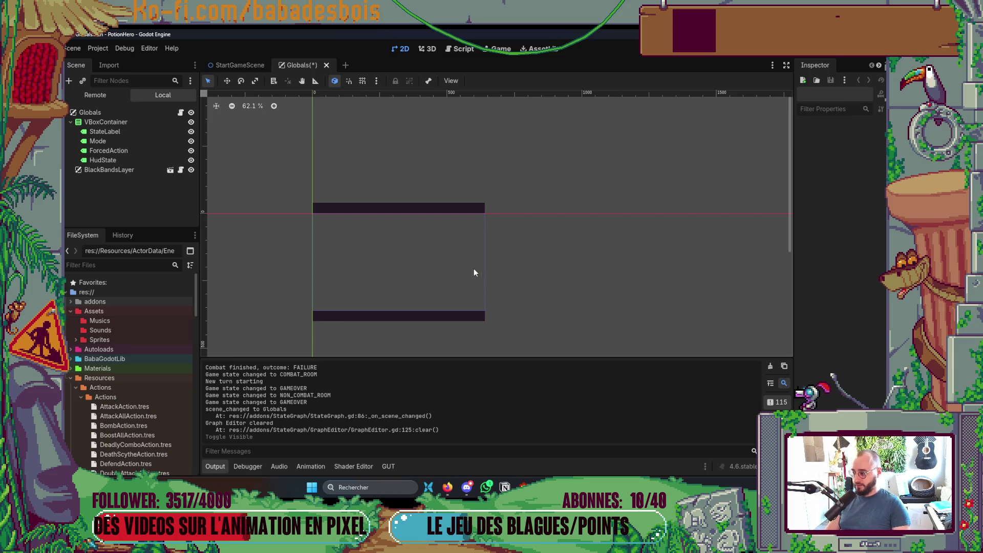
key(alt+Tab)
key(Up)
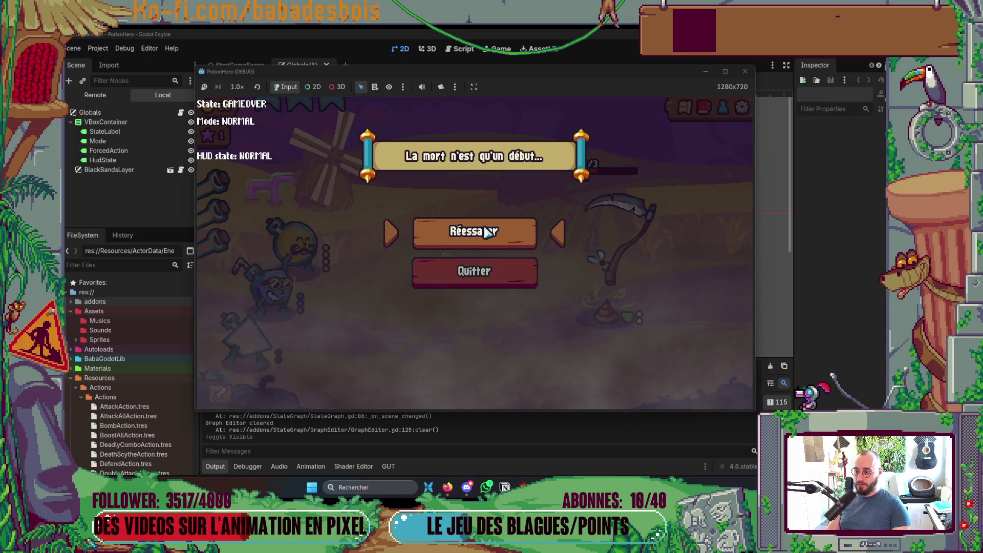
key(Return)
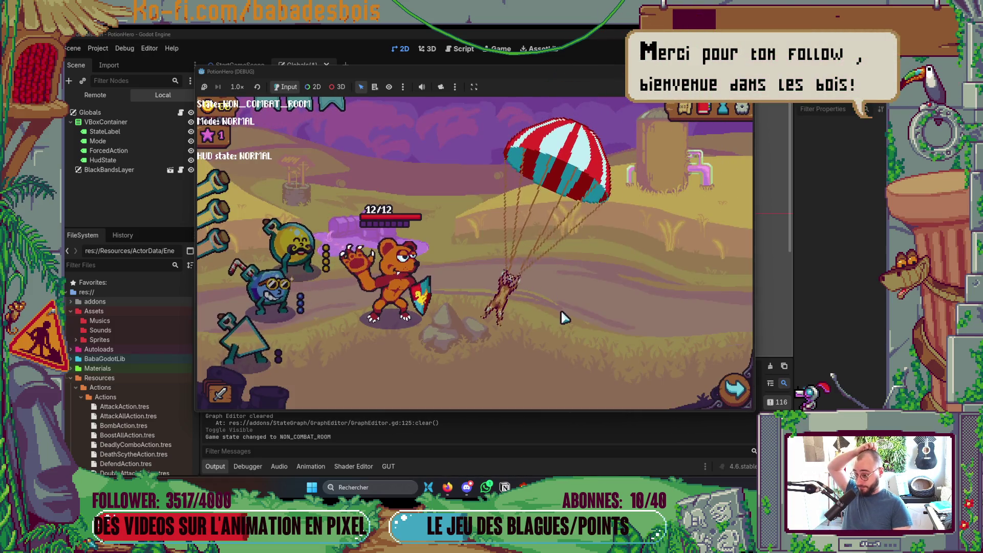
key(Return)
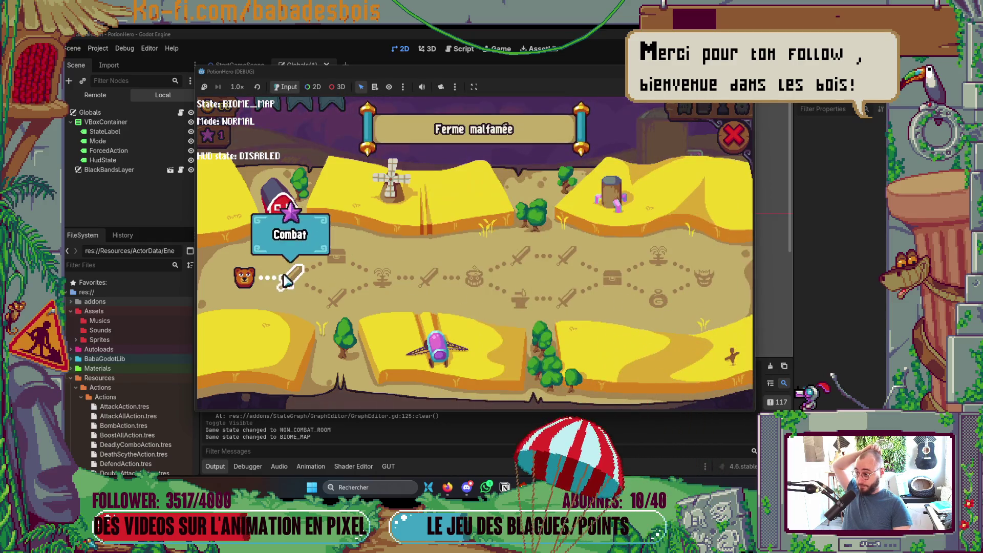
Step: Enter the Combat room, end turns with the hourglass until the enemy dies, then dismiss the rewards
click(287, 277)
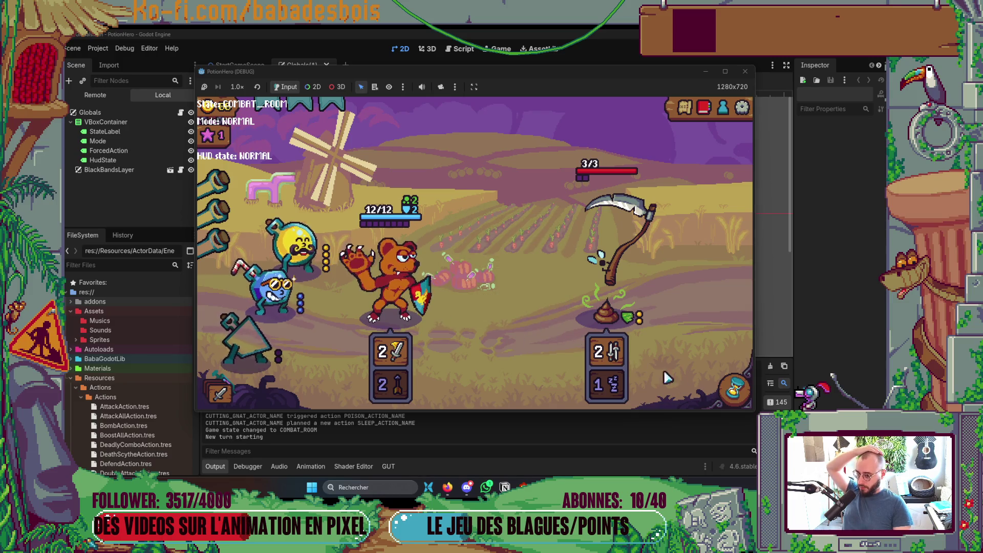
click(734, 389)
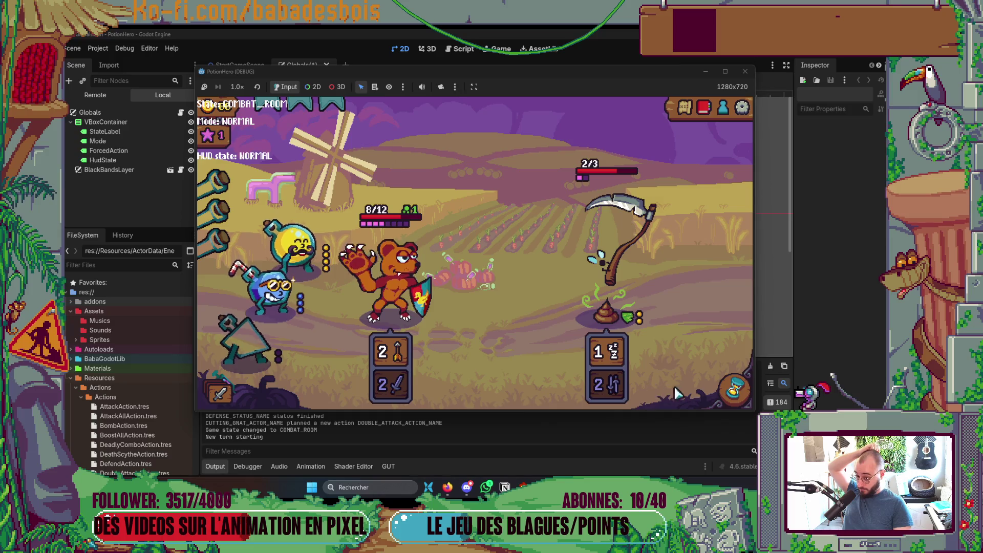
click(735, 389)
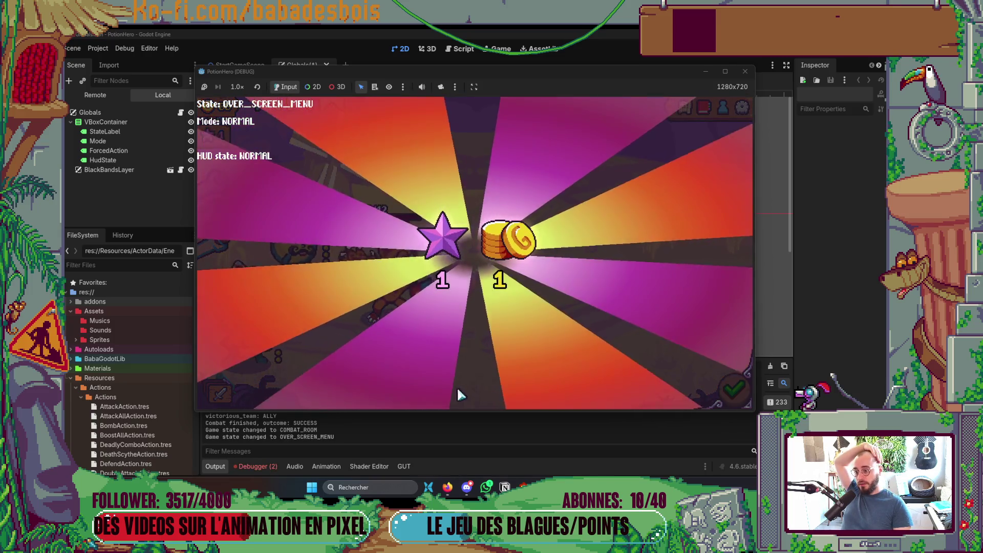
click(729, 391)
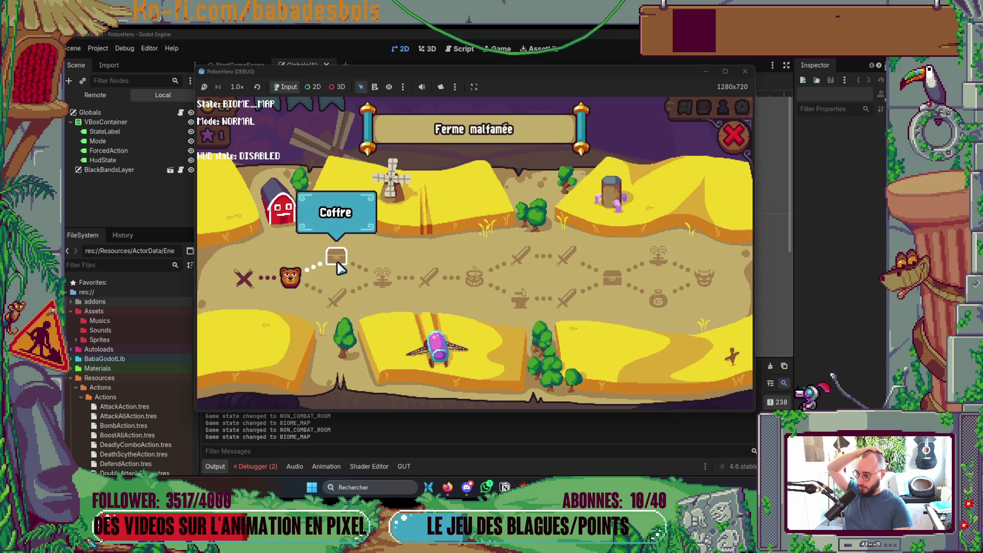
Step: Travel to the chest node, open the chest and take the smelly sock item
click(378, 286)
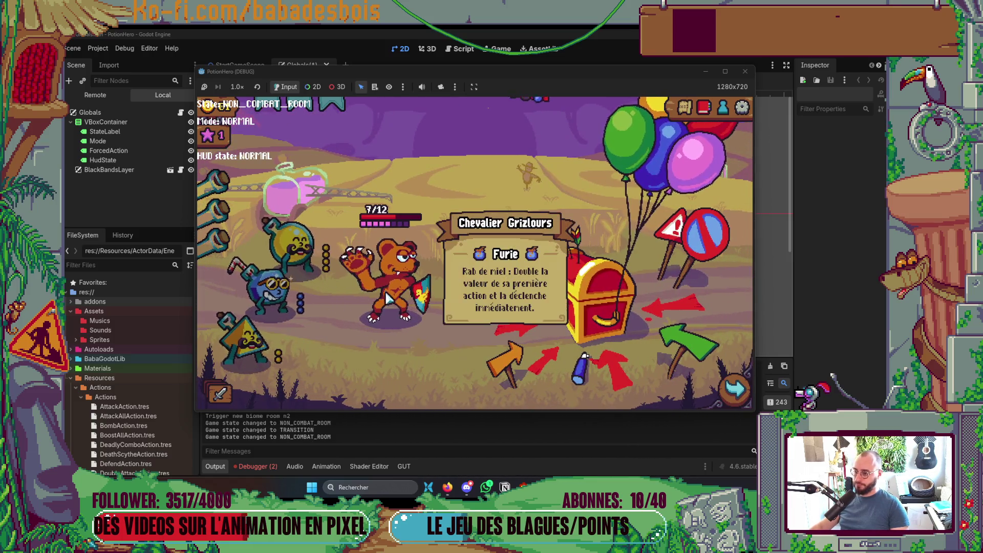
click(577, 312)
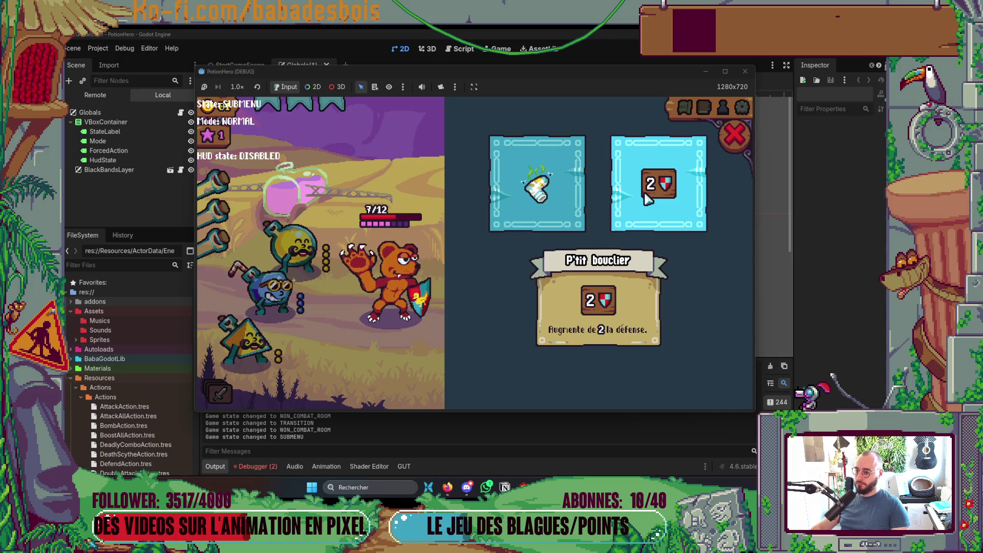
click(582, 203)
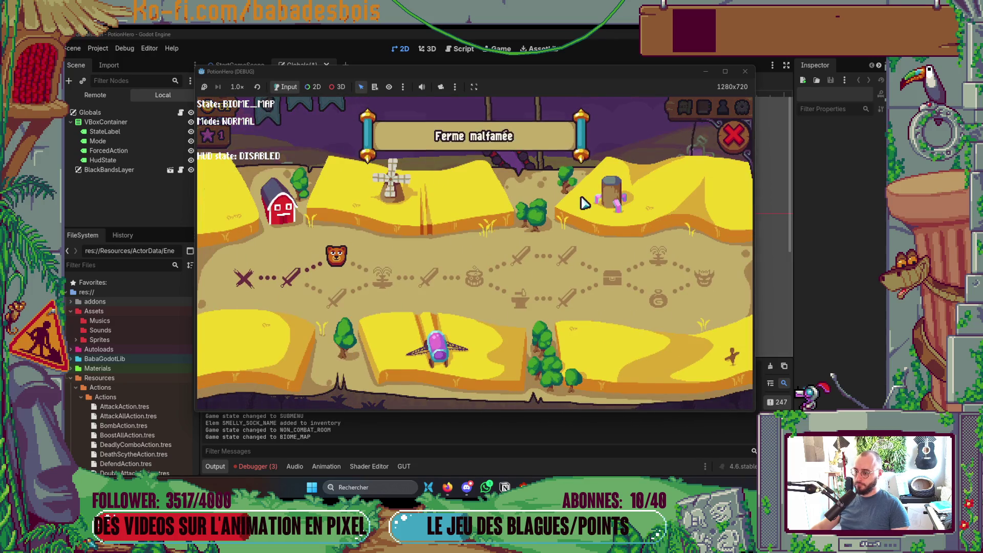
Step: Visit the fountain node and take the Bidon hydrolix refill
click(375, 278)
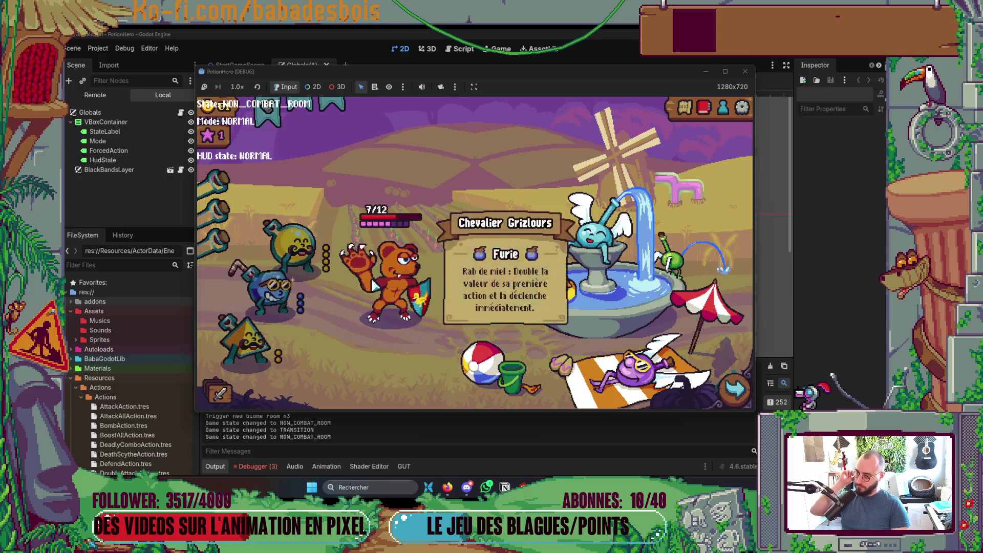
click(597, 307)
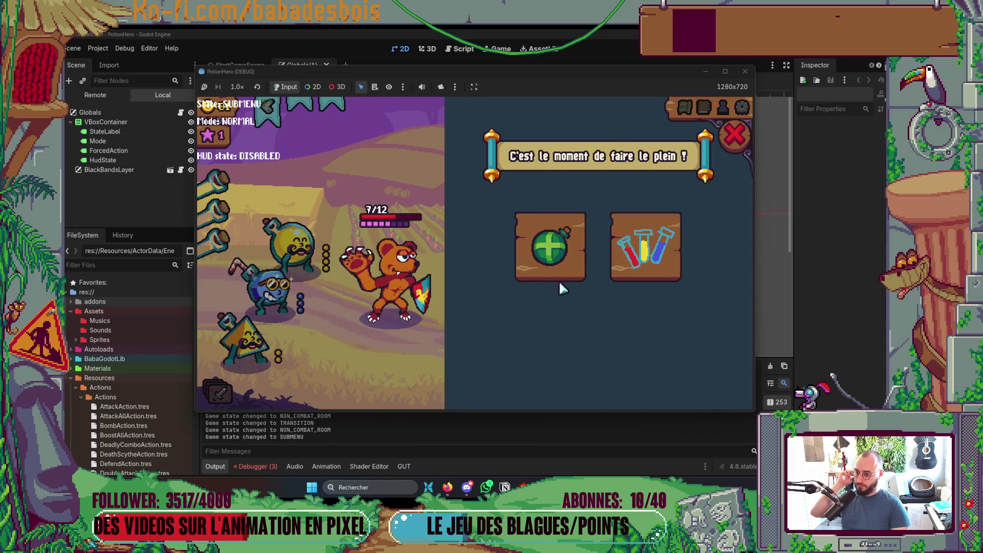
mouse_move(548, 247)
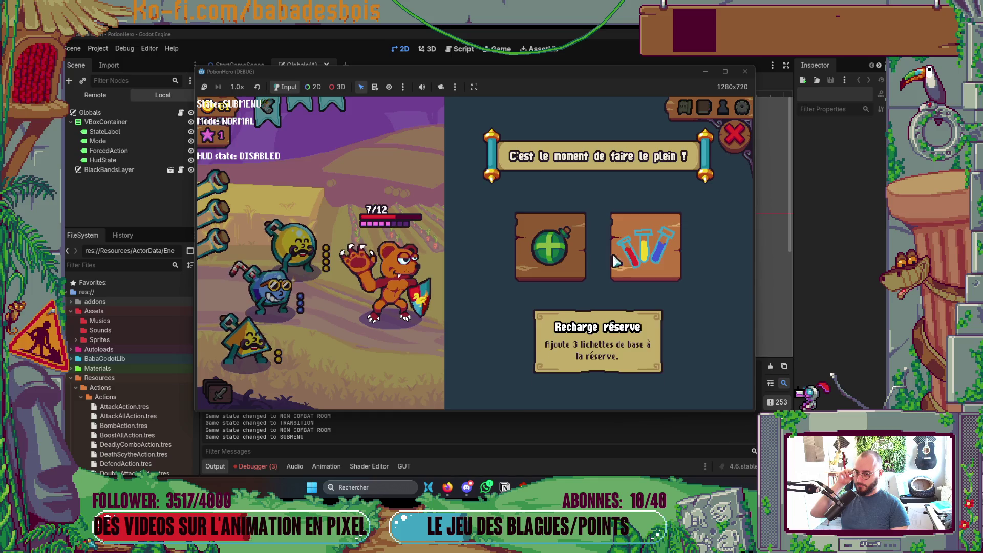
click(558, 255)
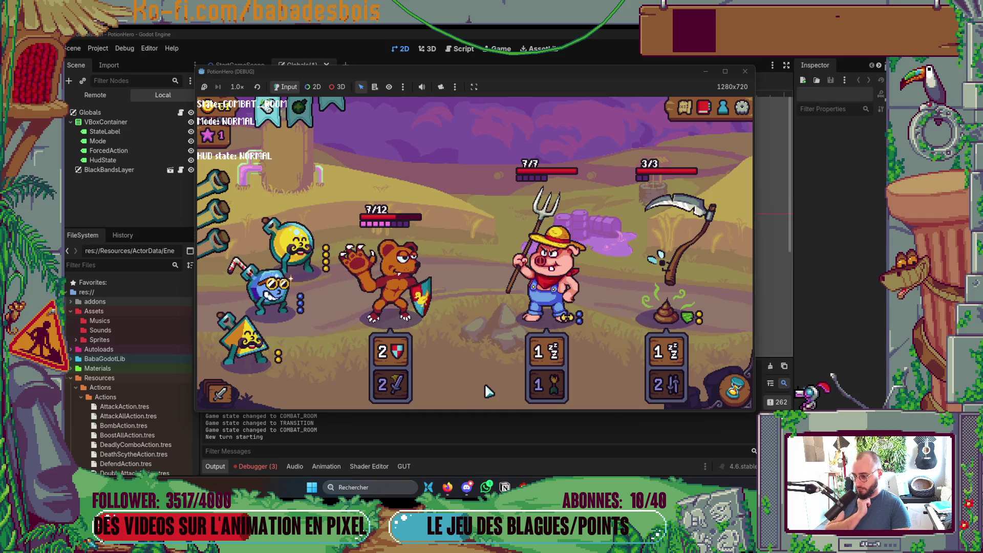
Step: Attack the pig and scythe with potions, including the yellow one, end turns until victory, then dismiss the rewards
click(562, 353)
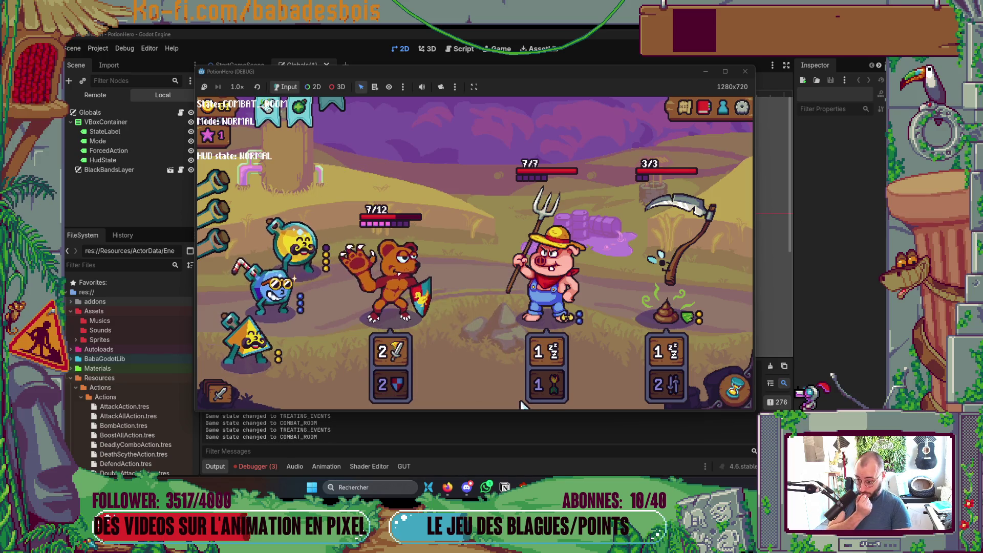
click(732, 390)
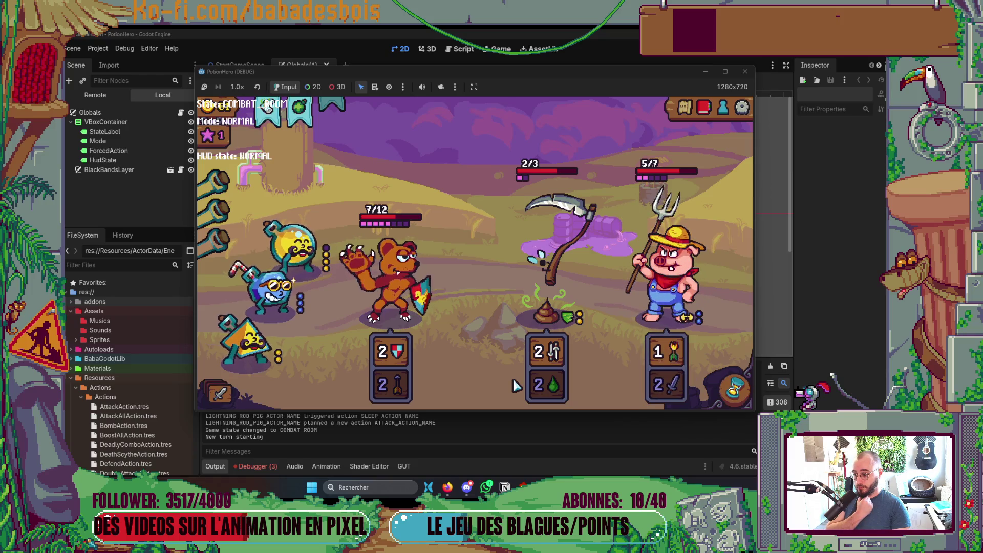
click(737, 396)
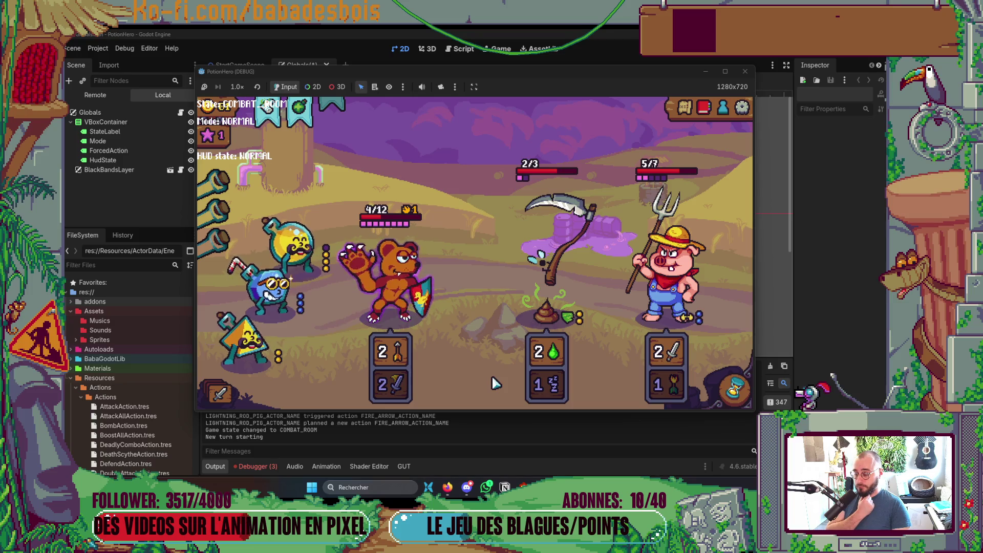
click(296, 243)
click(527, 332)
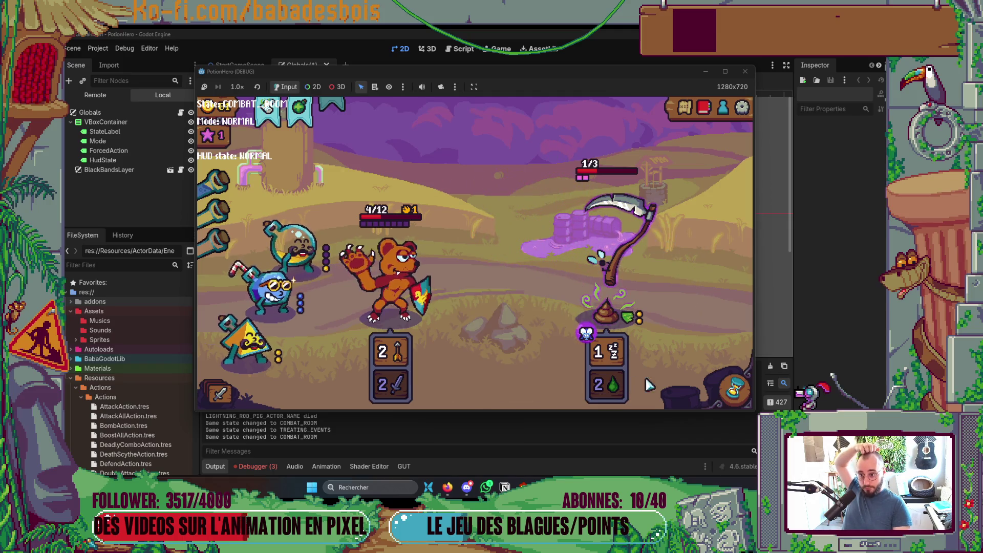
click(734, 389)
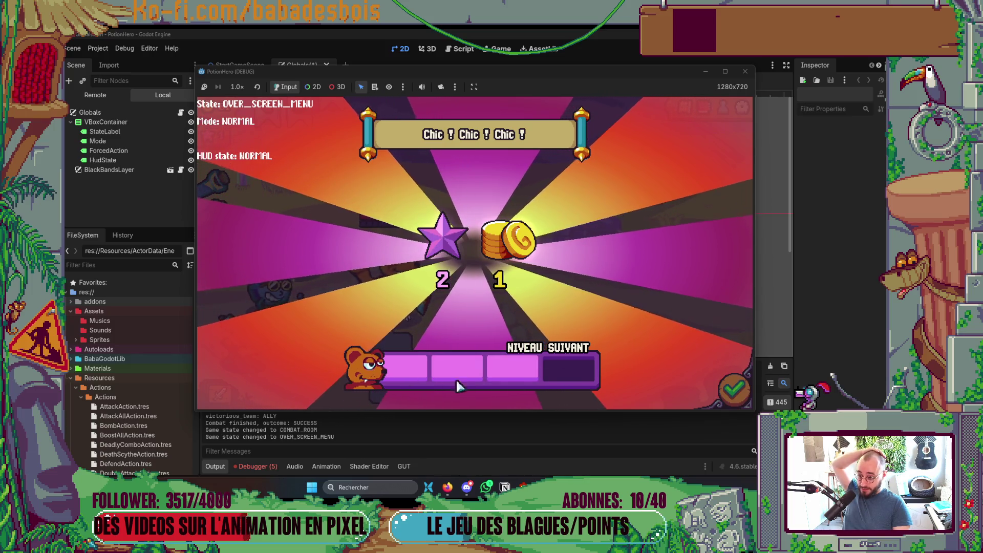
click(720, 391)
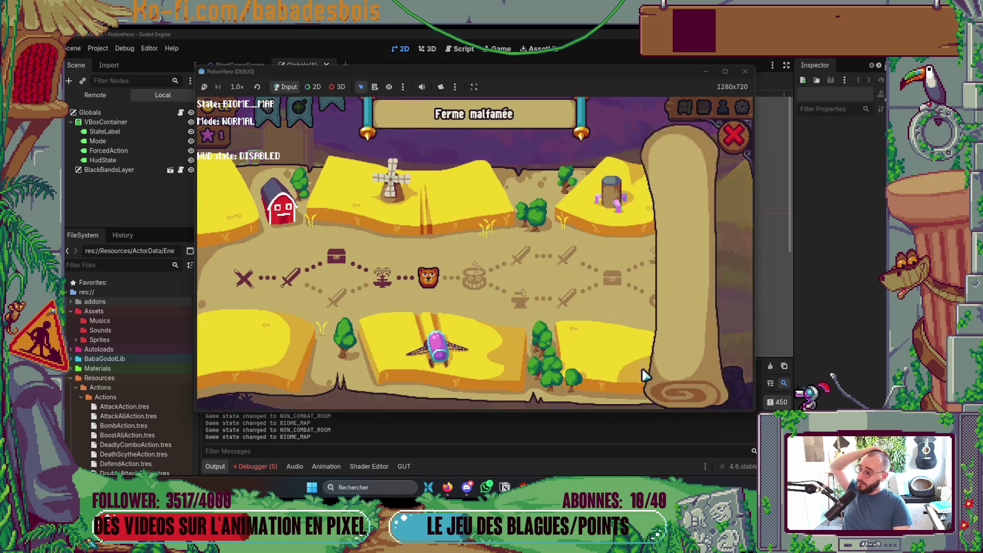
Step: In the cauldron room, mix the yellow and blue lichettes and store the mix in the straw vial
click(493, 301)
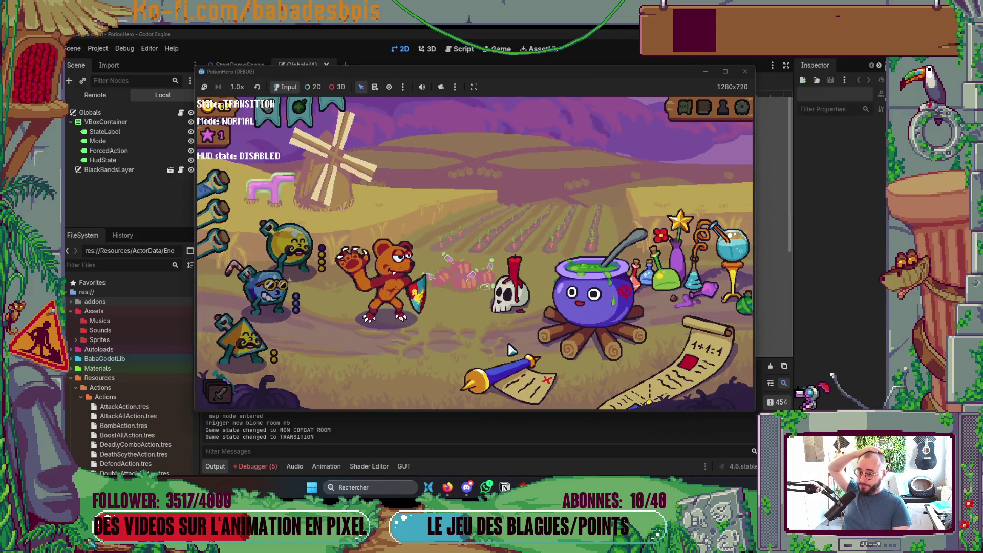
click(604, 328)
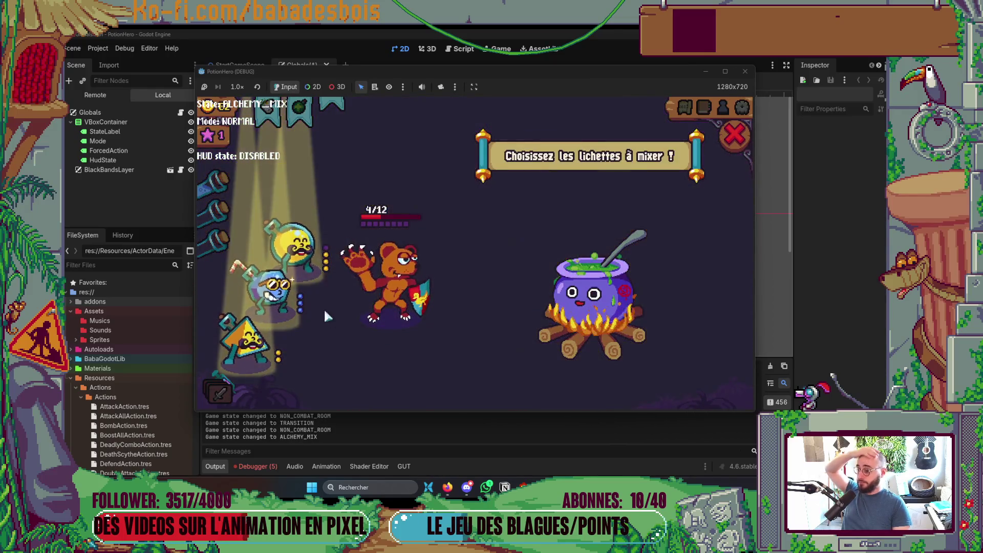
click(294, 246)
click(277, 287)
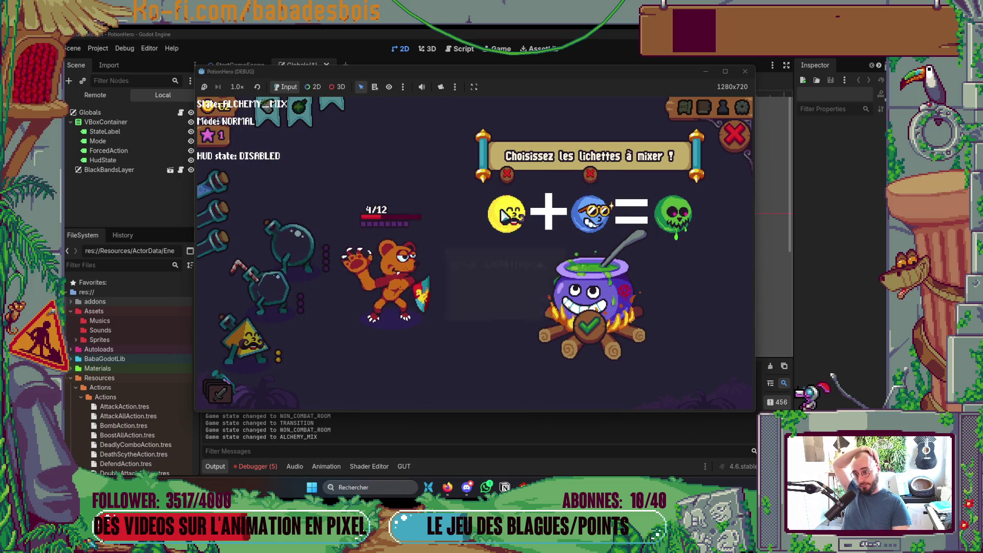
click(597, 331)
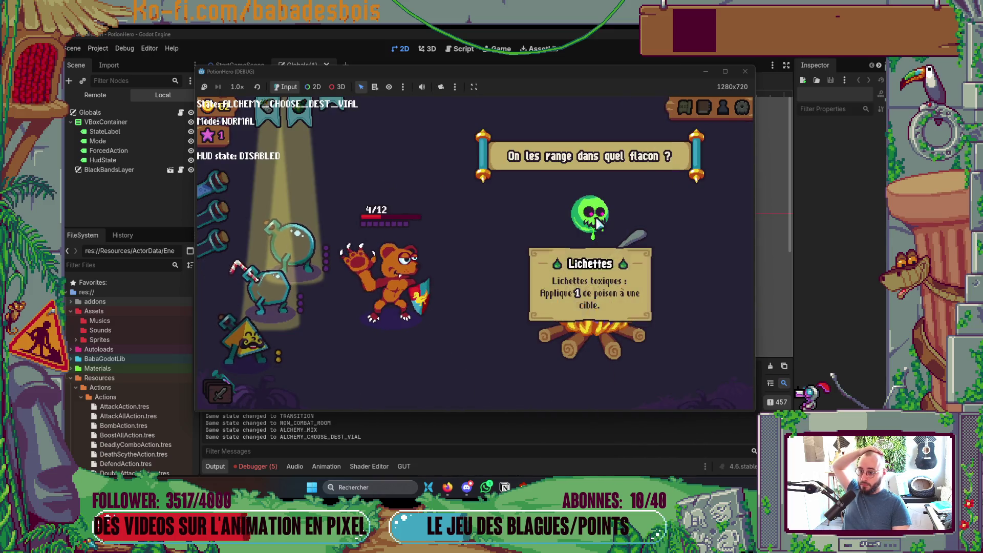
mouse_move(602, 205)
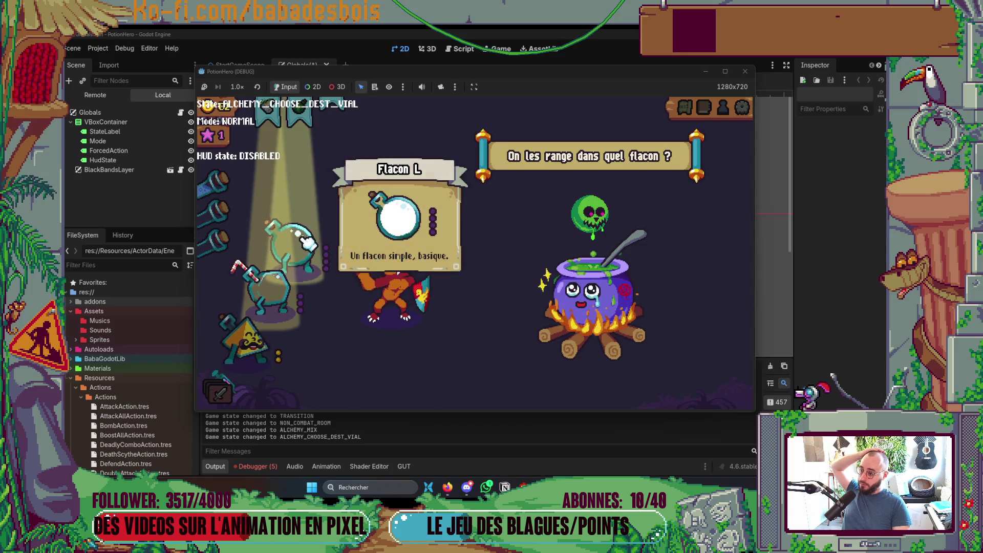
mouse_move(306, 261)
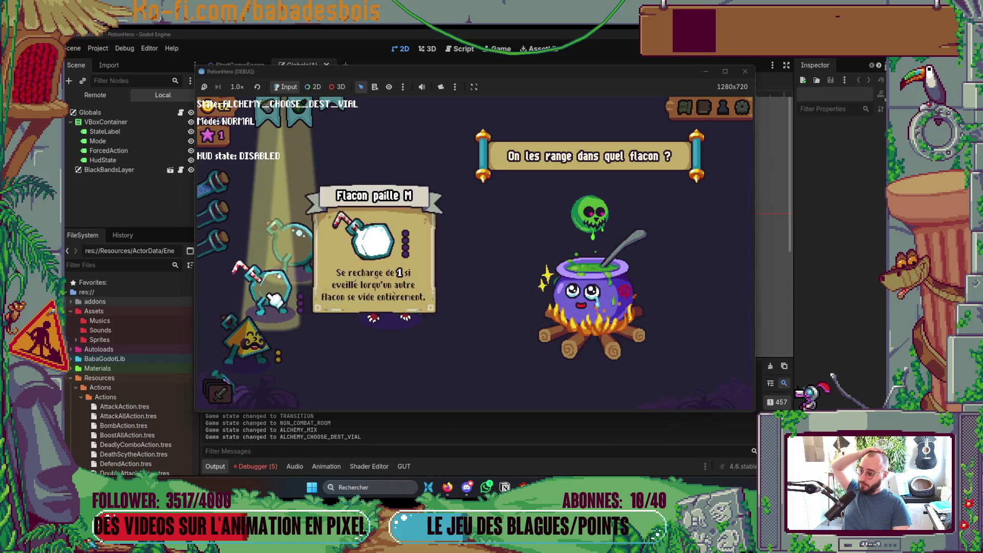
click(263, 291)
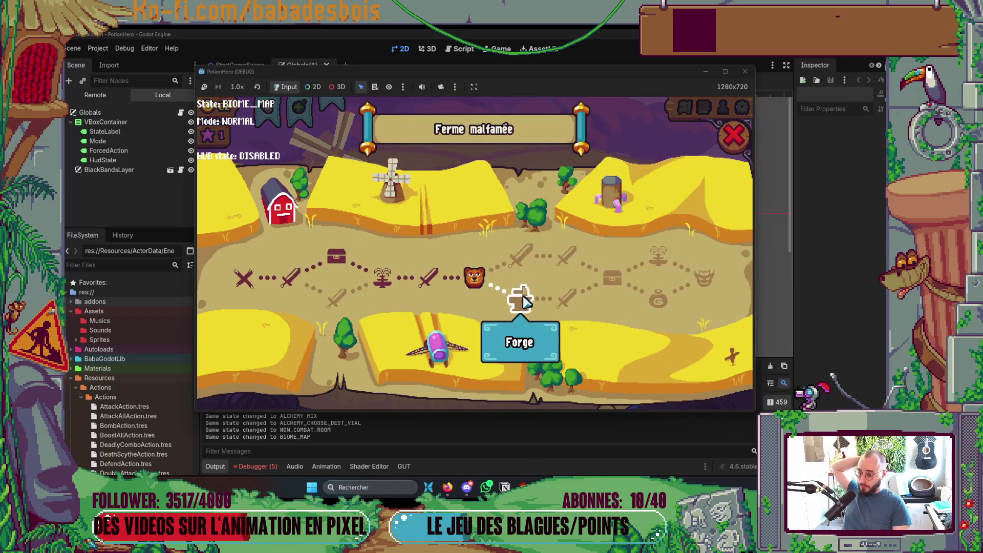
Step: Travel to the Forge, check the anvil upgrade panel, then stop the running game
click(519, 296)
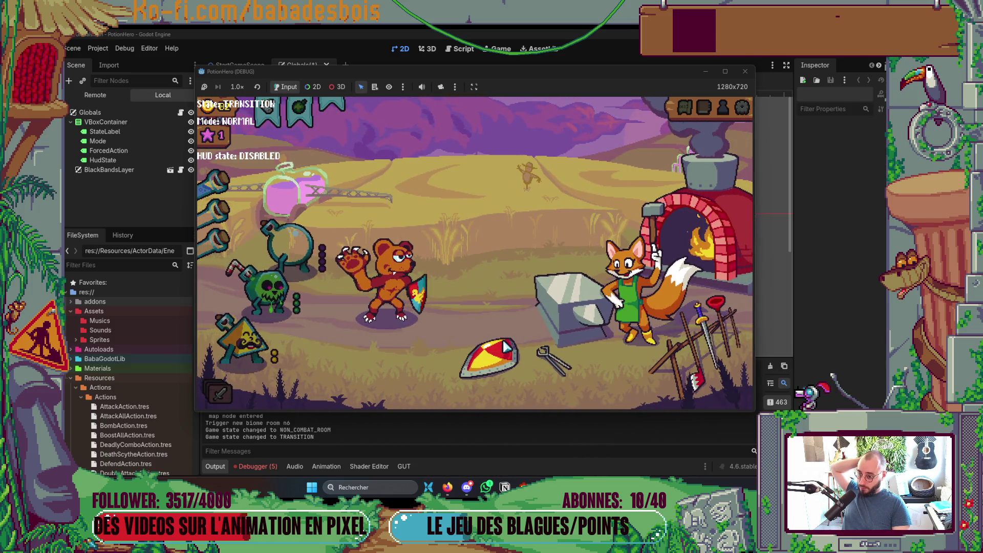
click(563, 312)
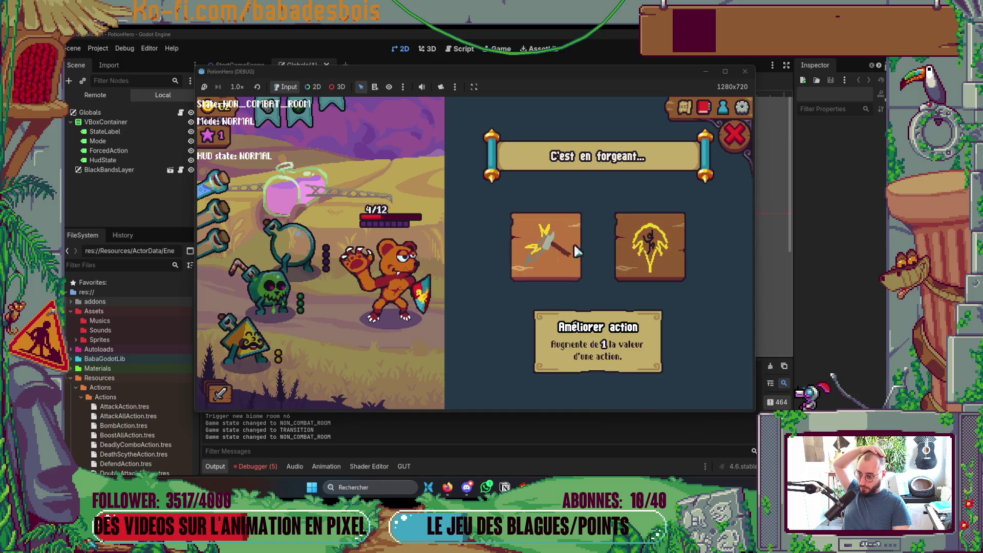
click(733, 135)
click(614, 312)
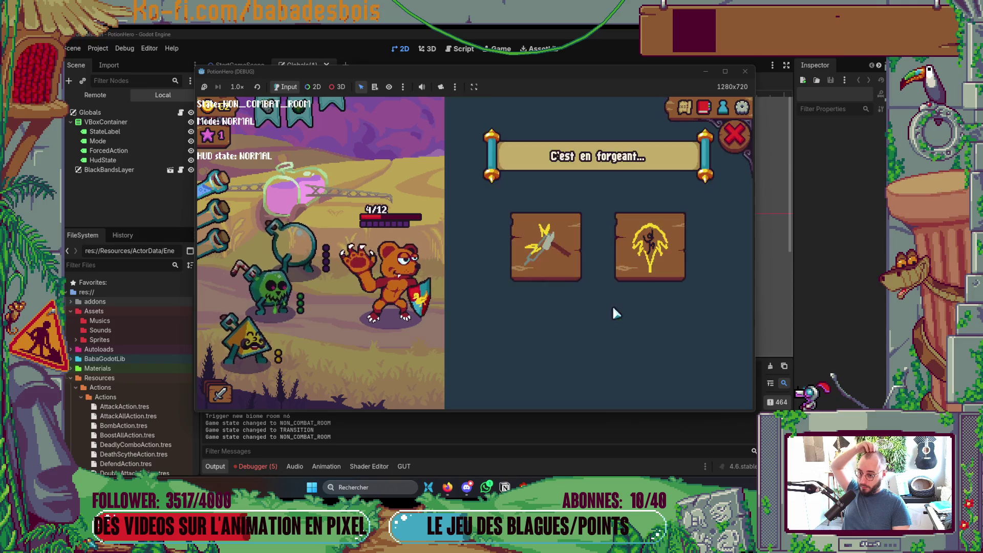
click(490, 293)
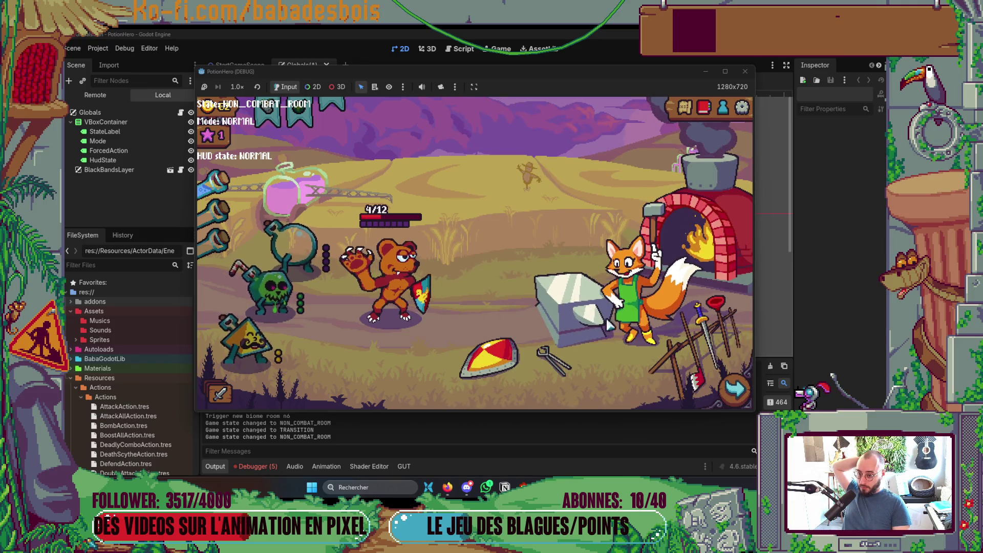
mouse_move(266, 285)
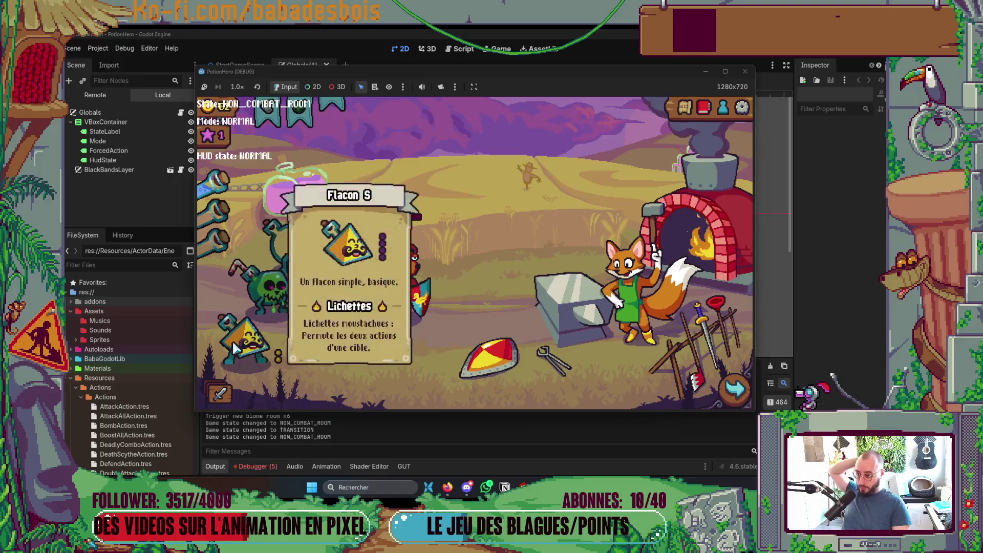
click(744, 71)
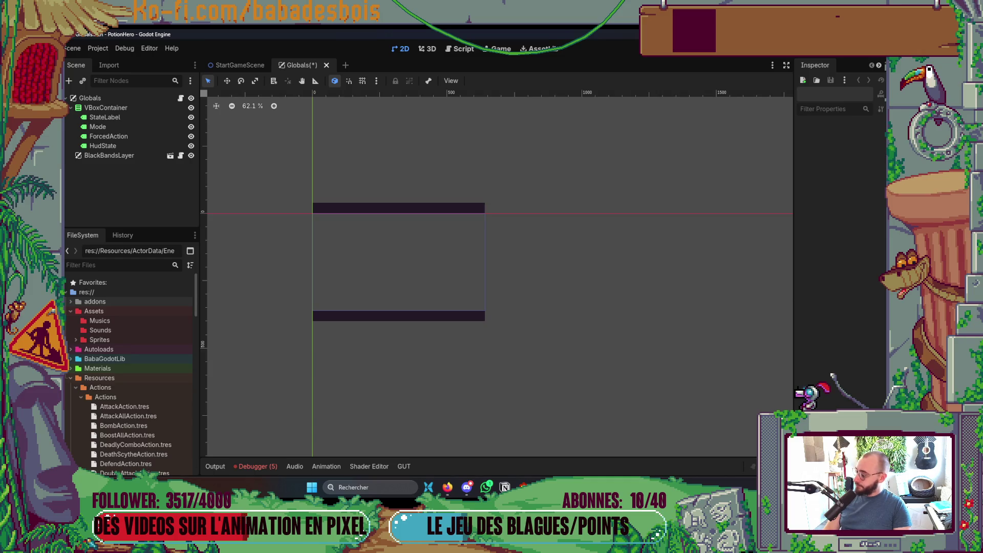
Step: Run git co main in the terminal and save the Globals scene when Godot prompts
key(alt+Tab)
text(gi)
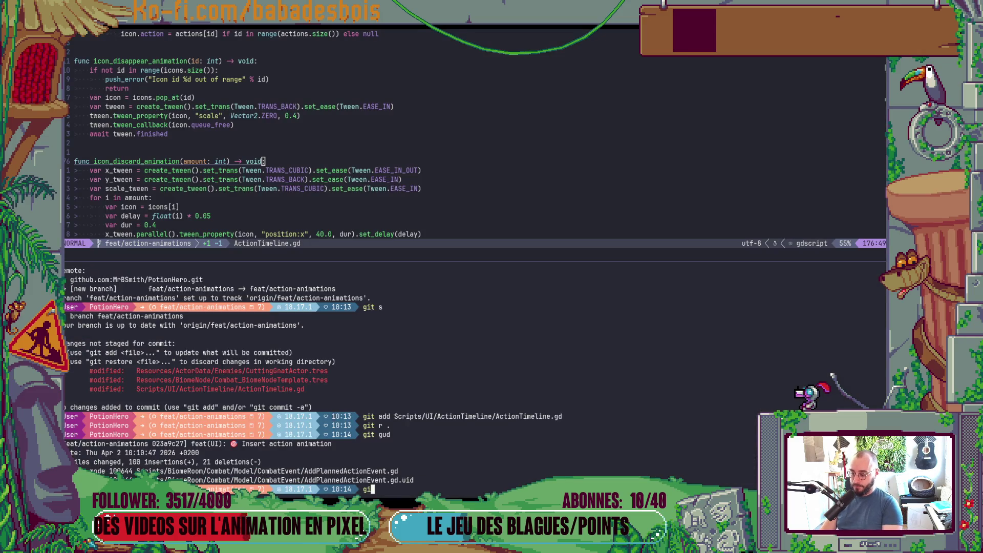
text(t co main)
key(Return)
key(alt+Tab)
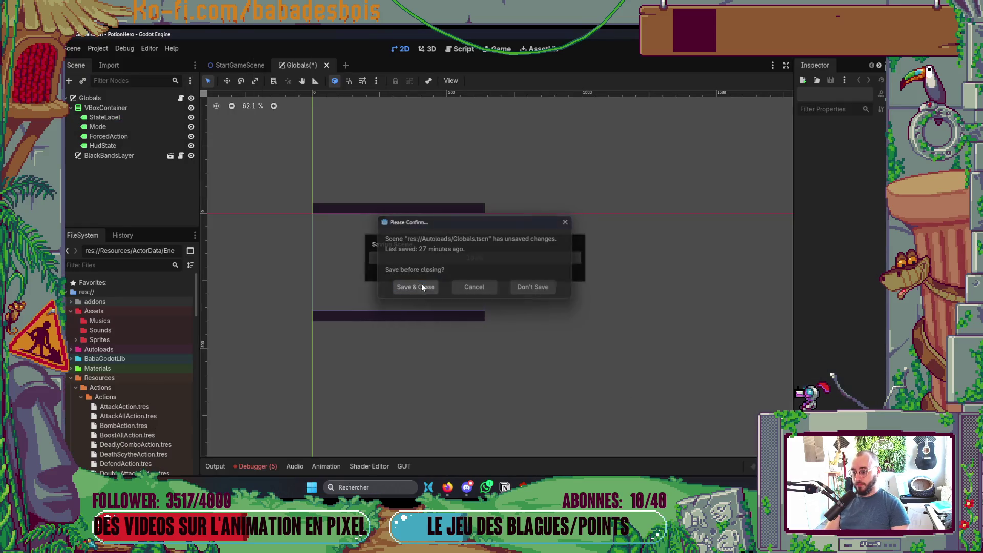
click(421, 285)
key(alt+Tab)
Step: Check git status, discard the Globals.tscn change with git r ., and pull the latest dev
text(git s)
key(Return)
text(git r )
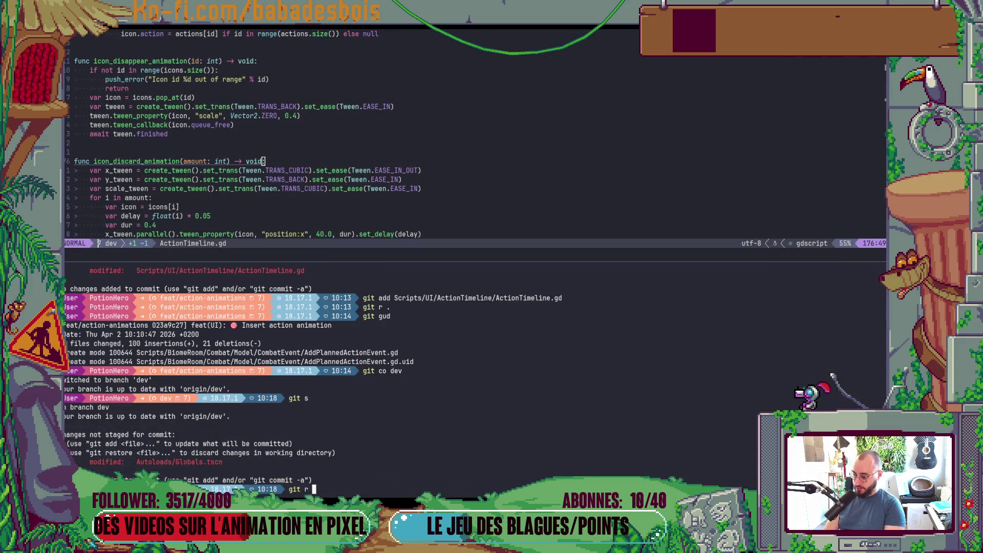
text(.)
key(Return)
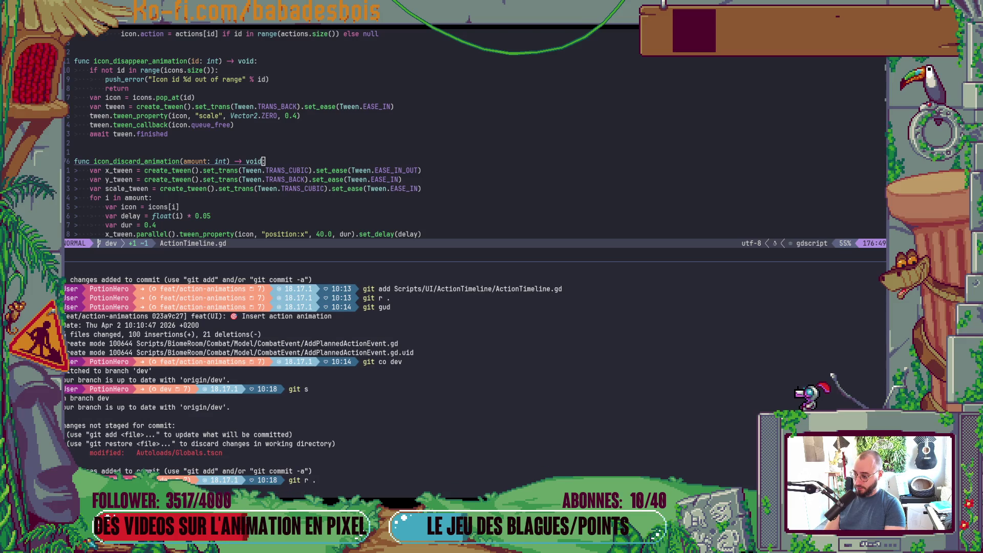
text(git pull)
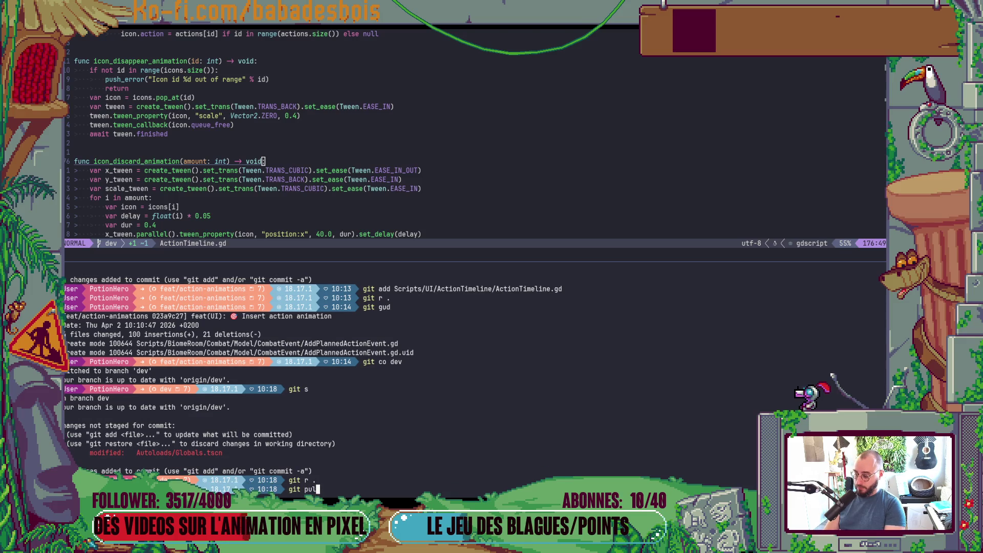
key(Return)
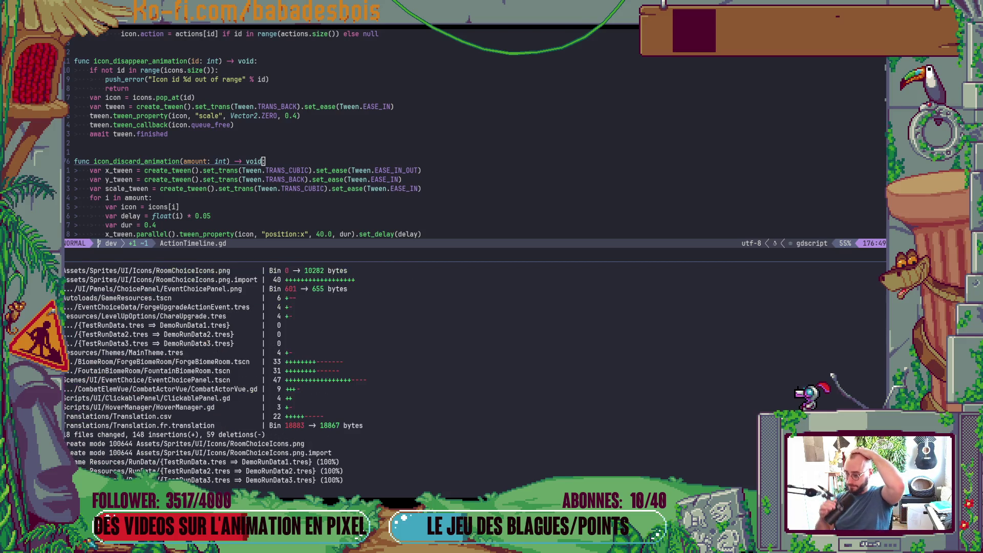
Step: Check out the feat/action-animations branch
text(git co)
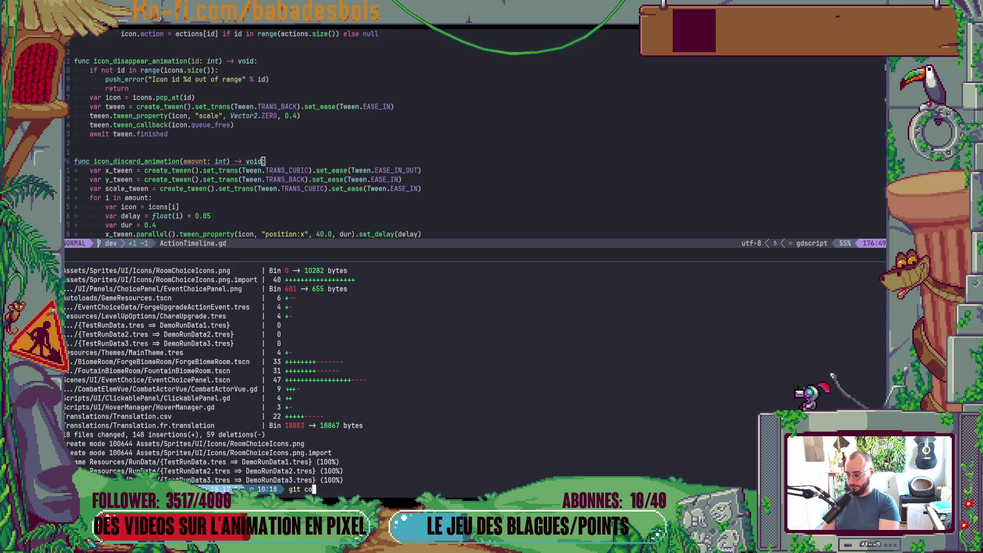
scroll(273, 371, up, 10)
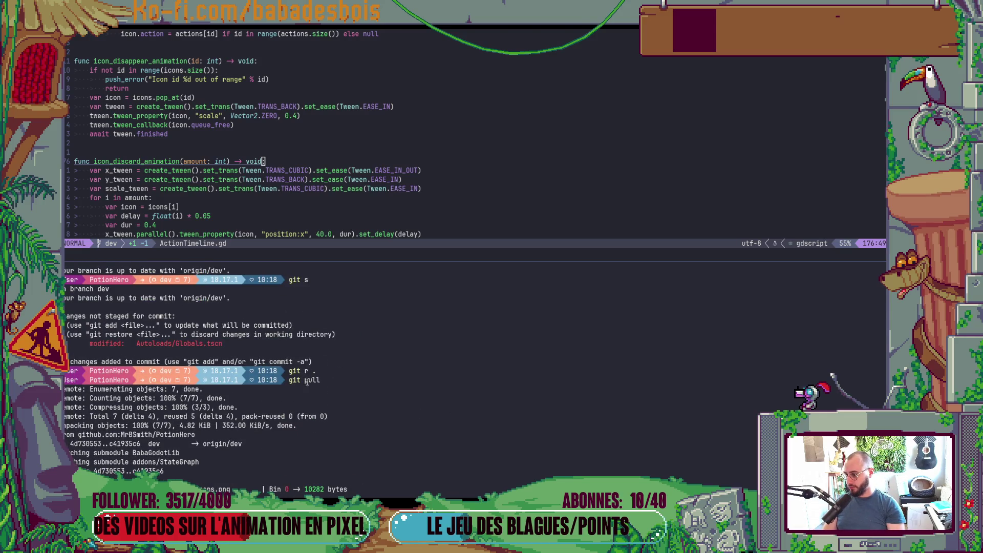
double_click(207, 306)
middle_click(207, 306)
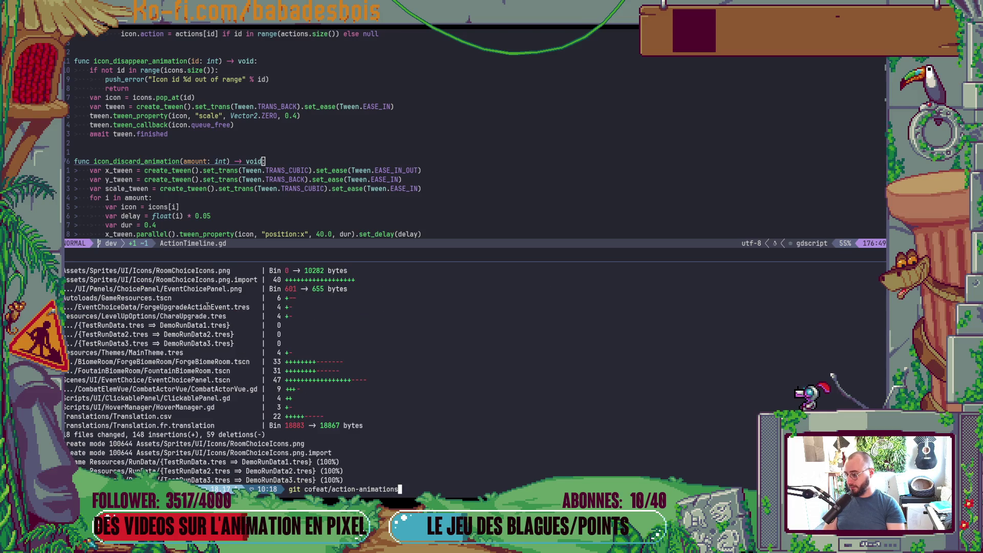
key(Return)
text(git c)
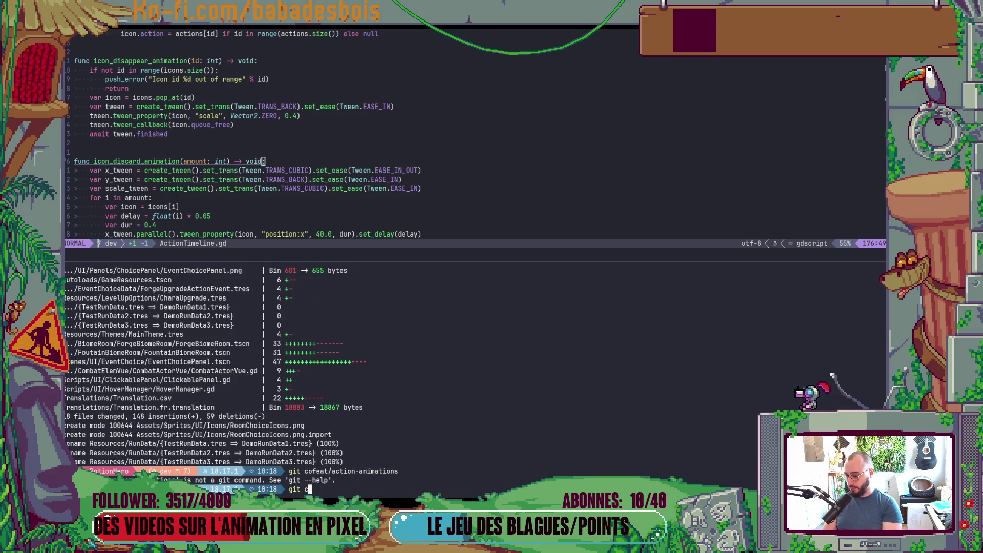
key(Up)
key(Left)
key(Left)
key(Left)
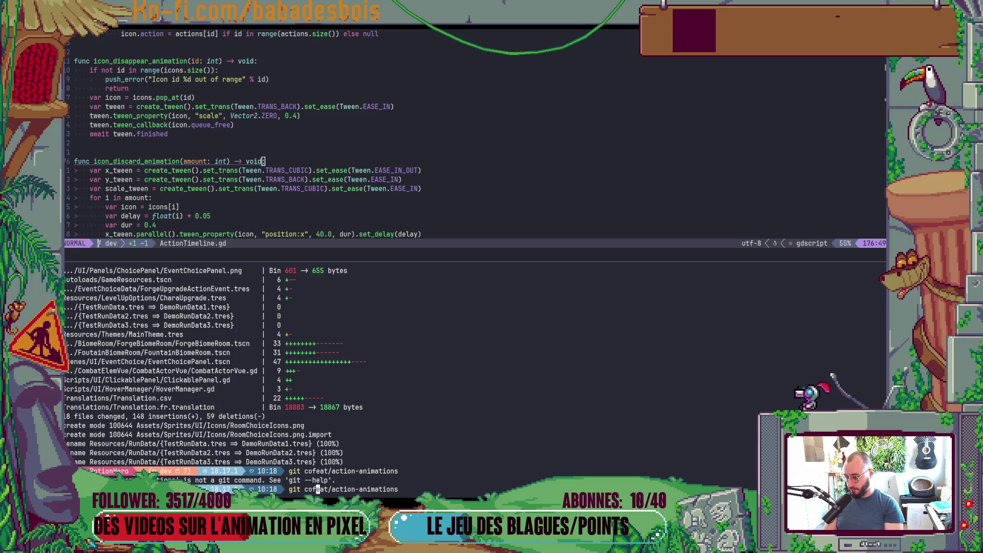
key(Return)
Step: Rebase feat/action-animations onto dev and force-push it with git push -f
text(git )
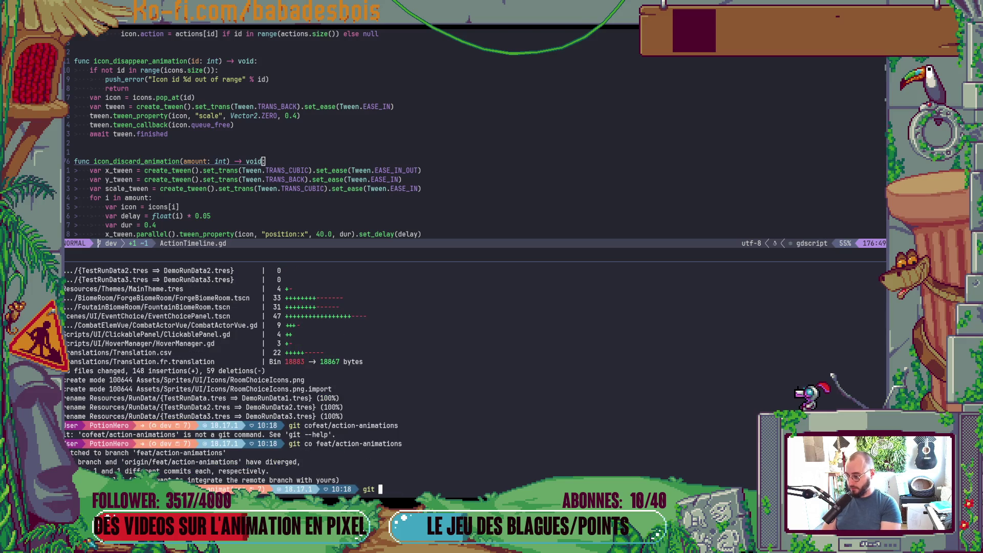
text(rebase devl)
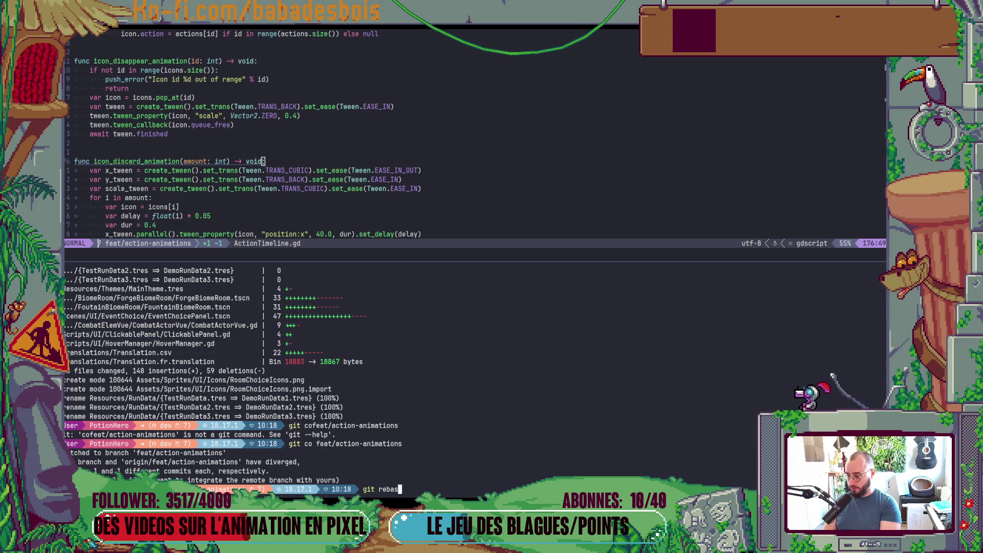
key(BackSpace)
key(Return)
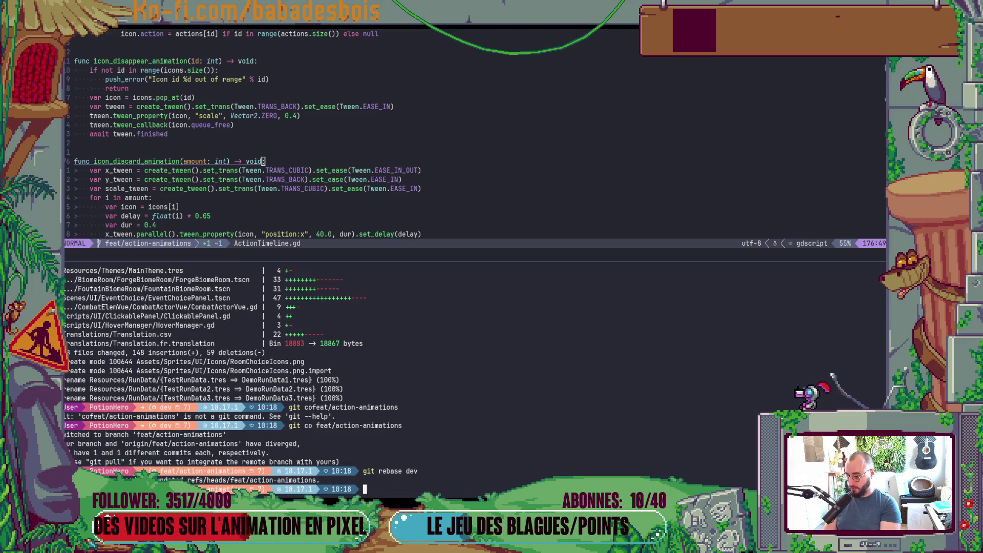
text(git push)
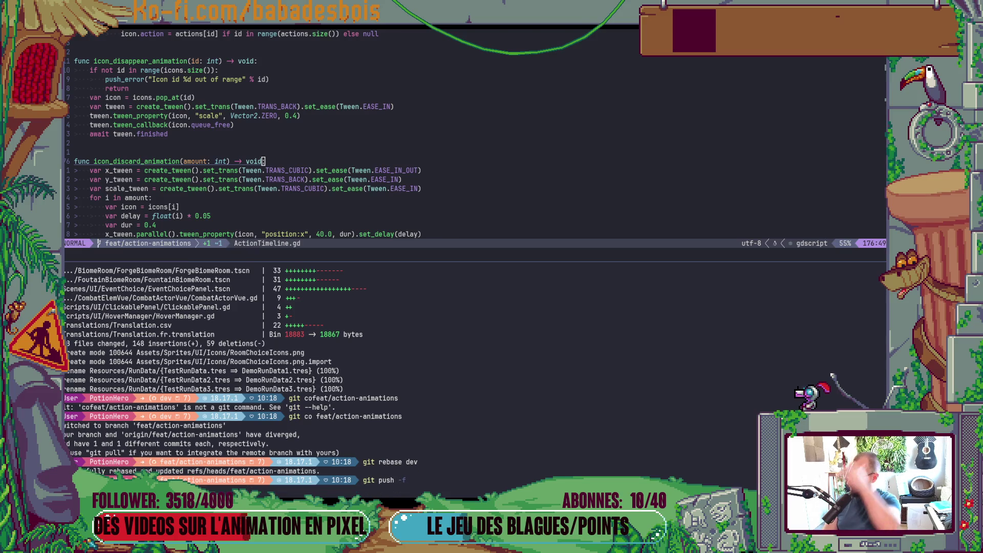
key(Right)
key(Return)
key(alt+Tab)
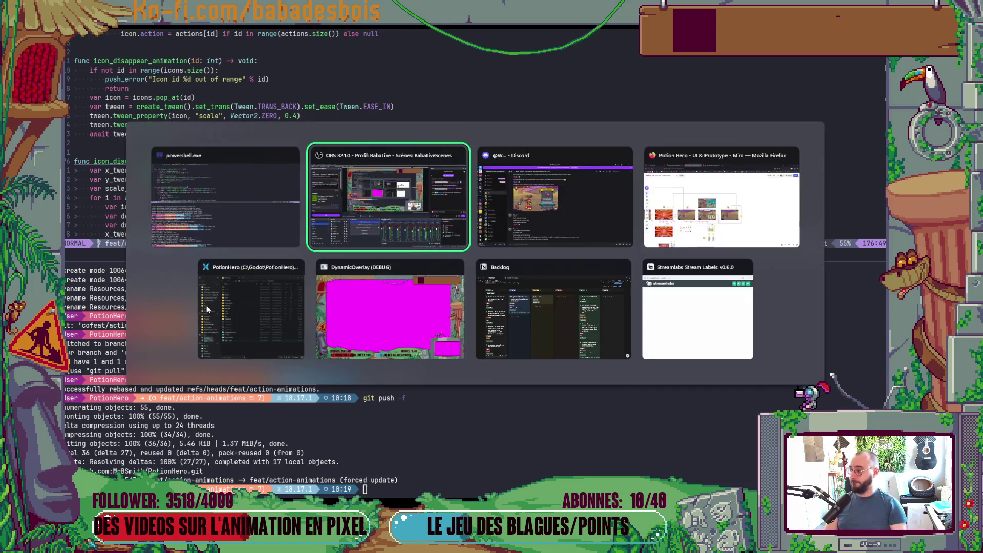
key(Tab)
key(Tab)
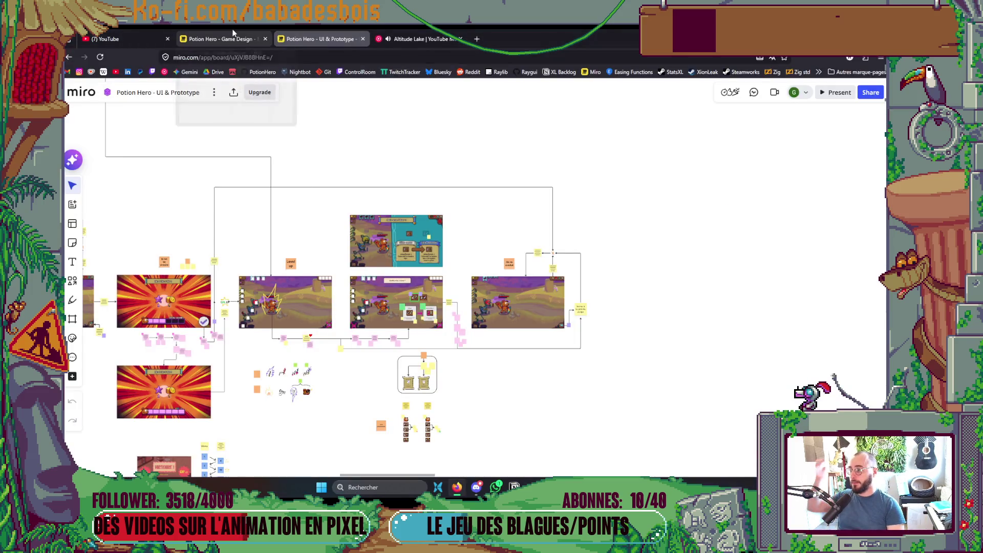
Step: Start a pull request for feat/action-animations, add a teammate as reviewer, and load the Classic template
click(476, 39)
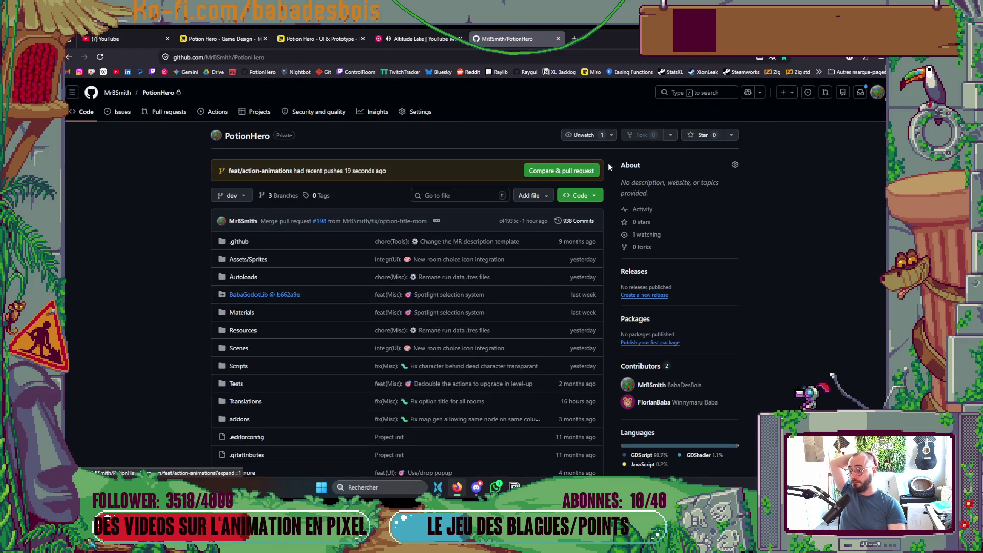
click(578, 170)
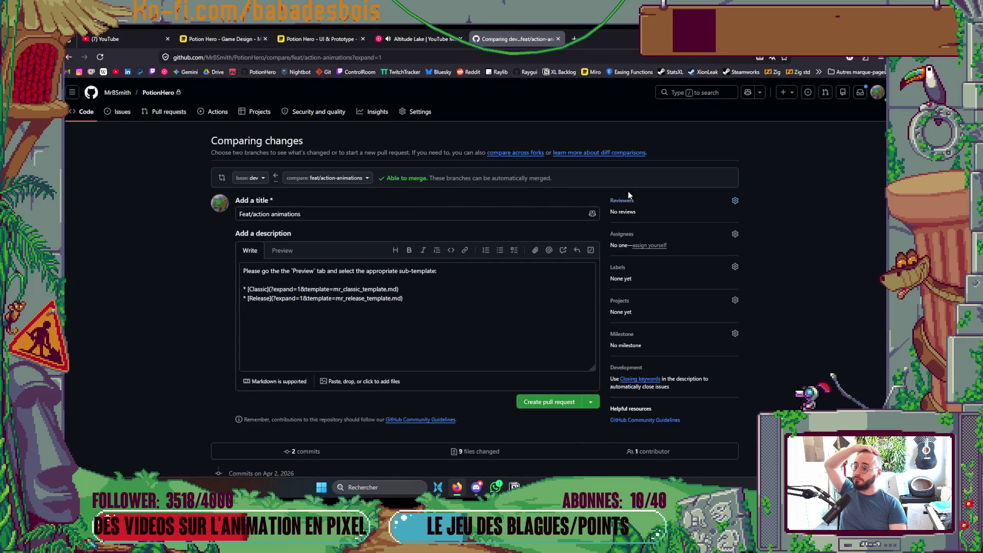
click(631, 200)
click(637, 254)
click(113, 342)
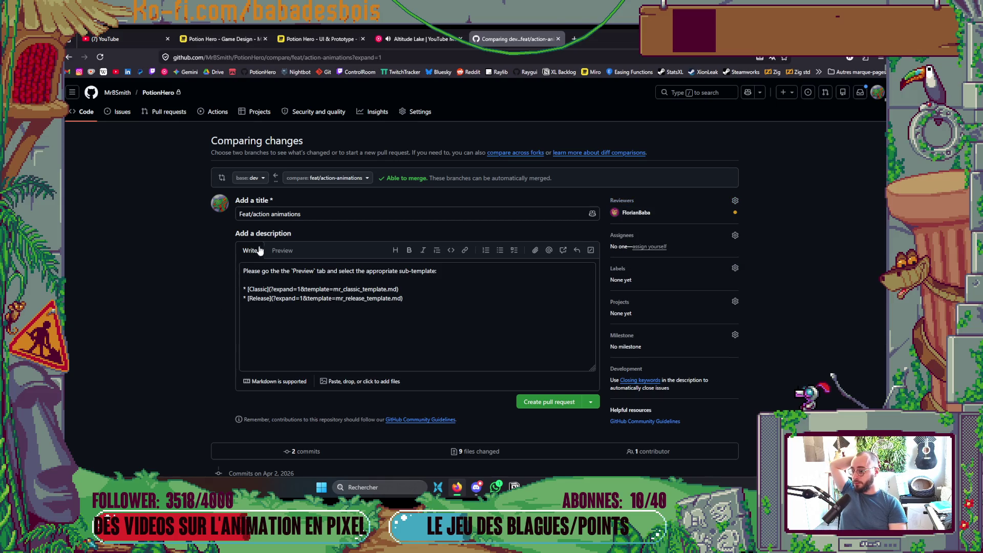
click(282, 251)
click(261, 286)
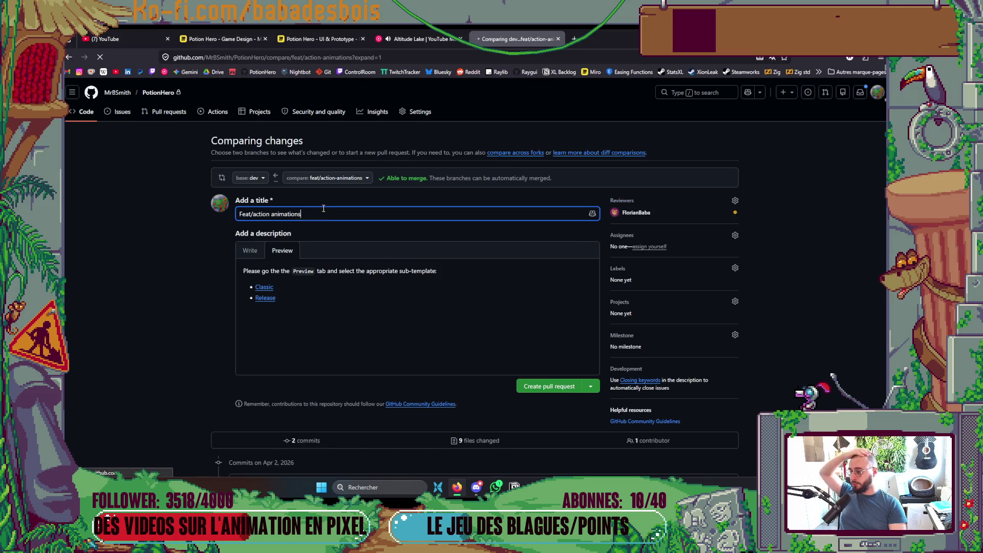
Step: Replace the first description task placeholder with 'Action timeline' text
double_click(275, 213)
drag(276, 211, 257, 214)
drag(277, 297, 258, 308)
text(action animations)
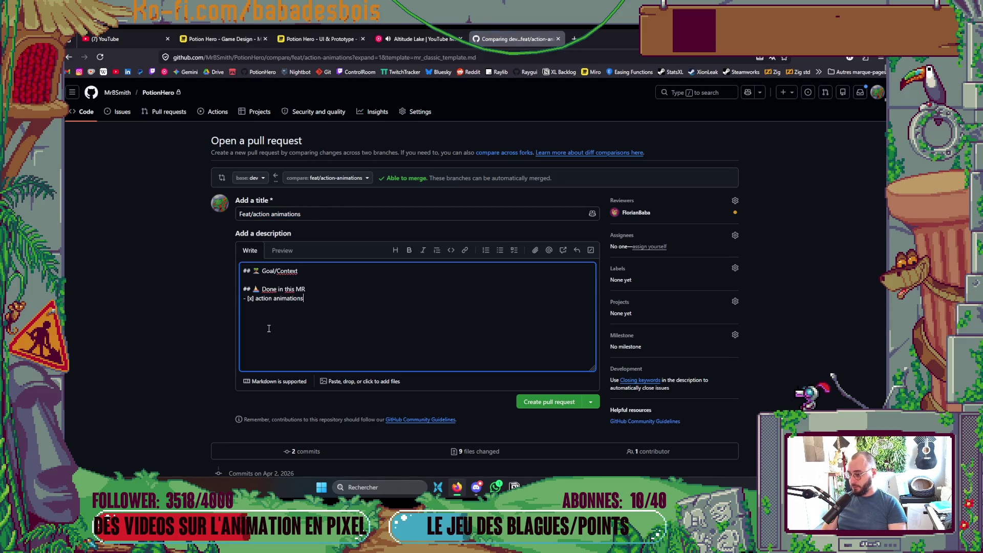
key(BackSpace)
text(Action)
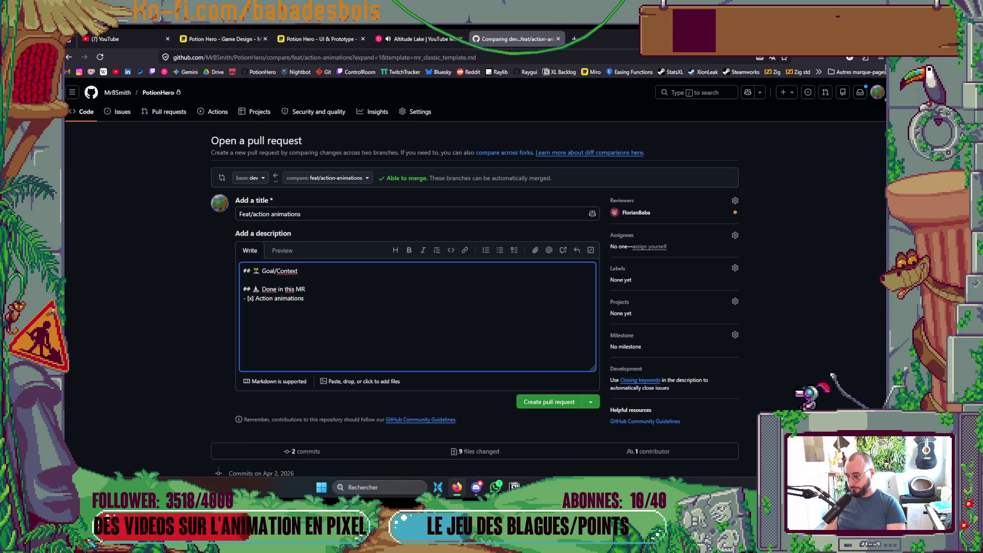
text( timeline)
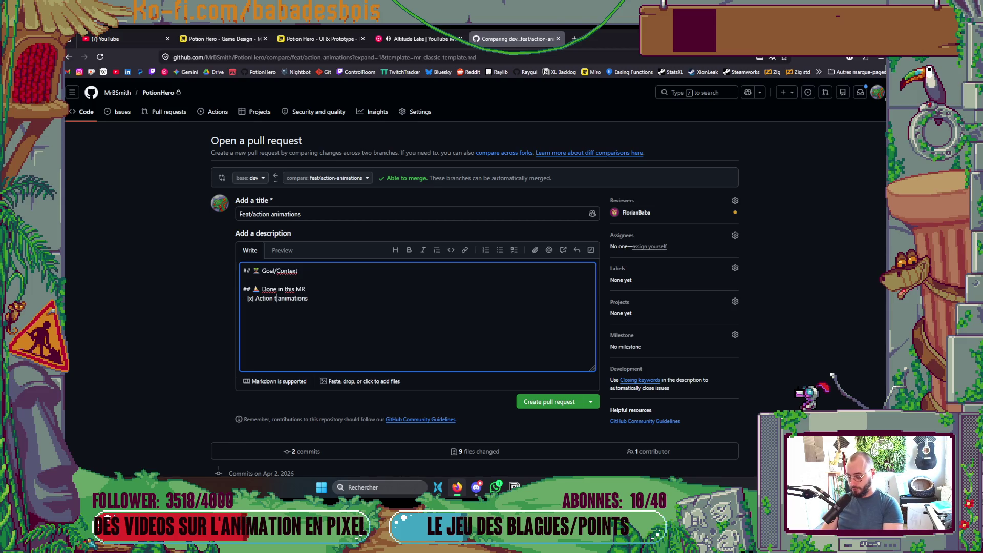
key(shift+End)
key(Delete)
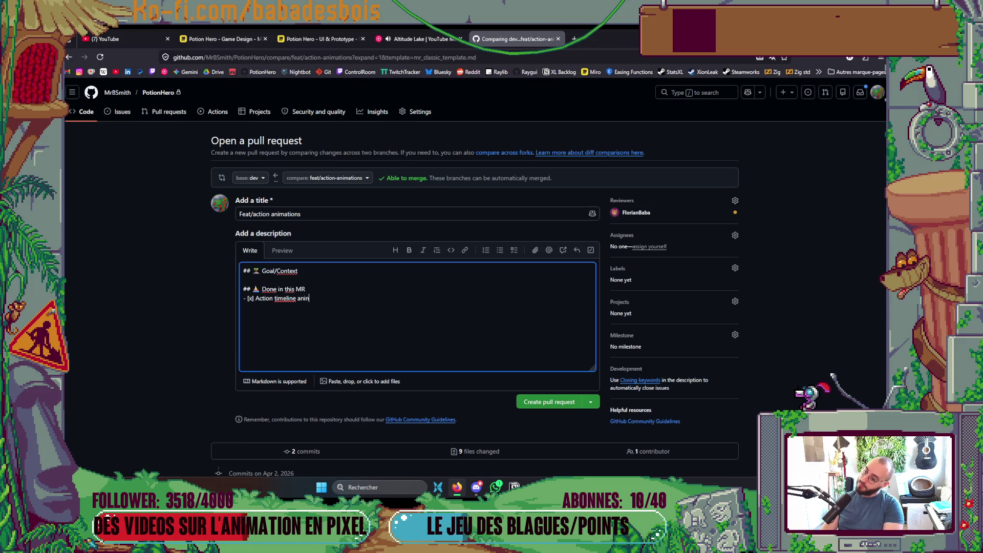
Step: Finish the first checklist item and add an 'Action timeline insert action animat…' item
text(ations)
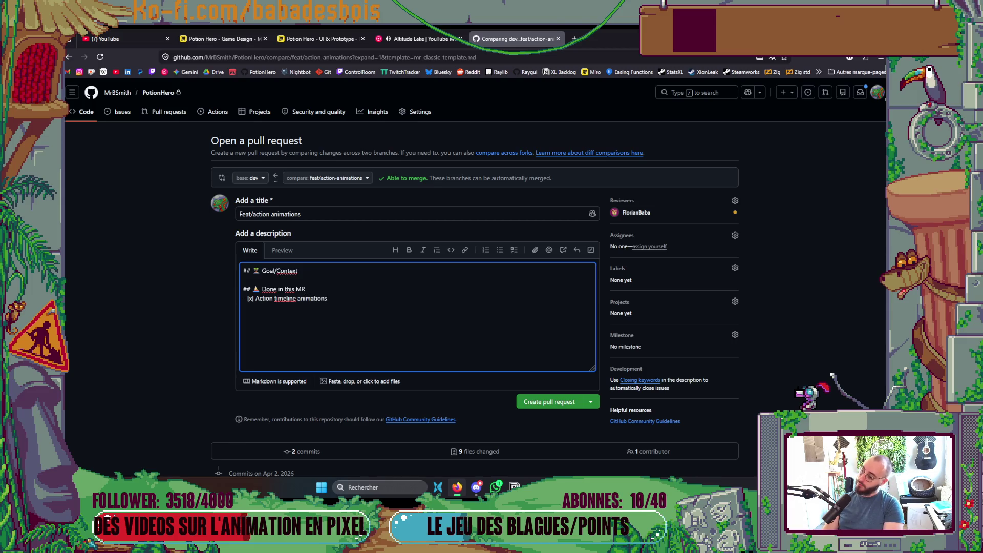
key(ctrl+shift+Left)
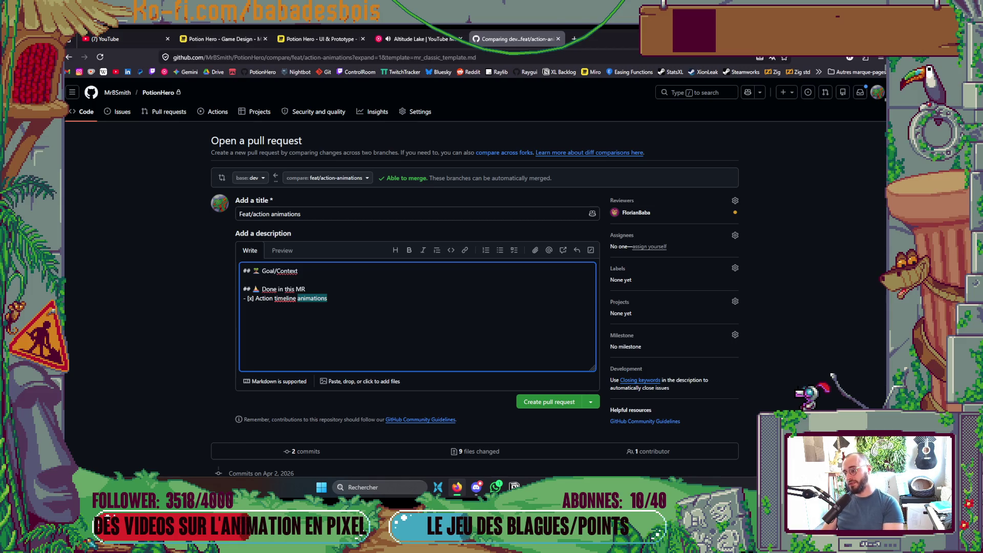
key(BackSpace)
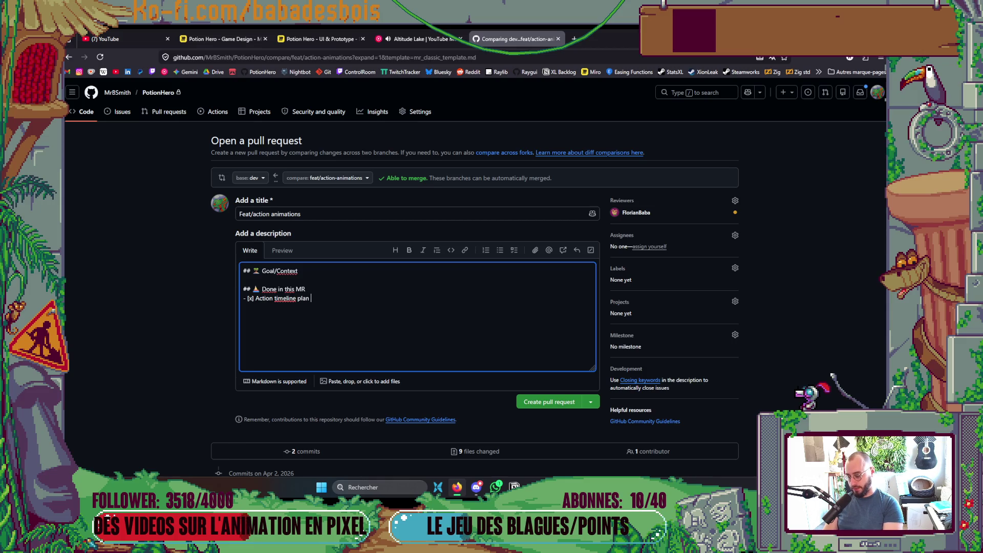
text(mation)
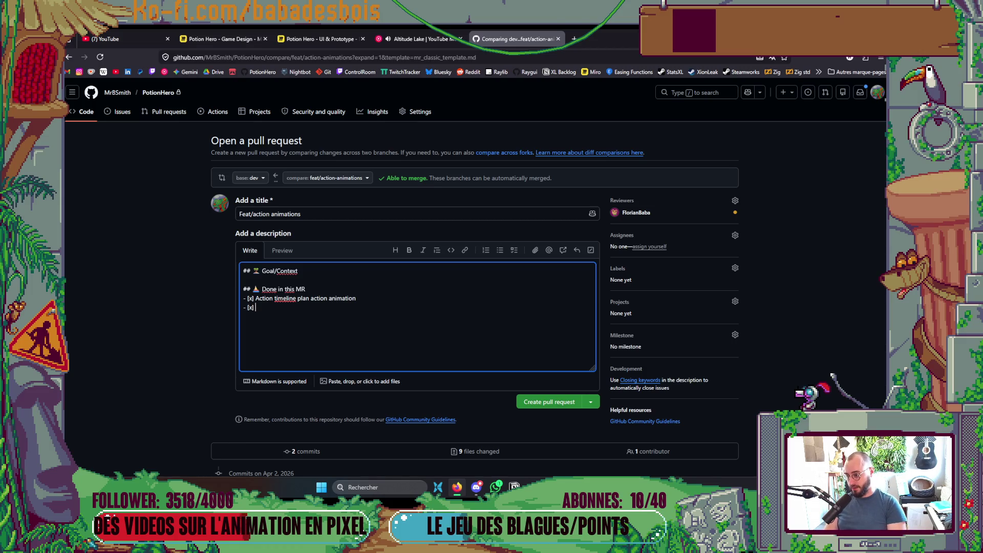
text(c)
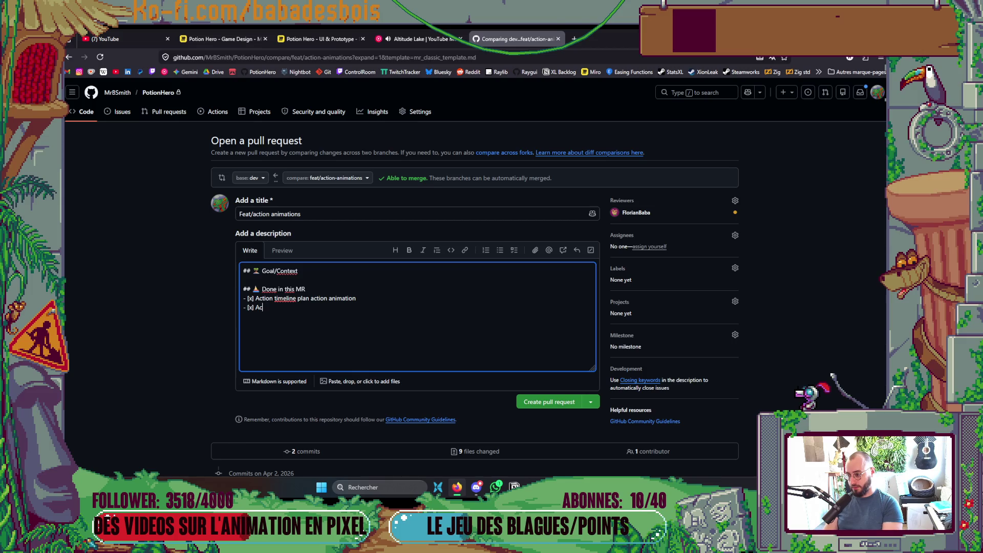
text(tionmeline renew)
text(  actio)
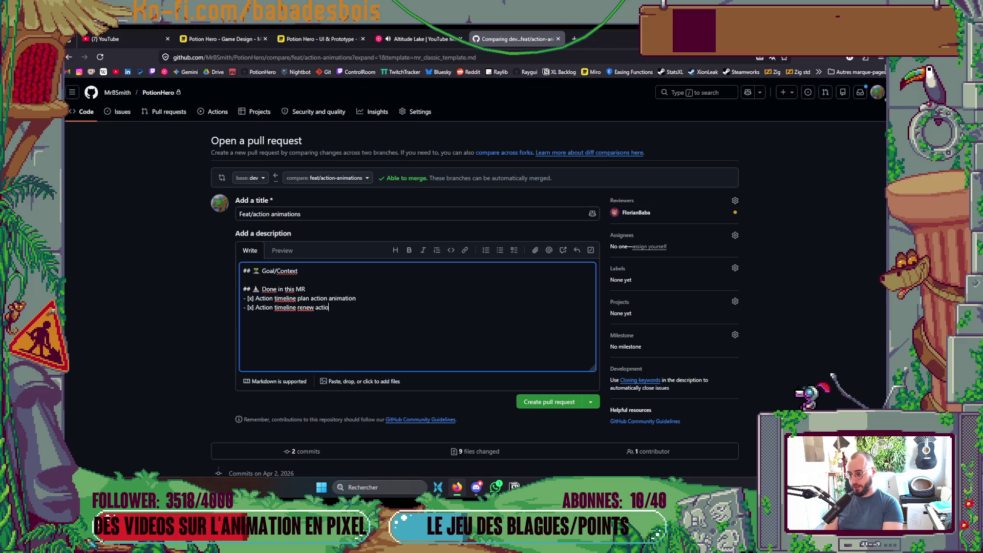
text(ani)
text(matui)
text(ion)
key(Return)
text(Acti)
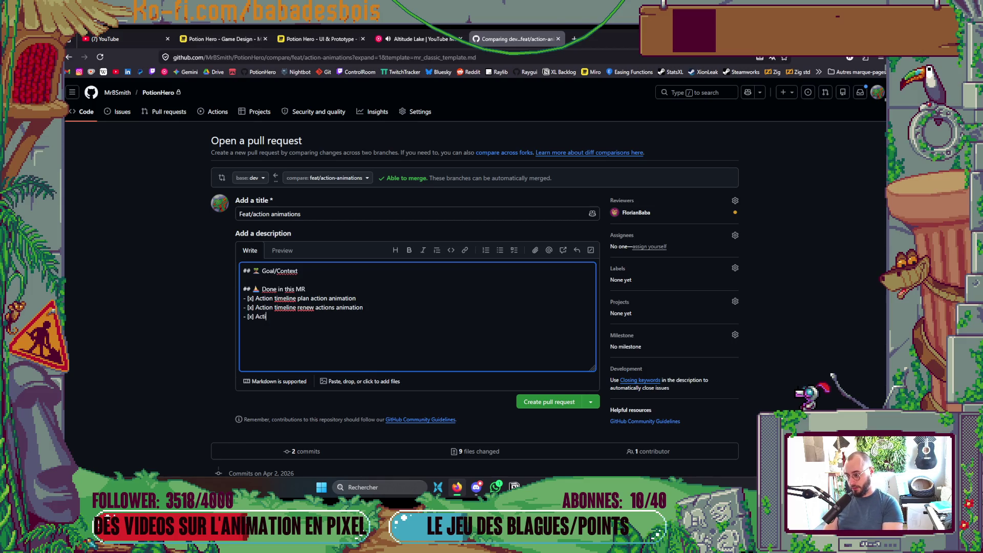
text(on timeline insert)
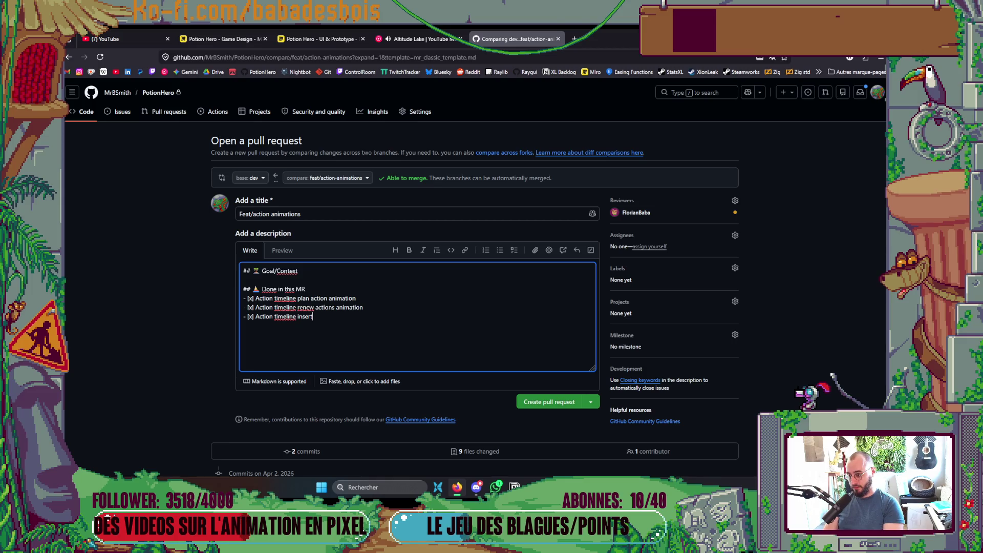
text( action animation)
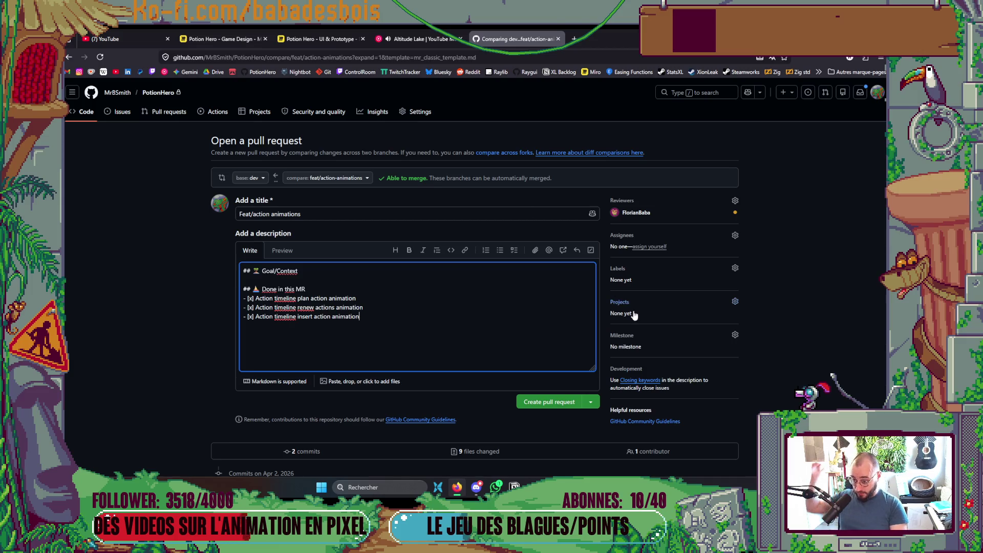
Step: Create the pull request, copy its URL, and return to the code editor with the terminal closed
click(550, 402)
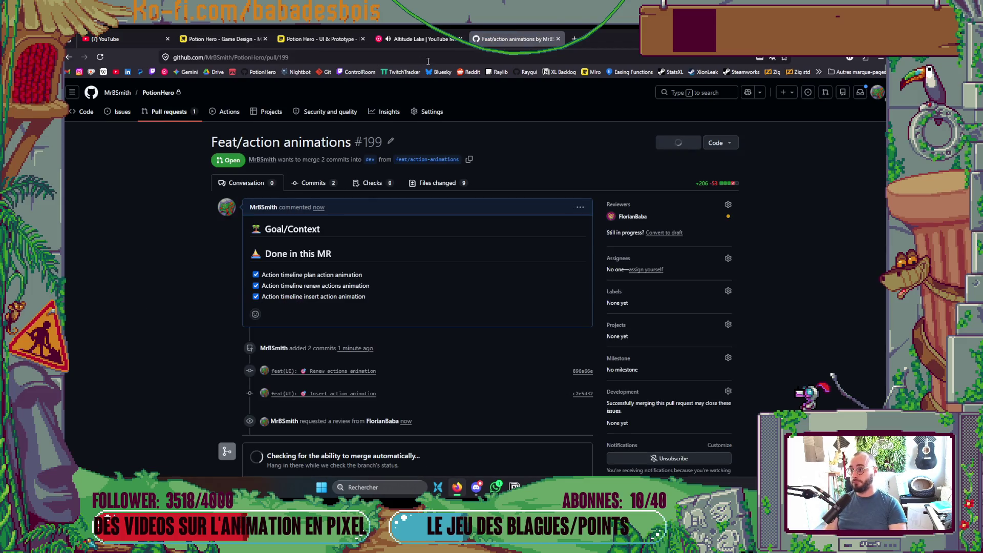
click(387, 56)
key(Escape)
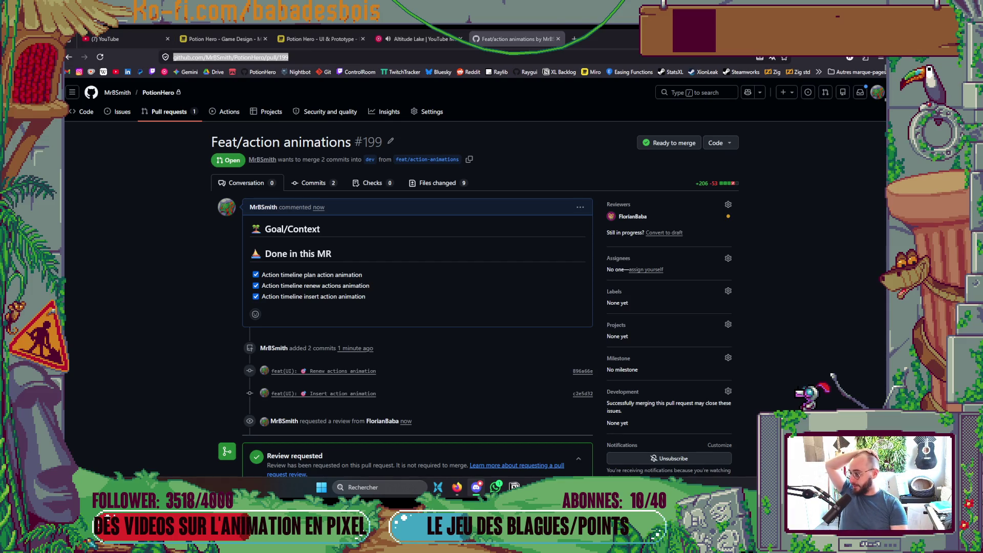
key(alt+Tab)
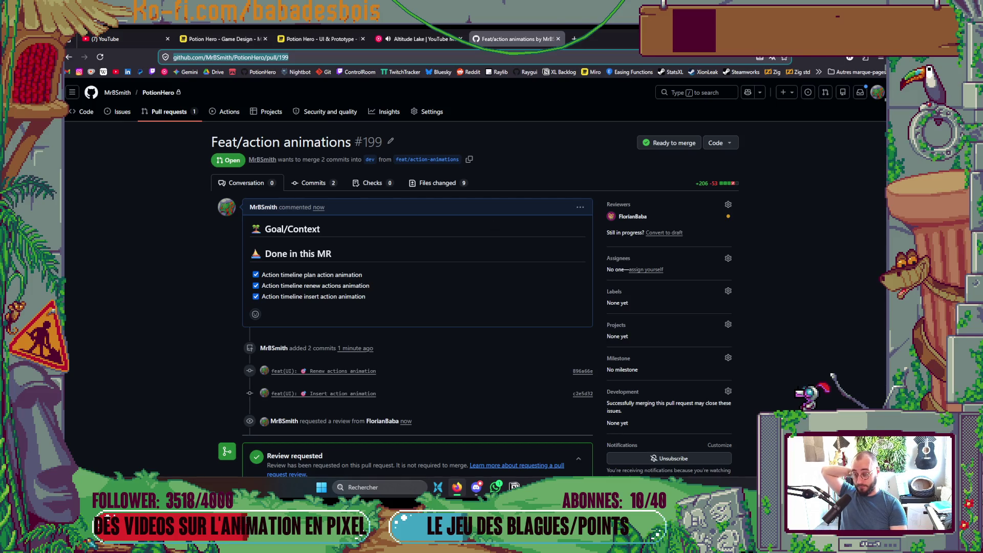
key(alt+Tab)
click(448, 153)
key(ctrl+b)
Step: On the Backlog board, move the actions animations card to En review and the Crash and Regression tickets to En cours
key(z)
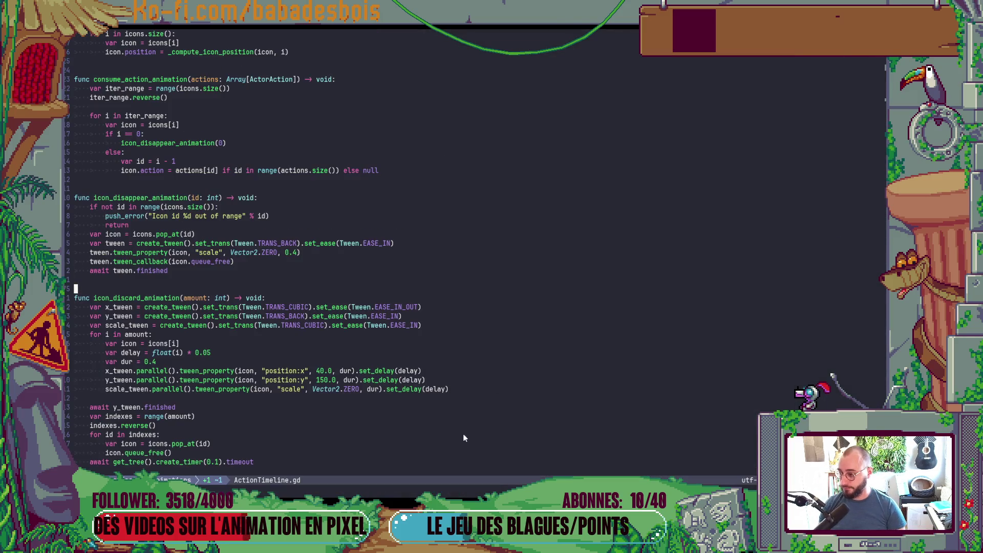
key(alt+Tab)
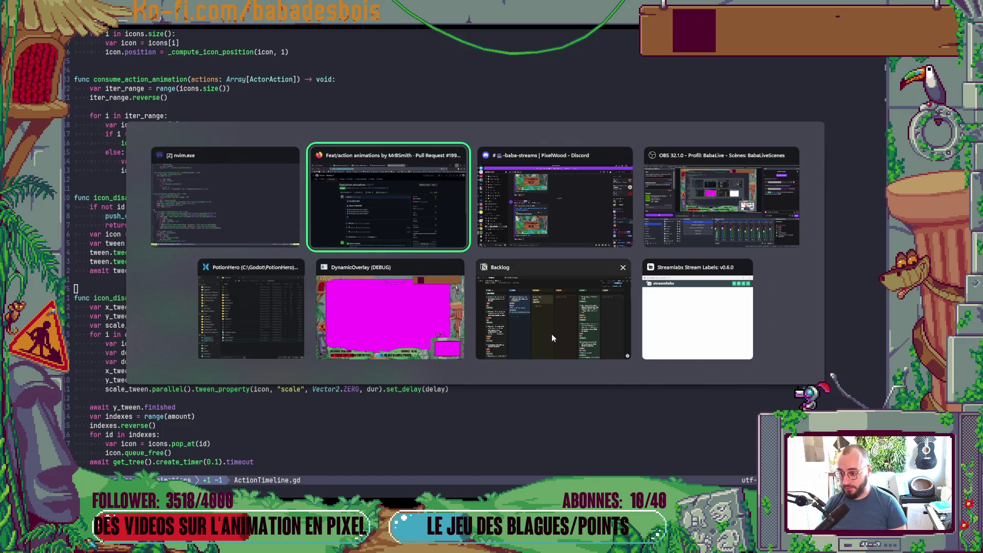
click(551, 334)
mouse_move(311, 186)
mouse_down()
mouse_move(412, 277)
mouse_move(601, 241)
mouse_move(430, 266)
mouse_move(424, 256)
mouse_up()
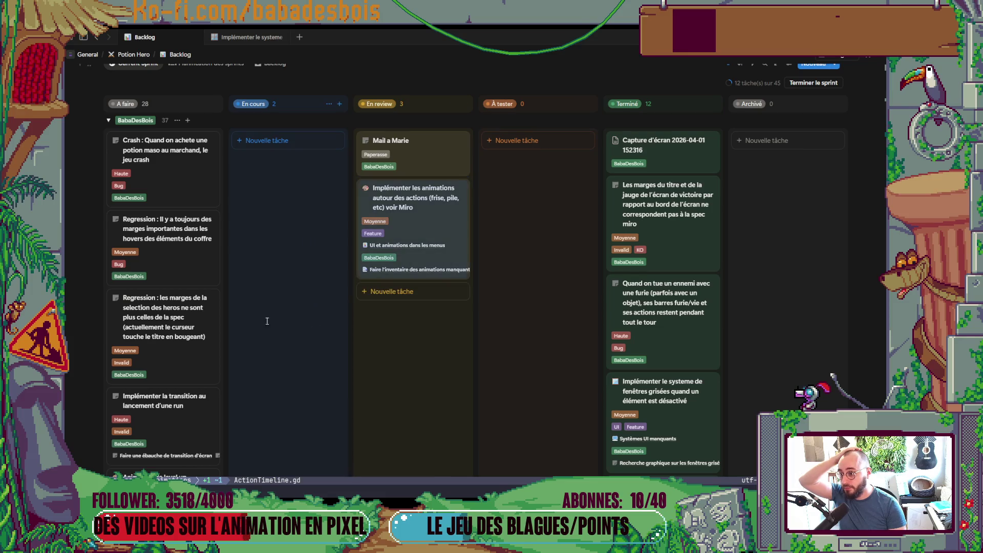
mouse_move(196, 159)
mouse_down()
mouse_move(286, 153)
mouse_move(215, 205)
mouse_move(287, 225)
mouse_up()
drag(180, 192, 304, 330)
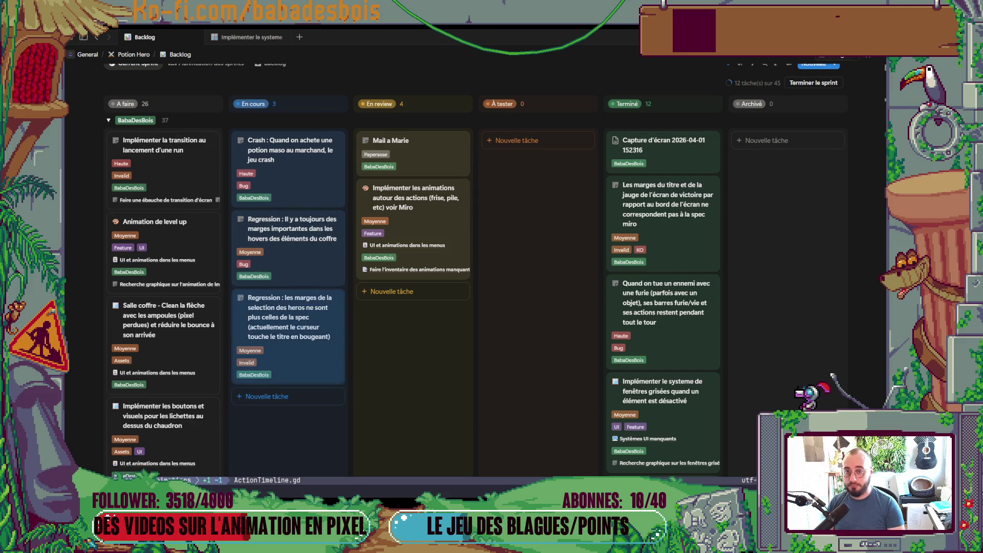
key(alt+Tab)
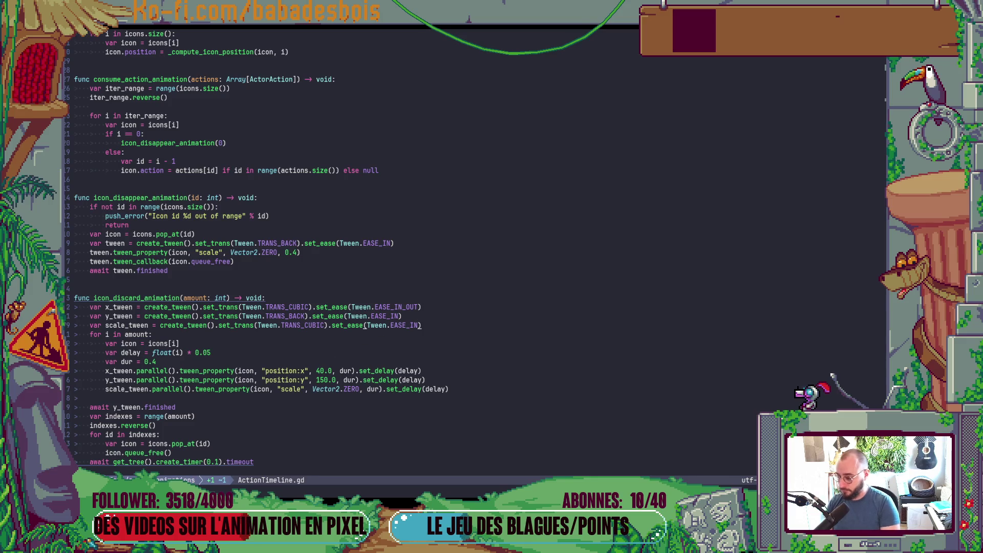
key(ctrl+backslash)
Step: Check out dev and create the fix/regressions branch with git co -b
text(git co dev)
key(Return)
text(git pul)
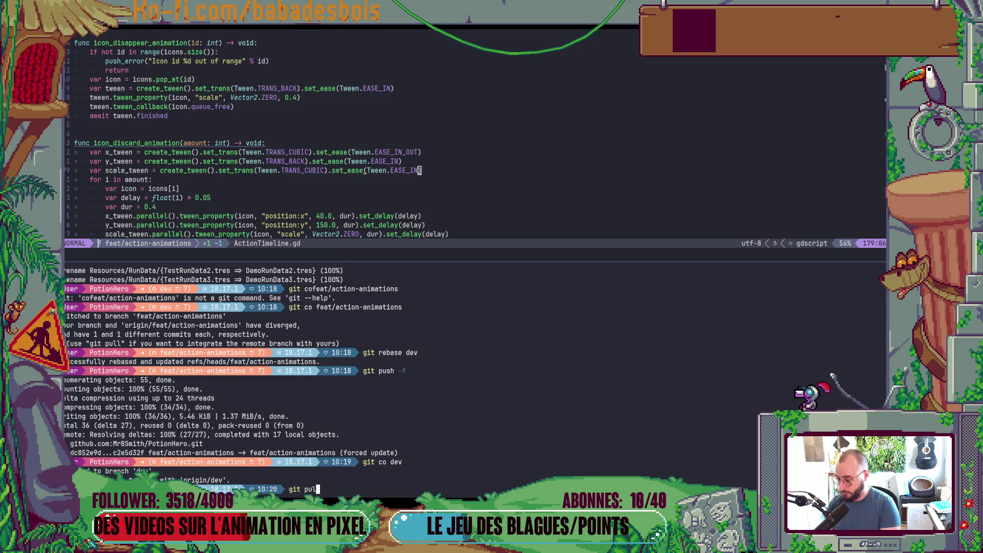
key(BackSpace)
key(BackSpace)
key(BackSpace)
text(co -b foi)
key(BackSpace)
key(BackSpace)
text(ix/regressions)
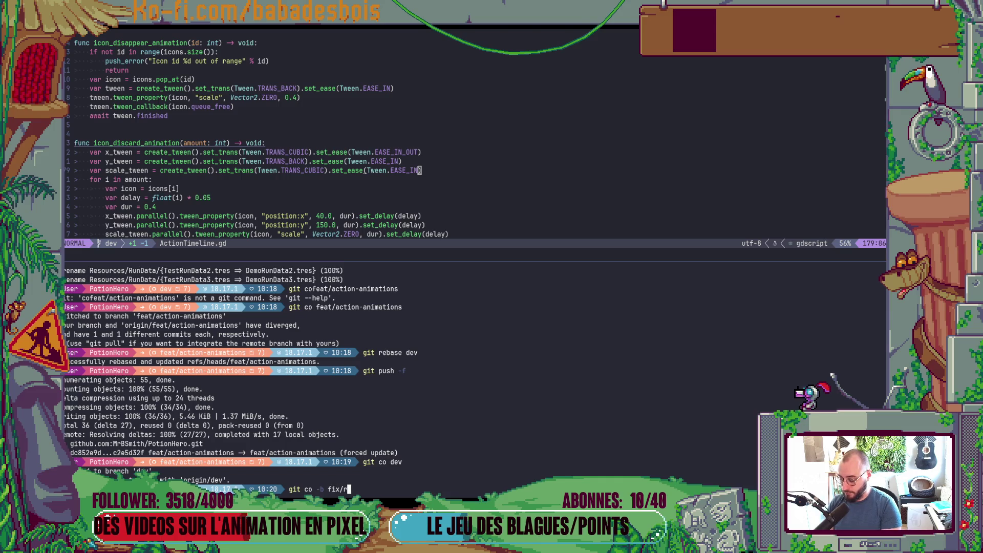
key(Return)
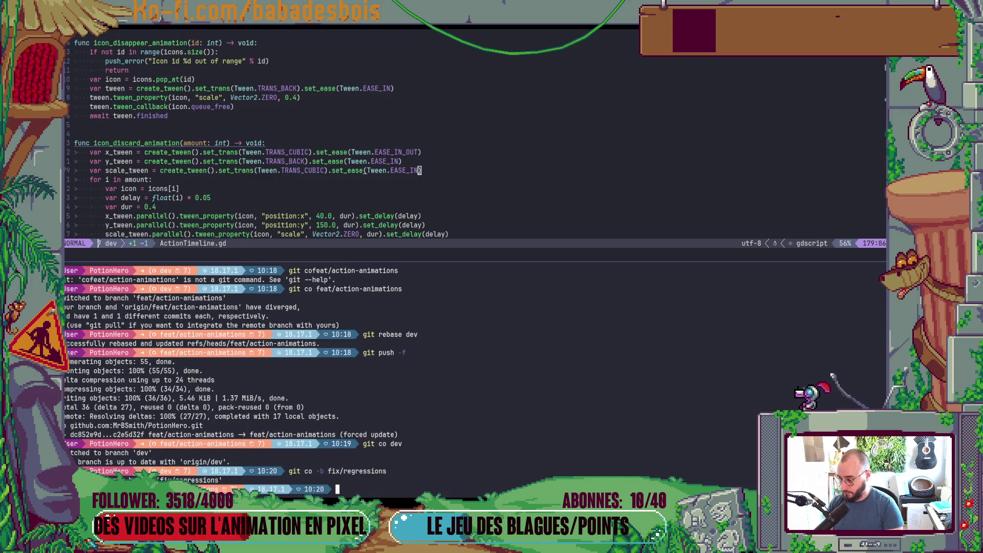
Step: Open the PotionHero project file from its folder to launch it in Godot
key(alt+Tab)
key(alt+Tab)
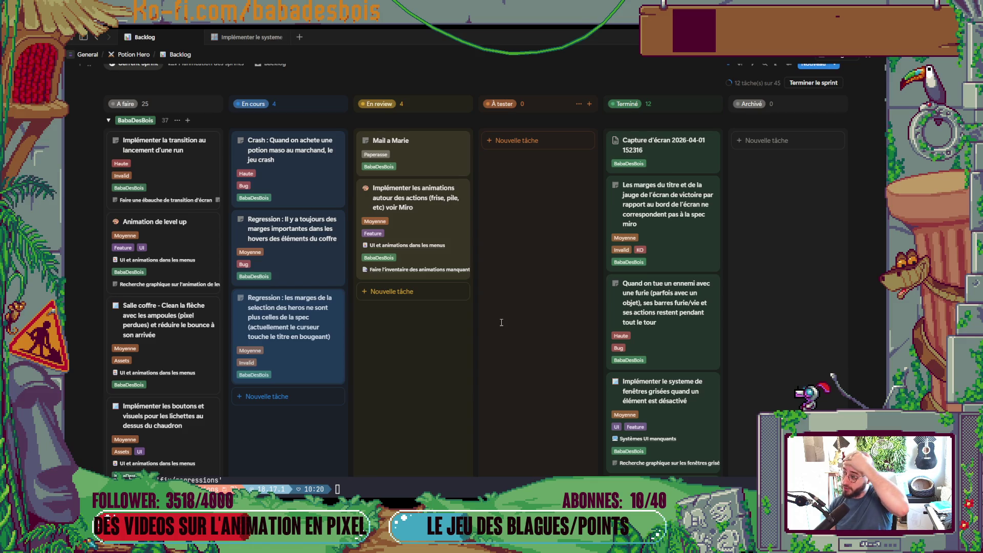
key(alt+Tab)
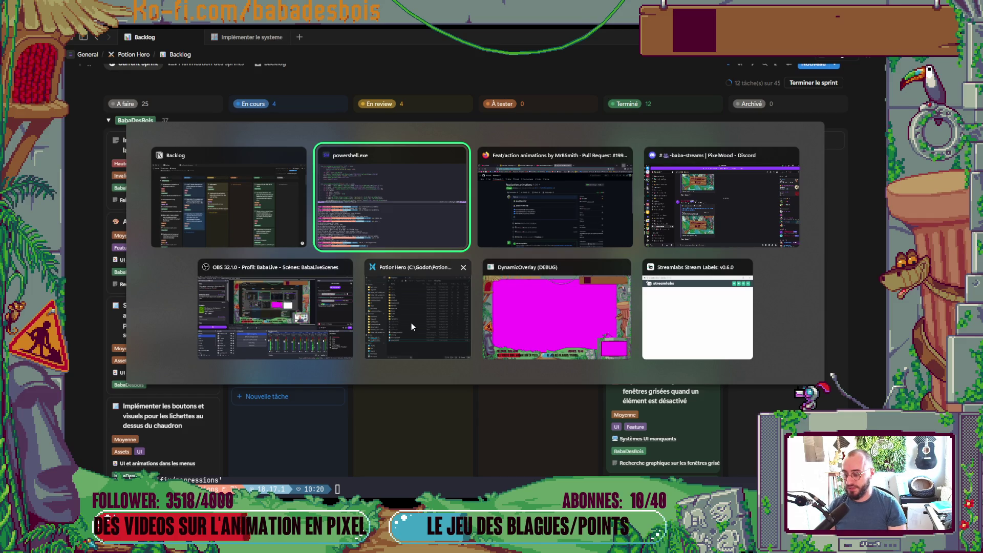
click(557, 221)
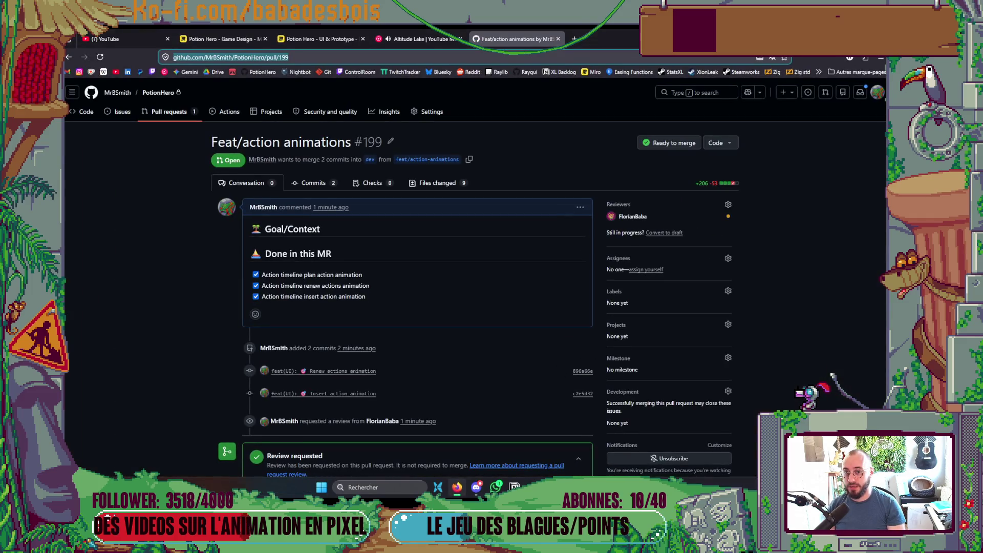
click(457, 487)
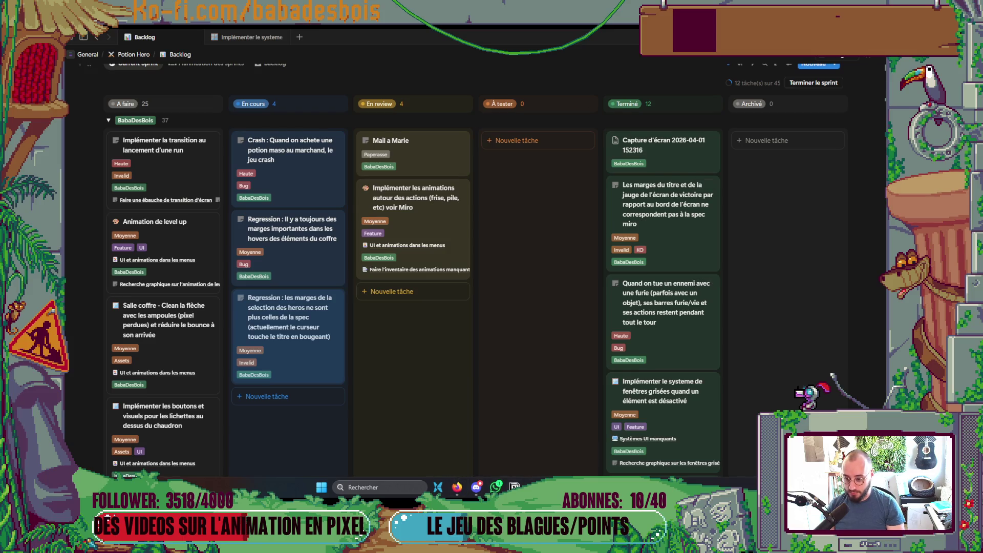
key(alt+Tab)
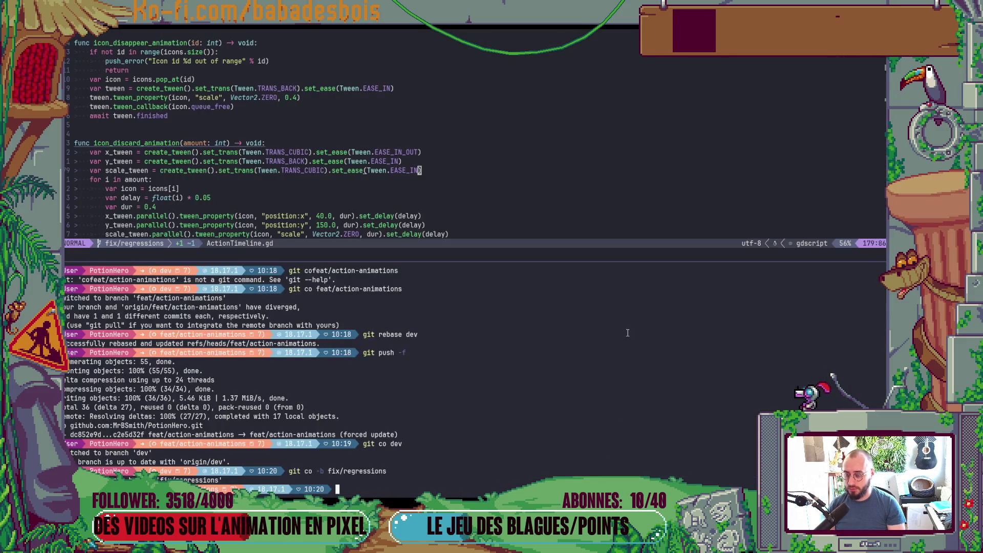
key(alt+Tab)
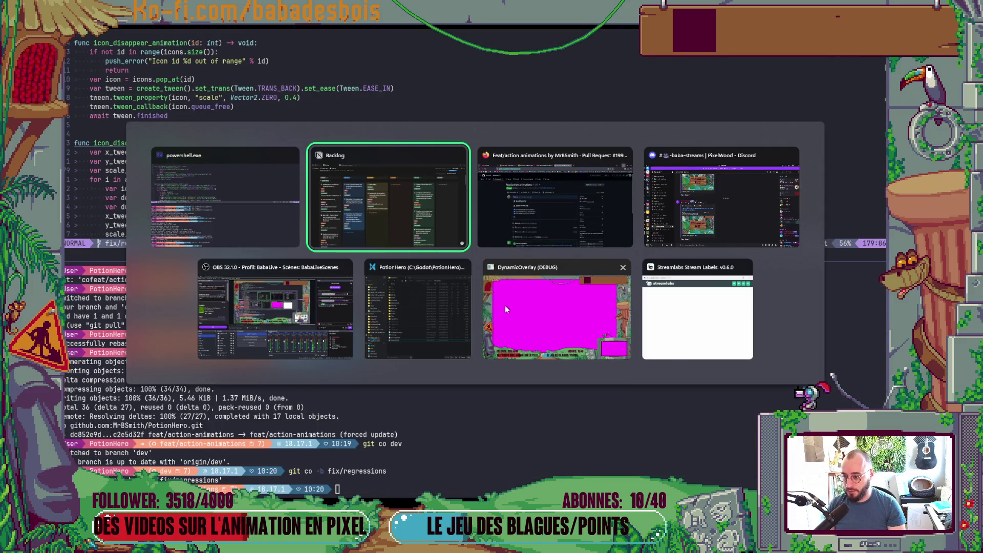
click(456, 351)
double_click(448, 333)
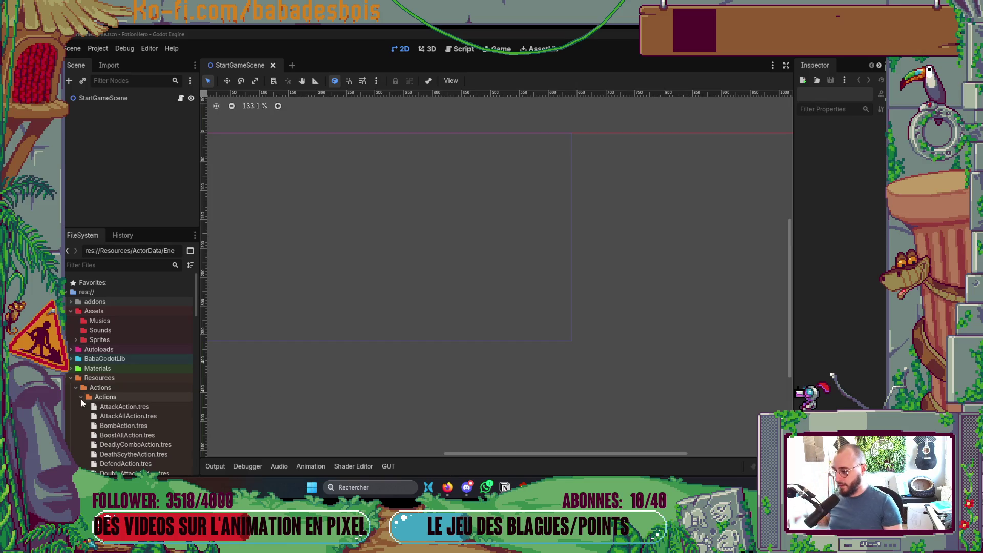
Step: Once the editor loads, pan the 2D canvas and filter the FileSystem files by 'Run'
click(81, 397)
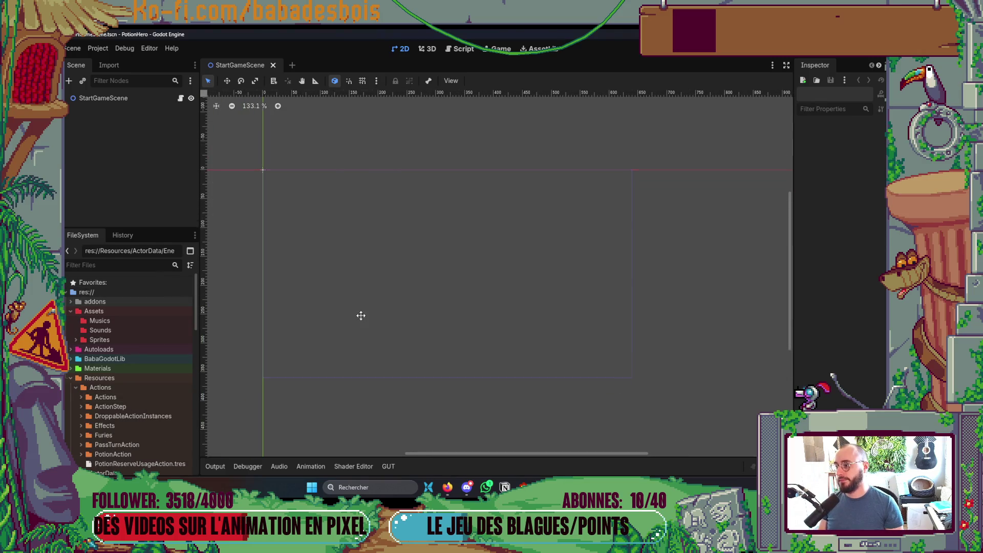
key(ctrl+shift+o)
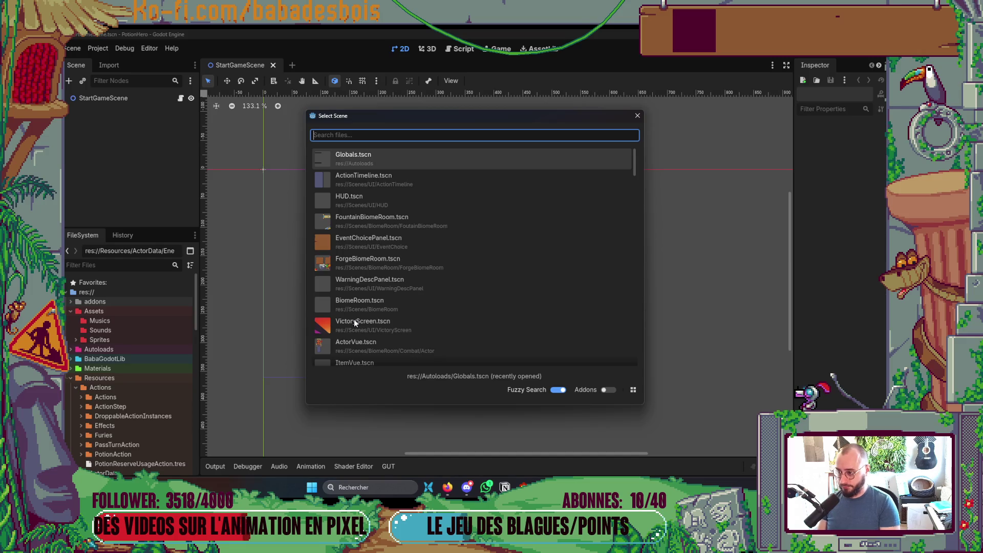
key(Escape)
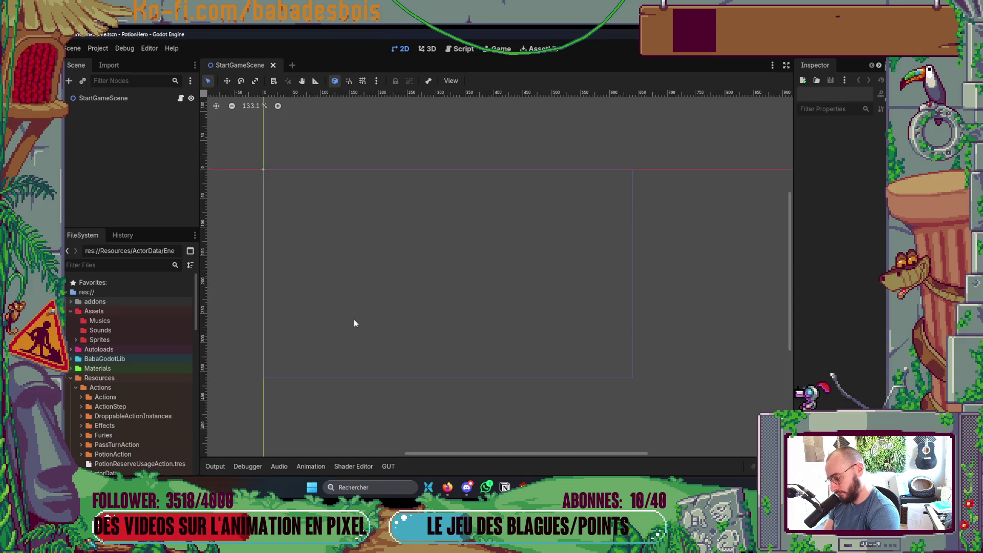
scroll(509, 226, up, 2)
key(alt+Tab)
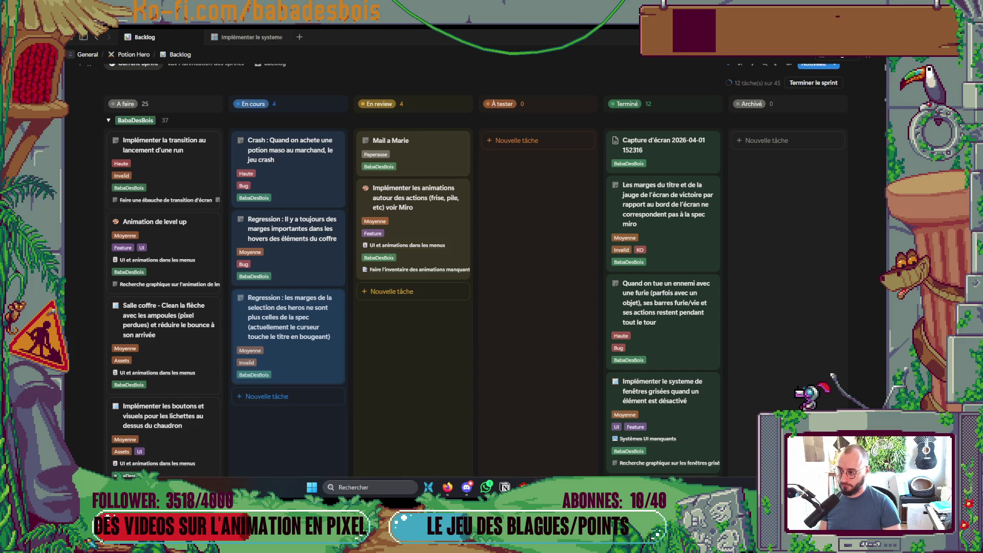
key(alt+Tab)
drag(547, 368, 519, 383)
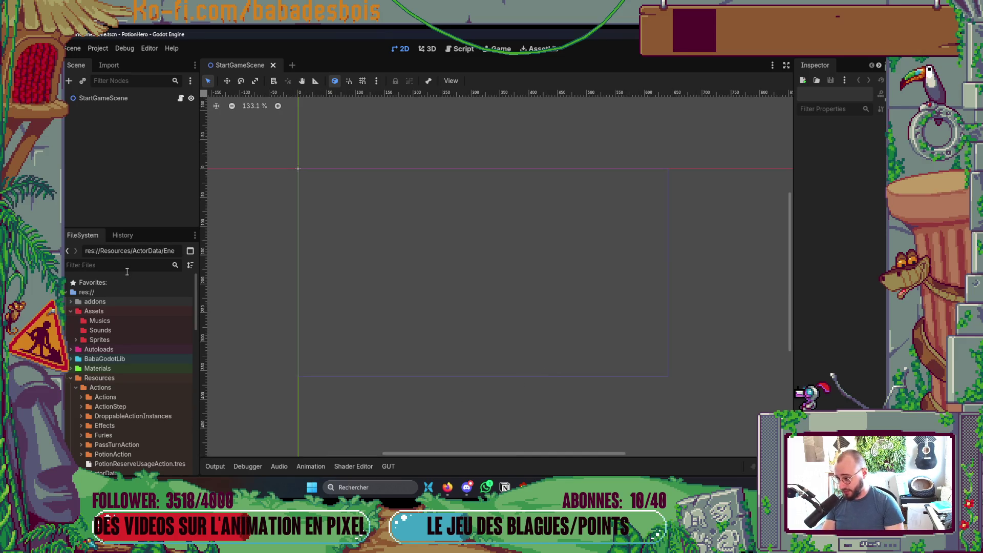
text(Run)
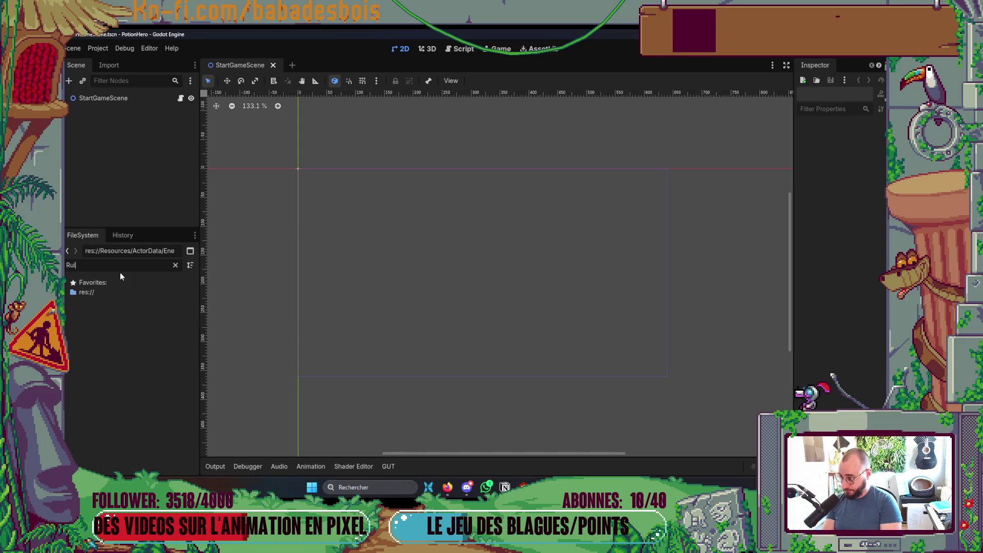
scroll(155, 386, down, 8)
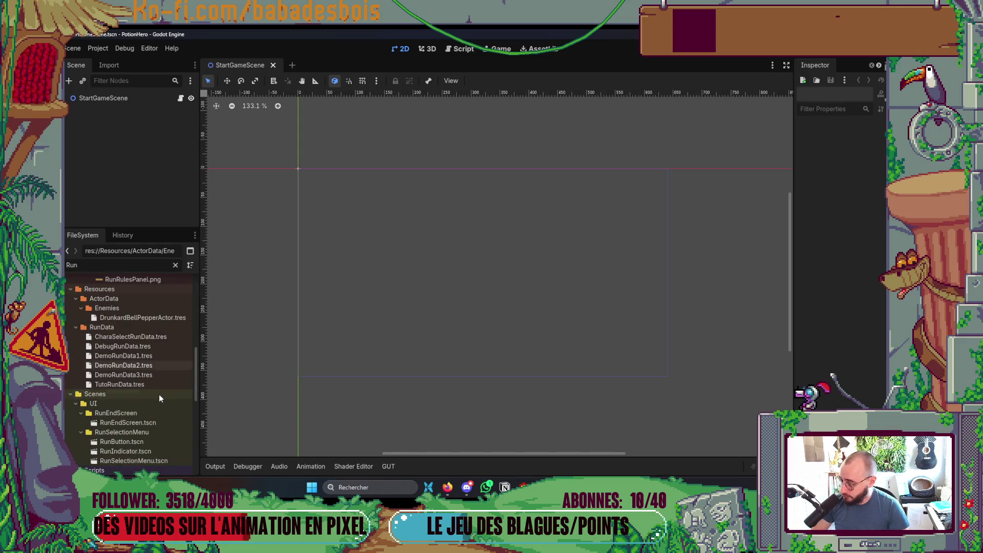
Step: Open DemoRunData1.tres, set its Team Data inventory Gold to 99 and save
click(146, 357)
double_click(145, 357)
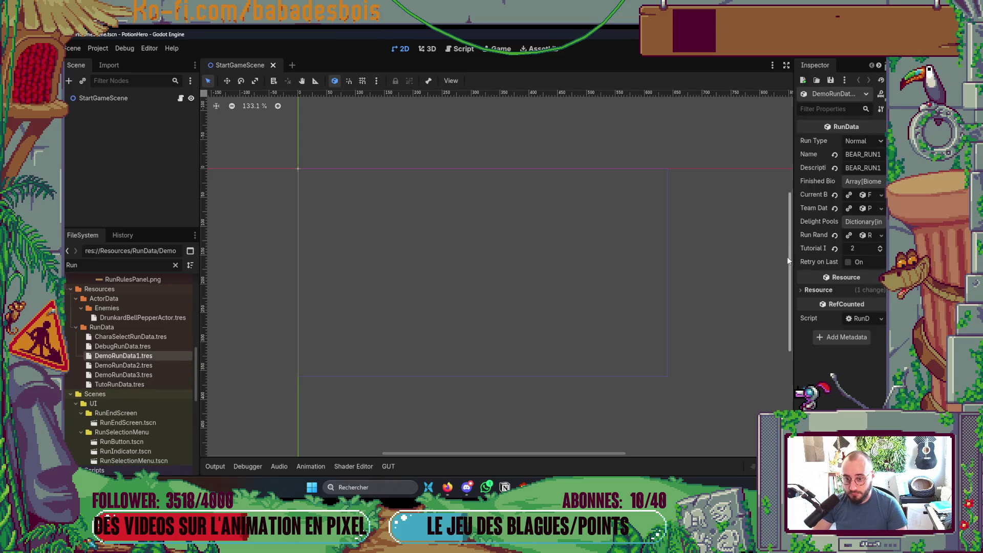
drag(796, 254, 598, 254)
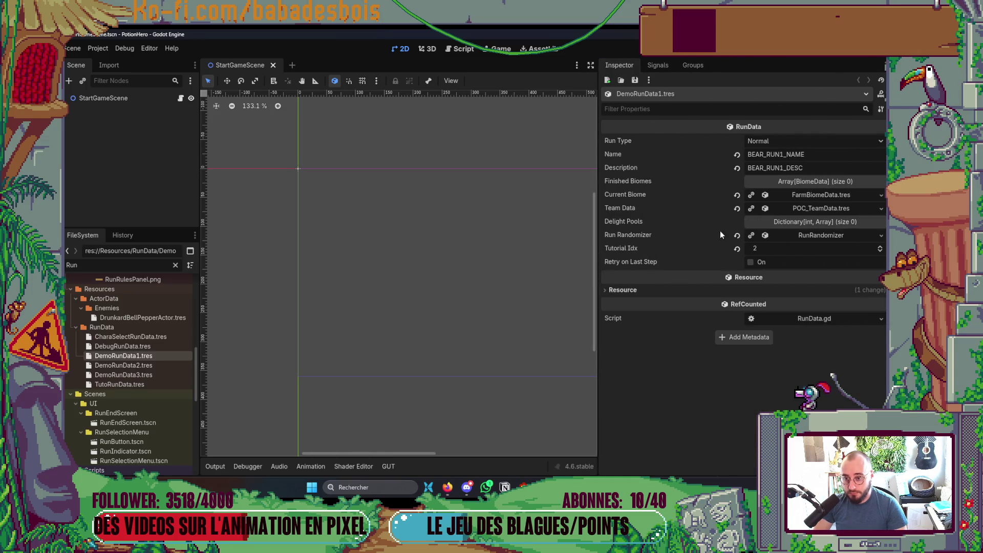
click(835, 208)
text(99)
key(Return)
key(ctrl+s)
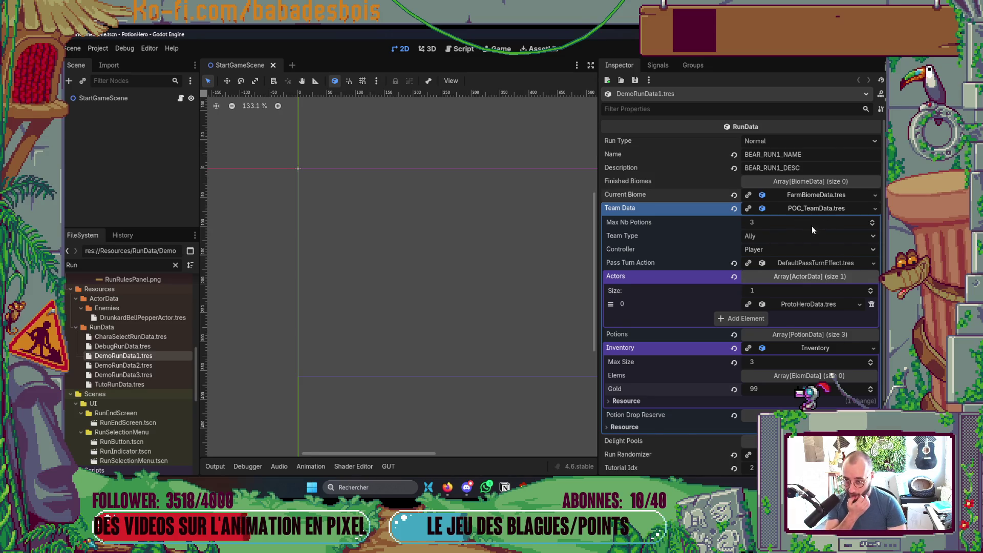
Step: Replace the first map step's node with Shop_BiomeNodeTemplate.tres and launch the game with F5
click(816, 197)
click(809, 313)
click(808, 328)
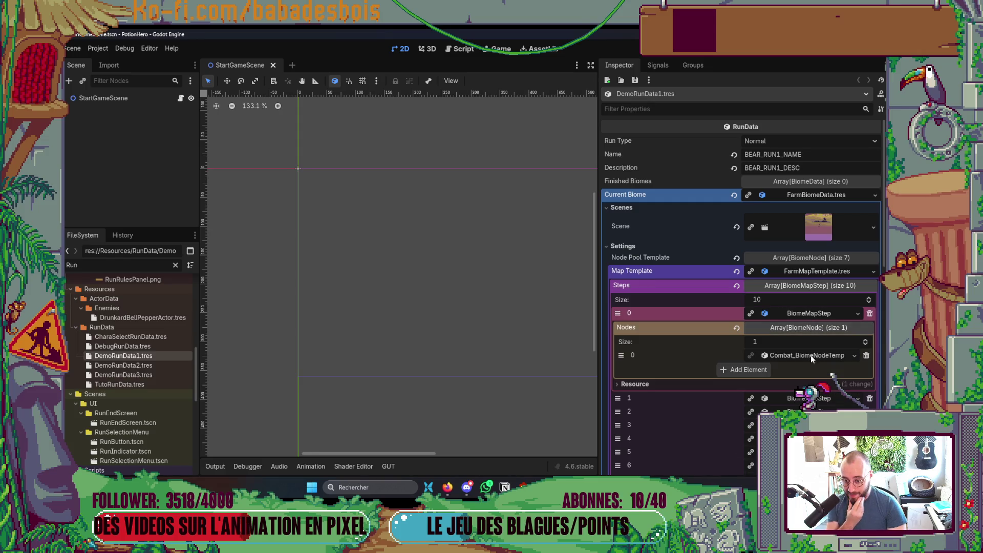
key(ctrl+f)
text(Shop)
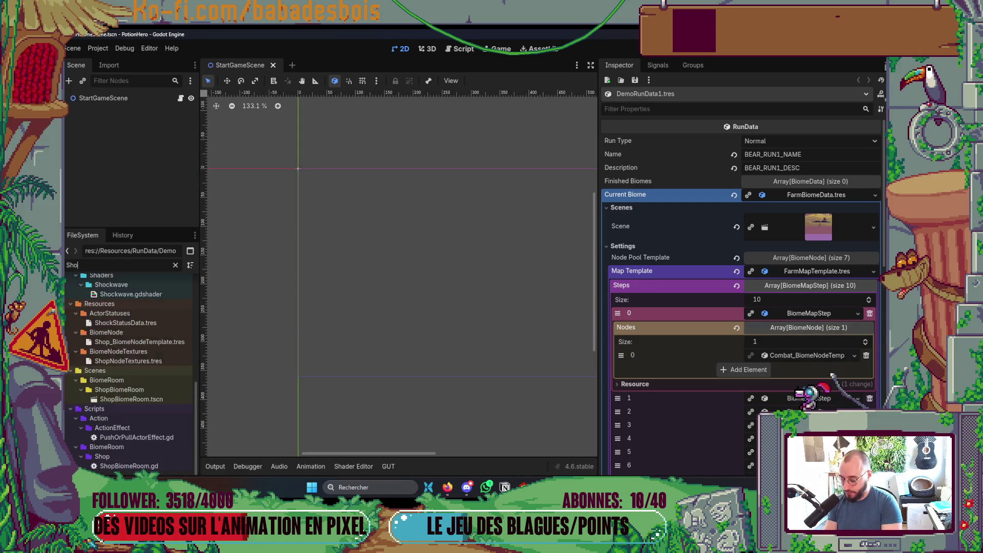
drag(153, 370, 812, 360)
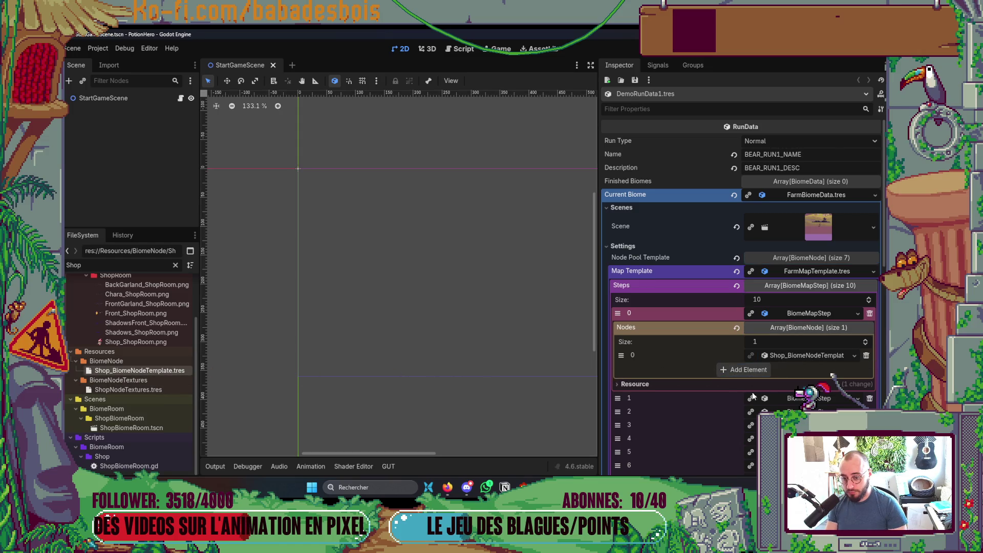
key(F5)
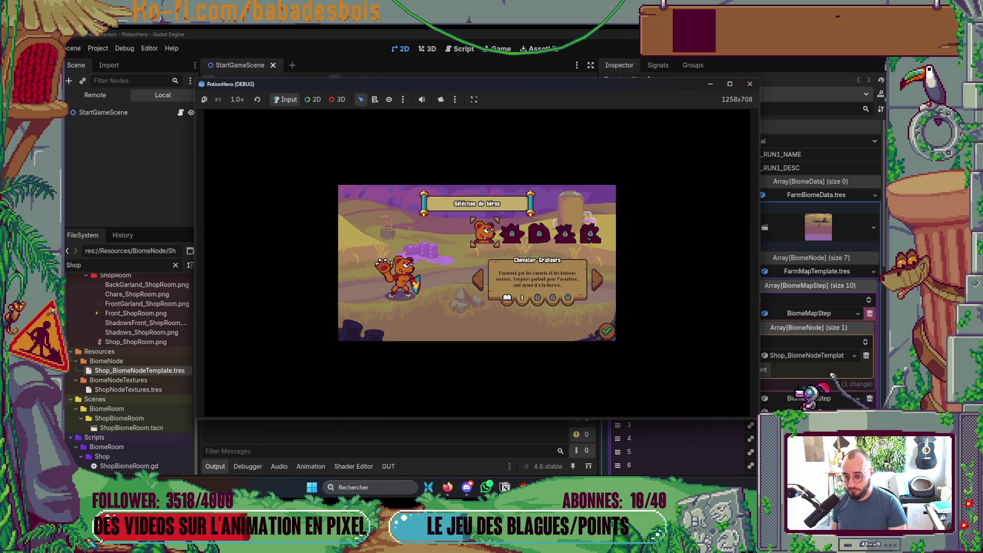
Step: Confirm the hero, start the Réveil de l'ours adventure and skip the tutorial dialogue
key(Return)
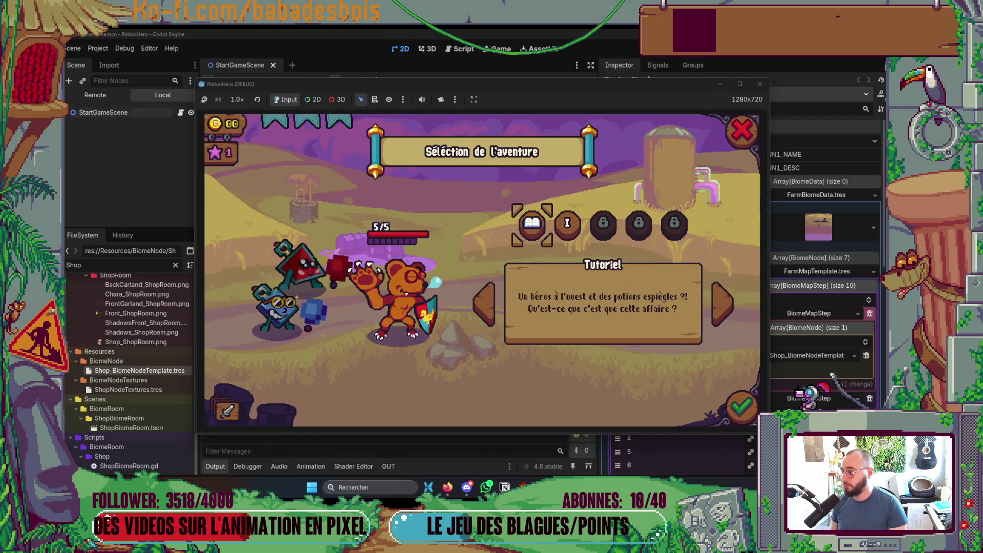
click(567, 223)
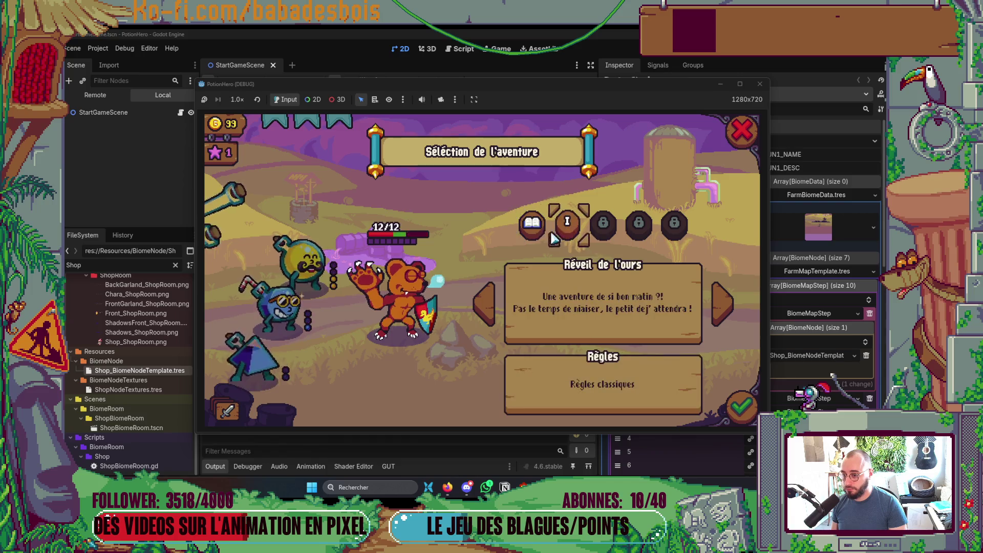
click(748, 407)
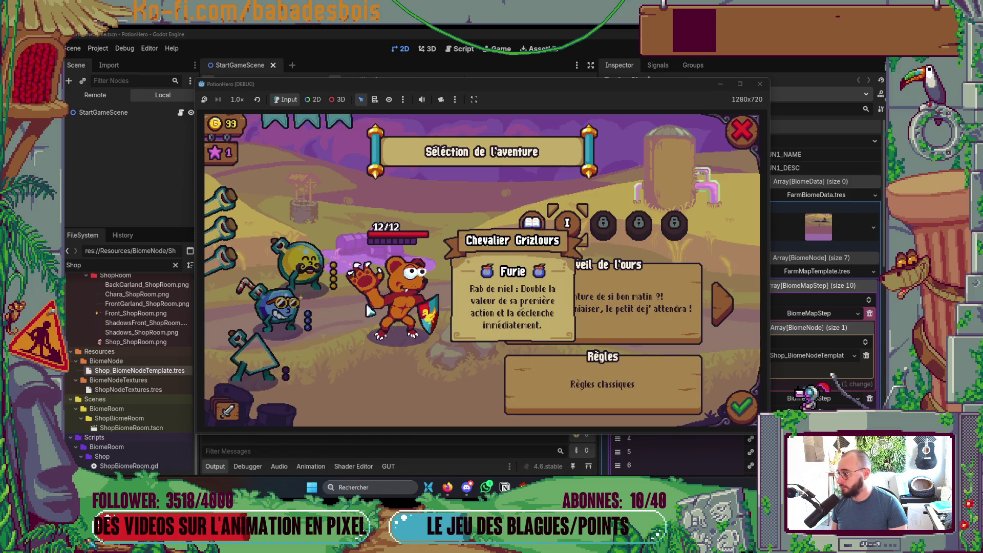
click(556, 328)
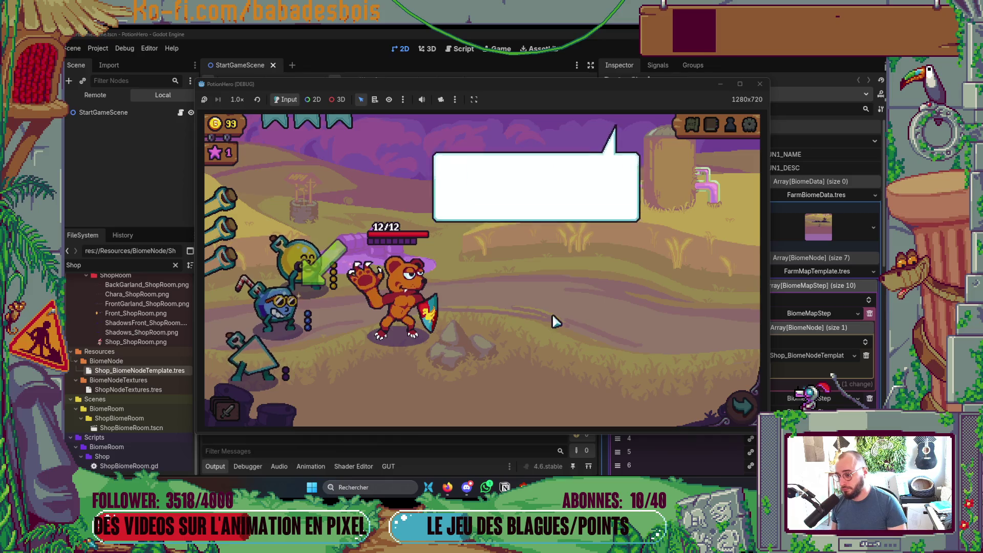
click(643, 347)
Step: Travel to the first node of the Ferme malfamée map, open the shop and inspect a card
click(742, 408)
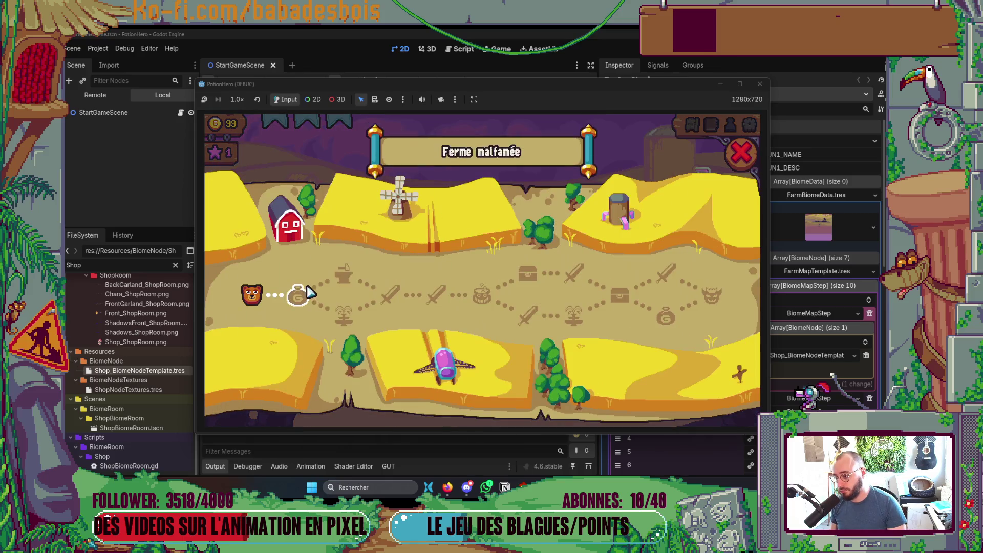
click(450, 360)
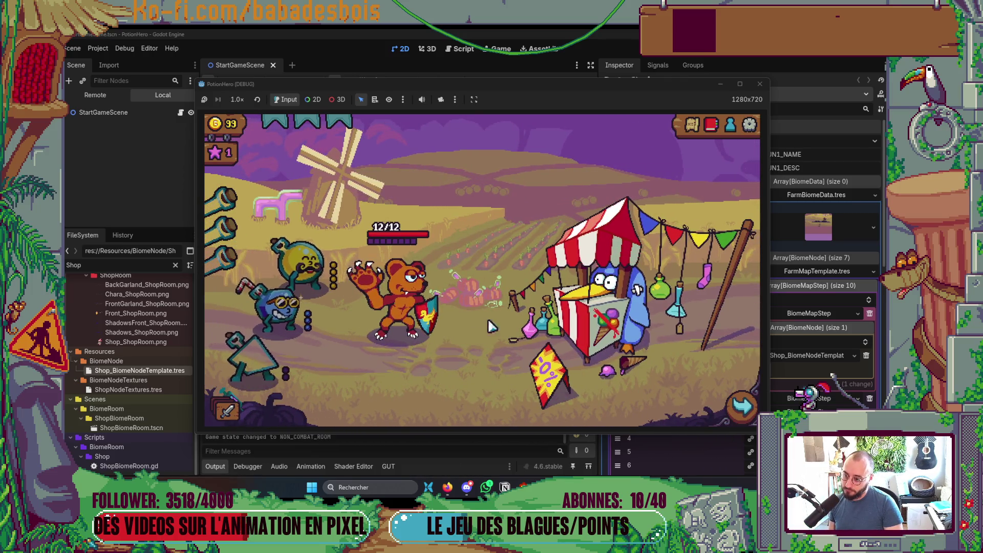
click(659, 292)
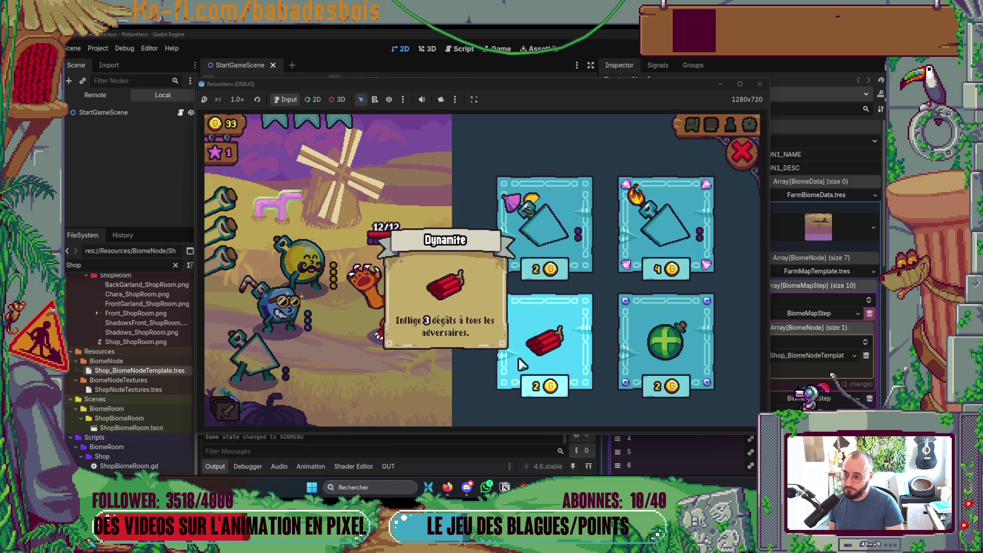
click(653, 220)
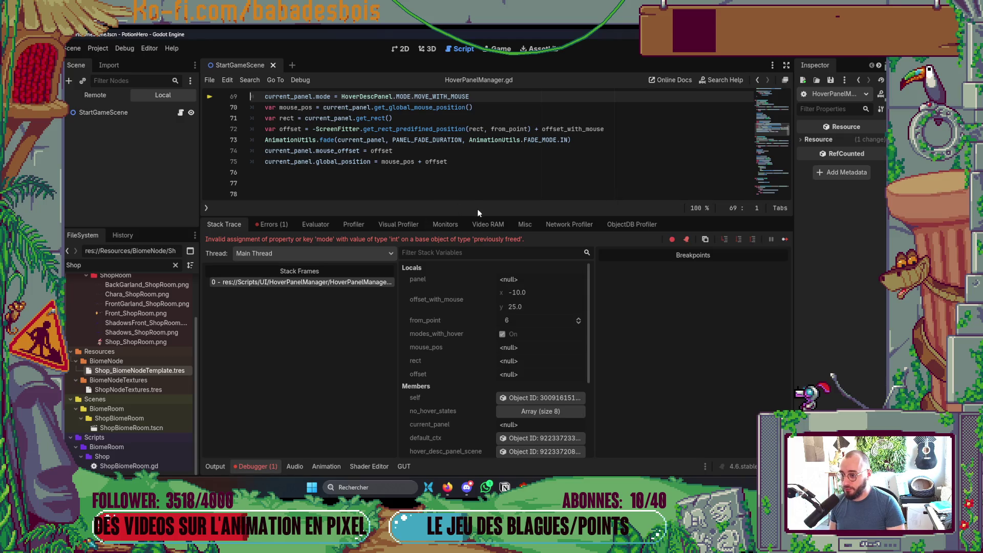
Step: Enlarge the code editor above the debugger and locate the process_frame await in HoverPanelManager.gd
drag(478, 216, 478, 349)
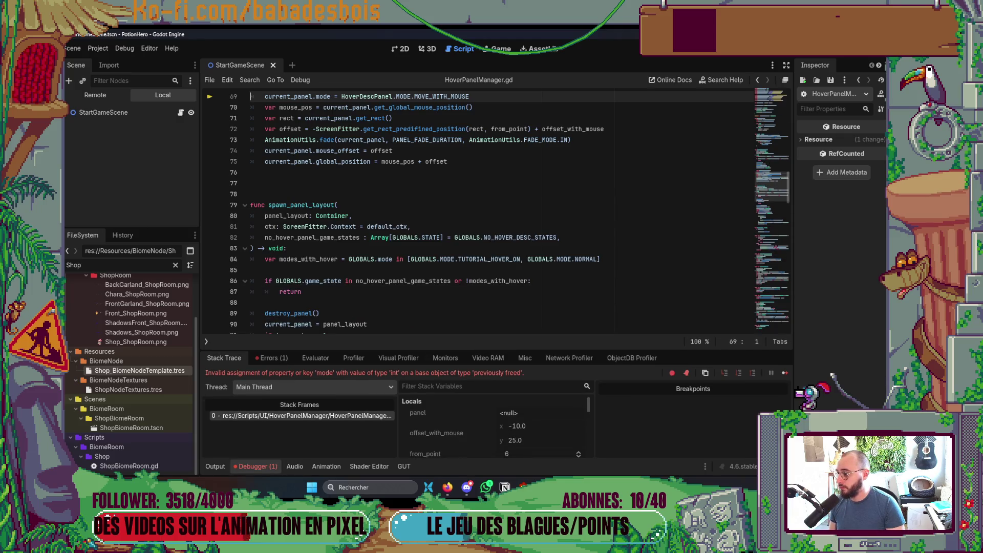
scroll(420, 257, up, 3)
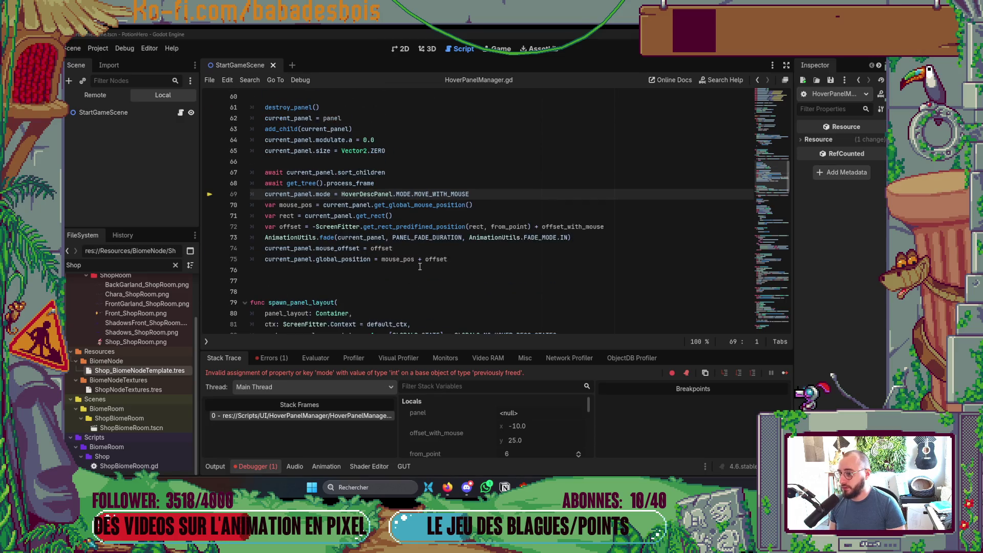
mouse_move(416, 260)
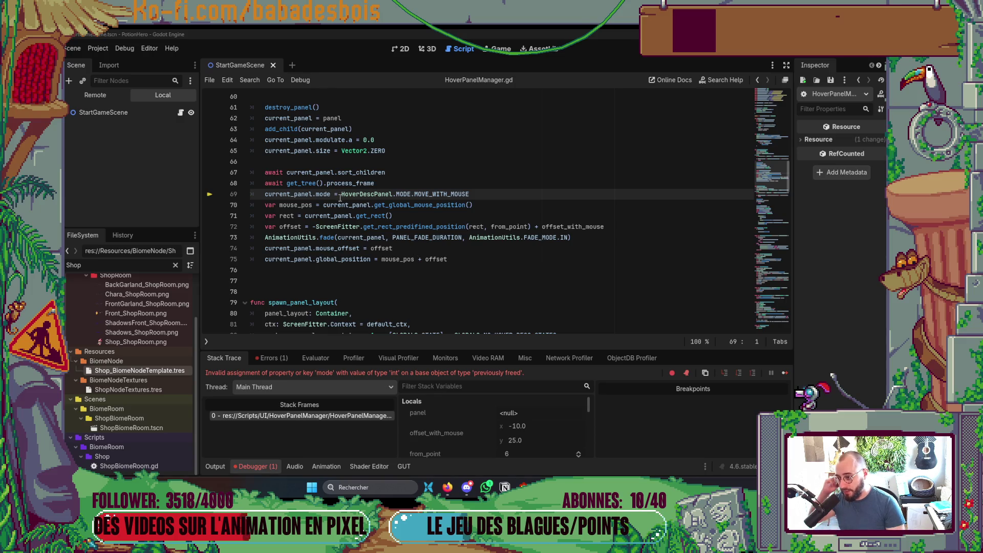
scroll(333, 210, up, 2)
mouse_move(373, 257)
scroll(373, 257, up, 3)
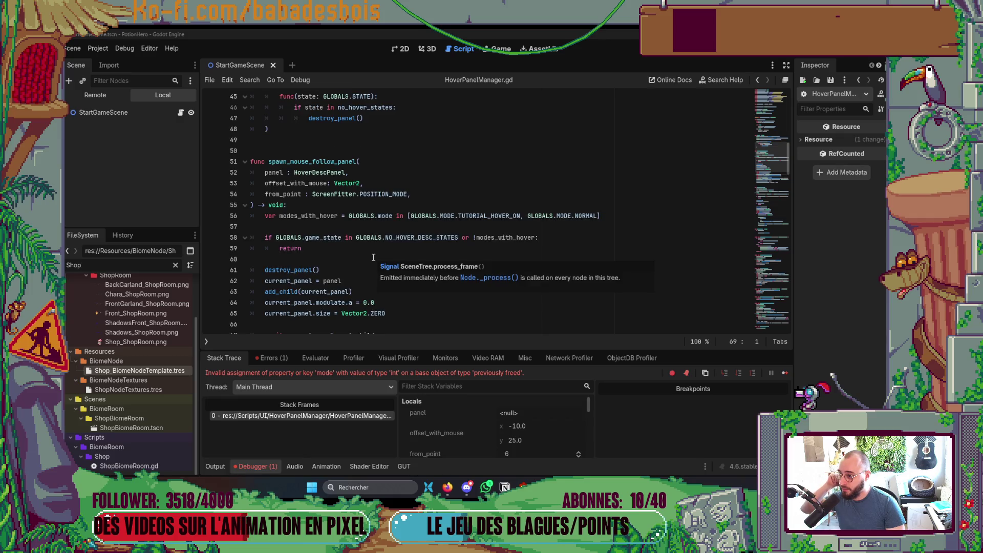
scroll(374, 257, down, 4)
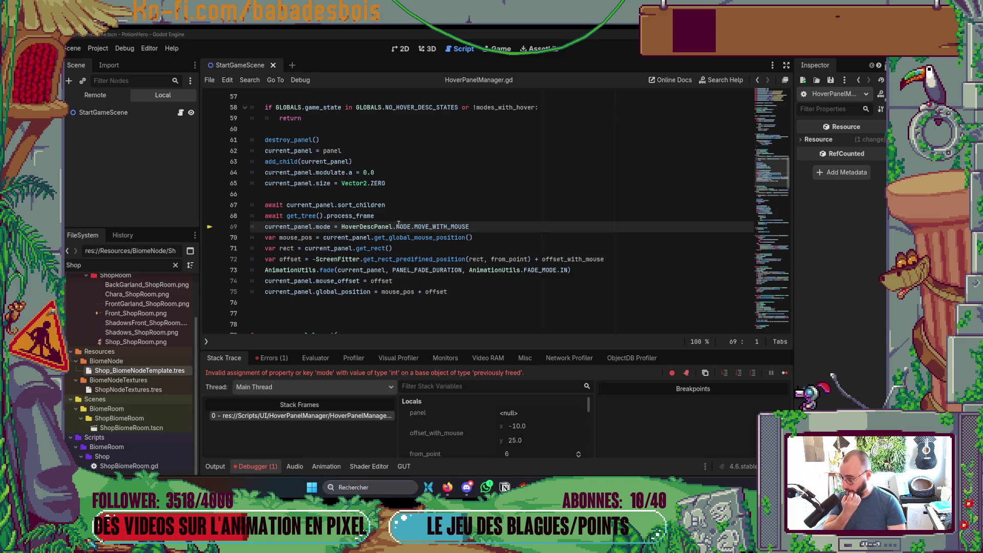
Step: Add 'if !is_instance_valid(current_panel): return' after the await, then rerun the game
key(Up)
key(Up)
click(412, 218)
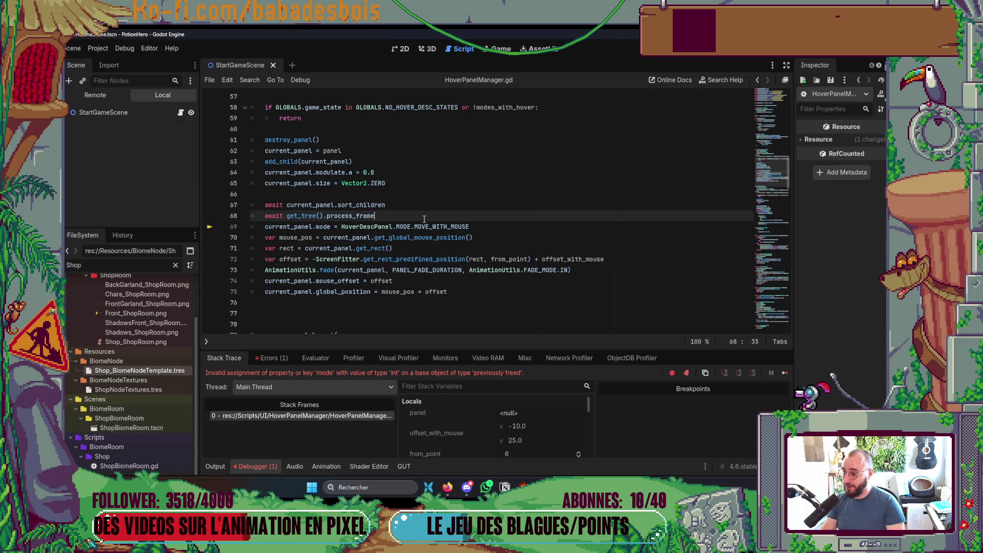
key(Return)
text(if !is)
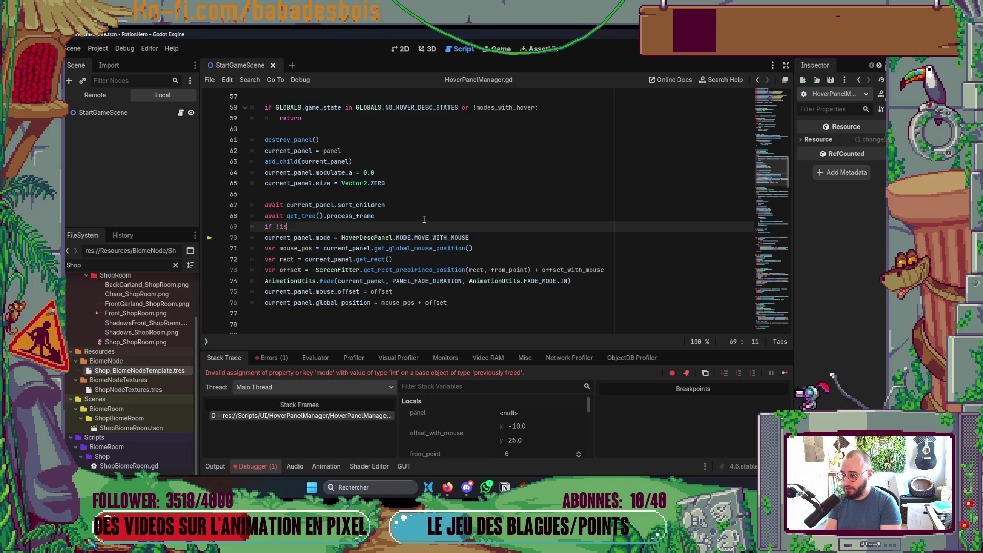
text(_insta)
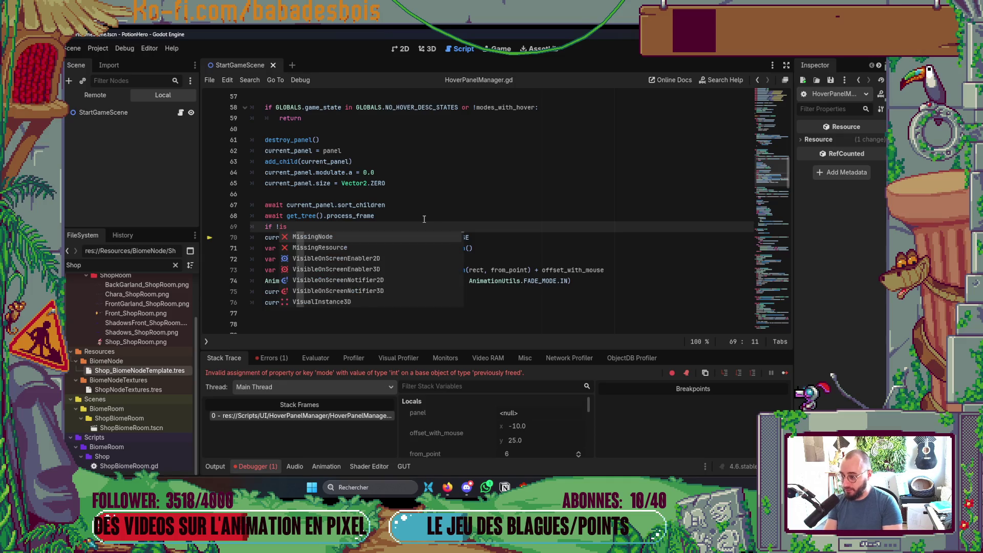
key(Down)
key(Down)
key(Return)
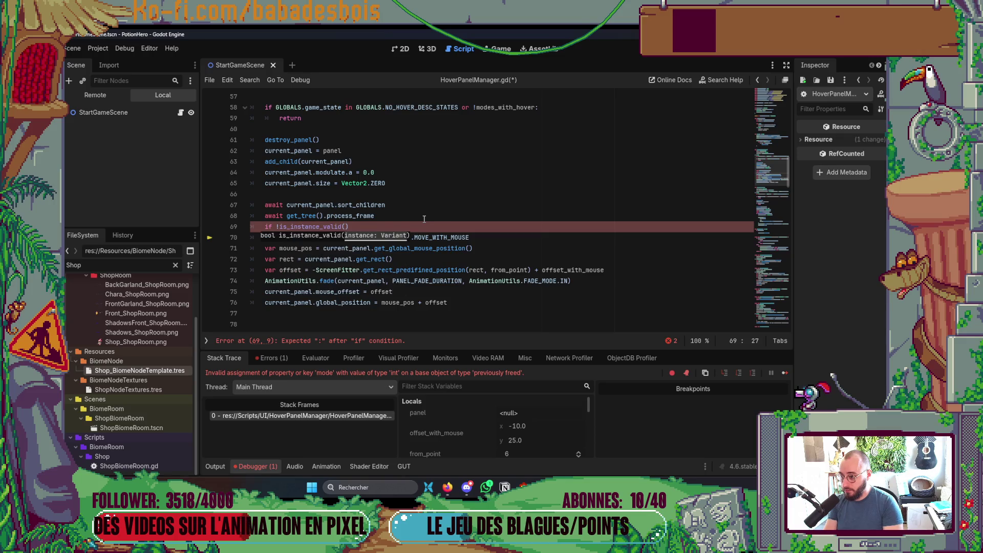
text(pan)
key(Return)
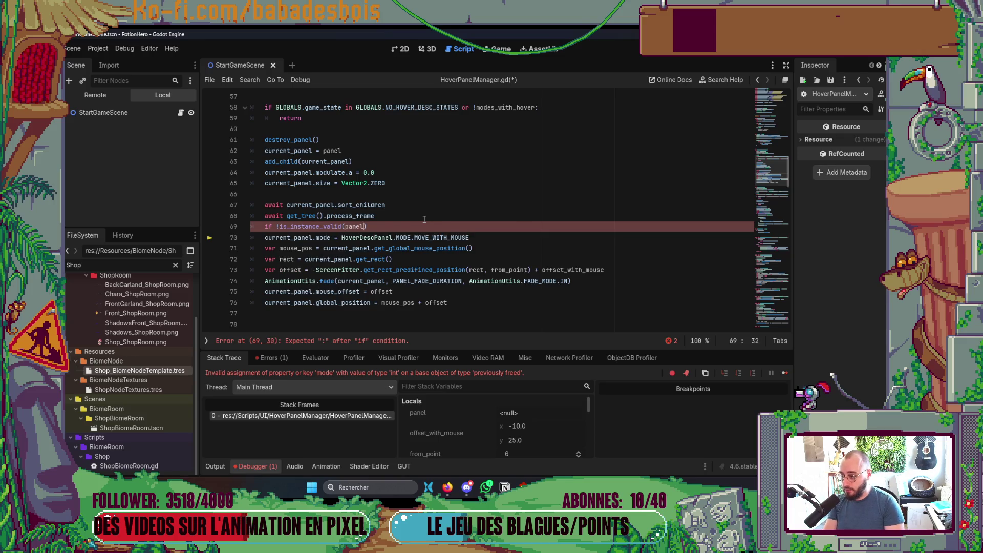
text(r)
key(Return)
text(A:)
key(Return)
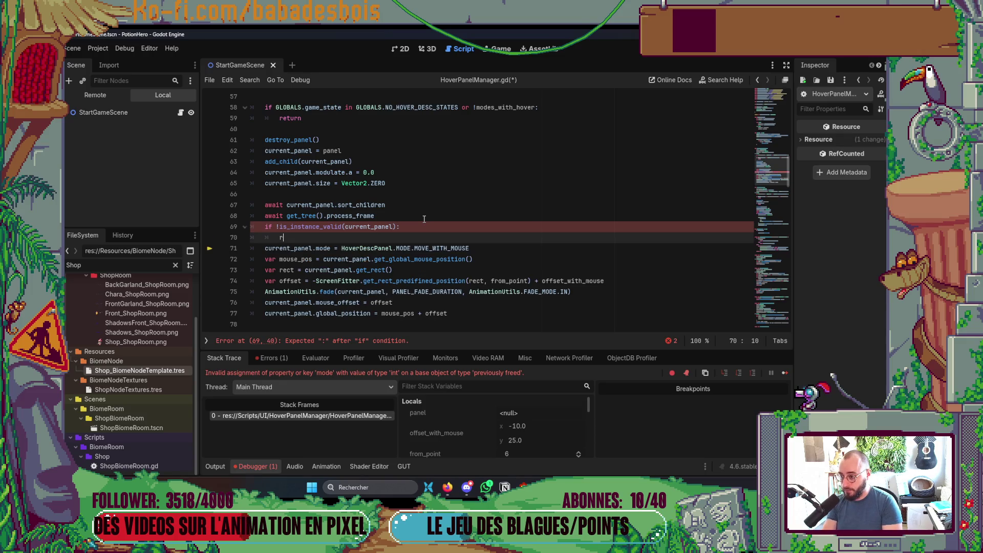
key(F5)
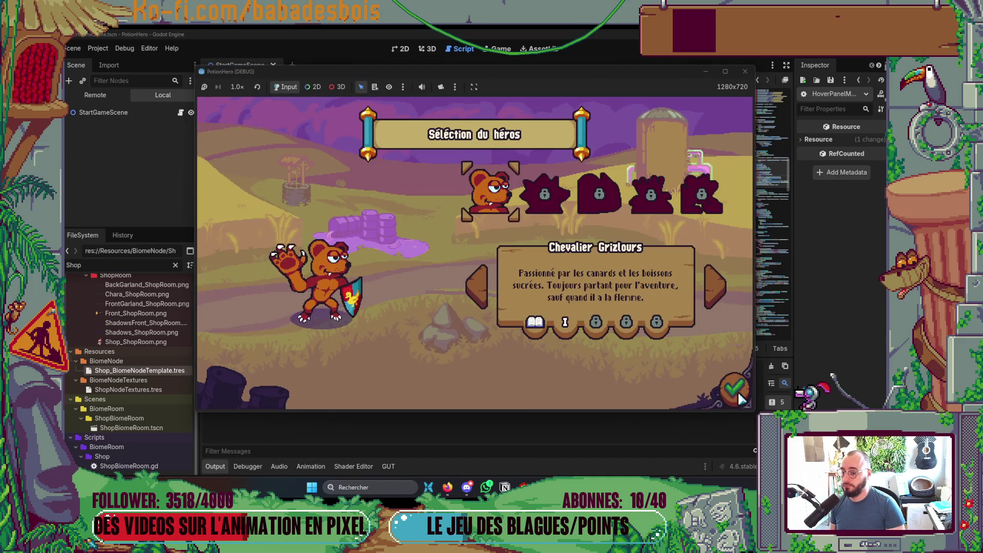
Step: Confirm the hero, start the adventure, skip the tutorial and move to the next map room
click(734, 389)
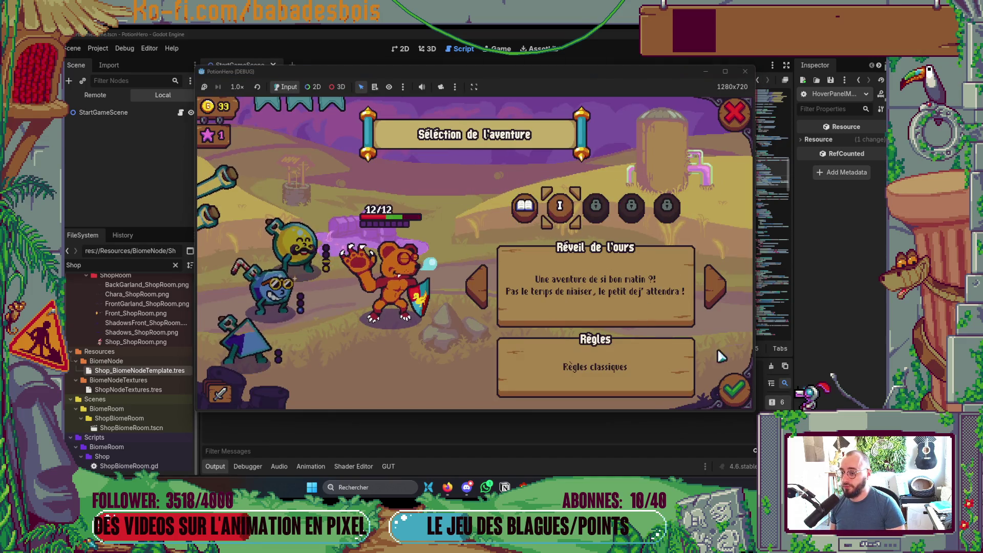
key(Return)
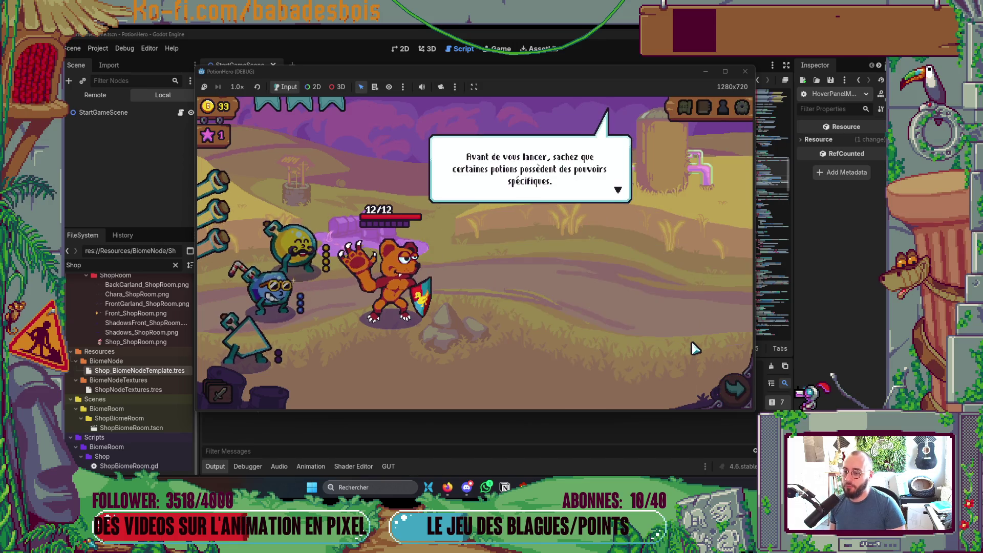
click(682, 361)
click(683, 363)
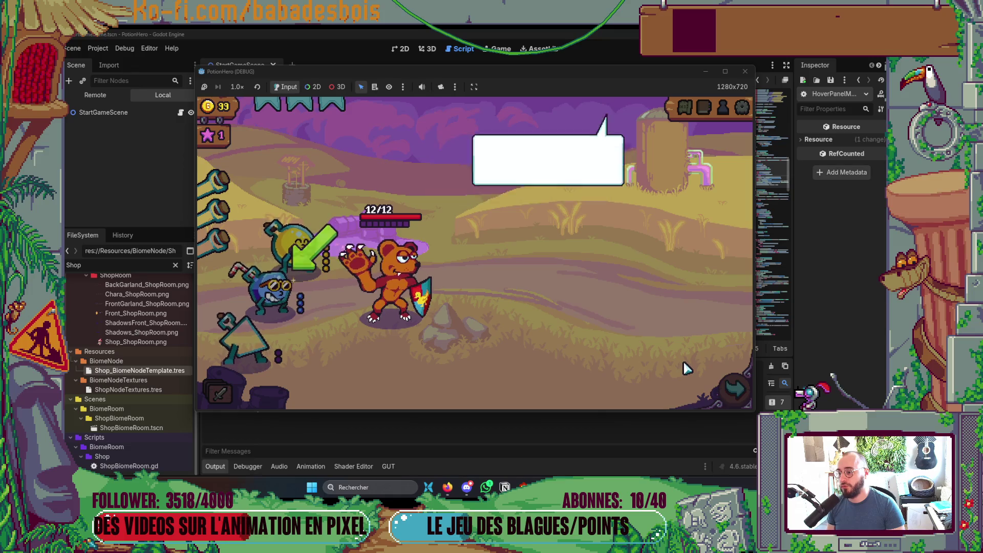
click(644, 358)
click(644, 359)
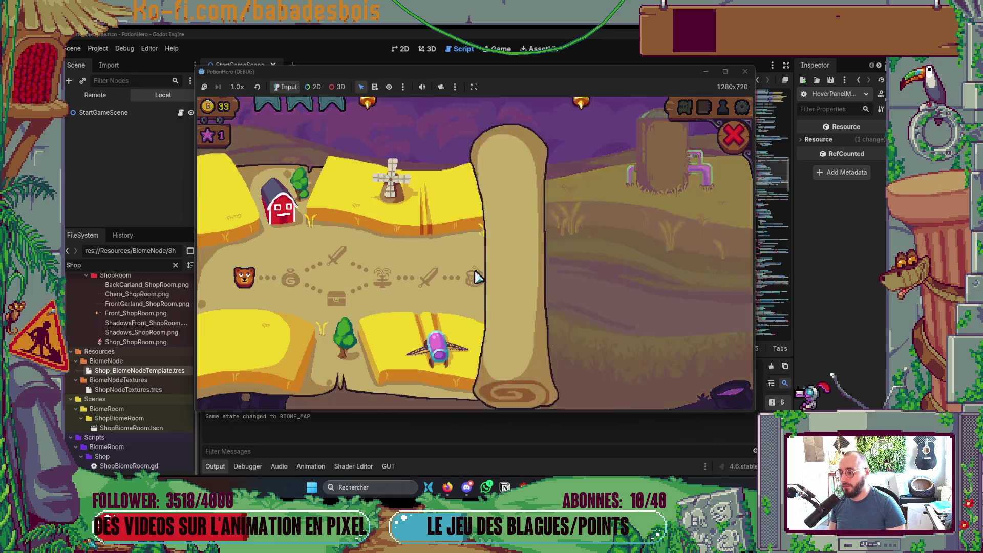
click(292, 279)
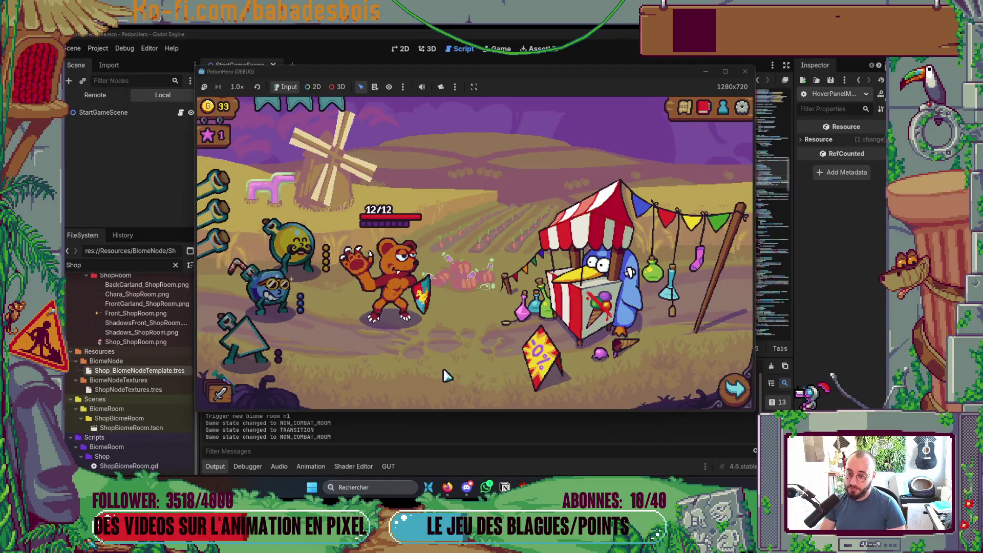
Step: Buy Flacon explosif S from the merchant, replacing an existing flask, and close the shop
click(600, 300)
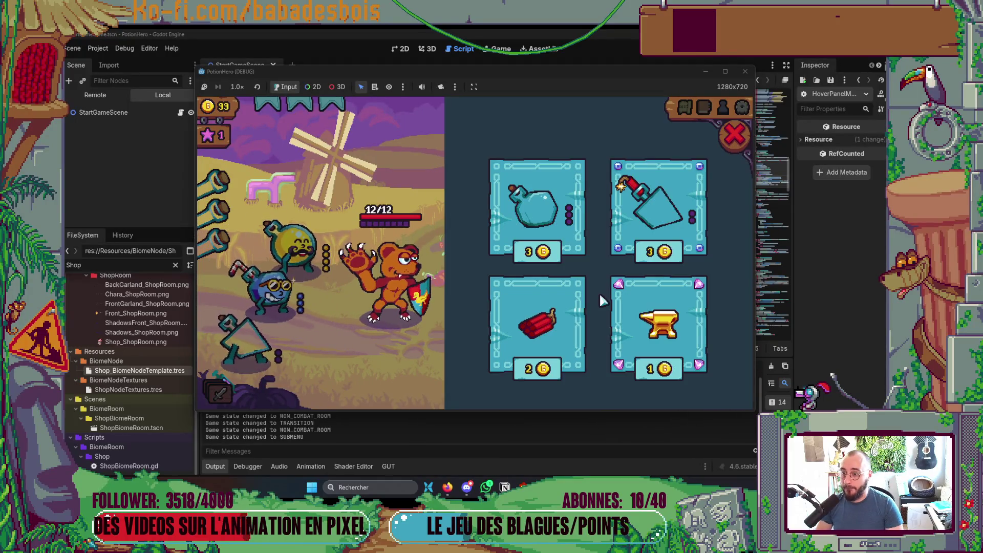
click(659, 207)
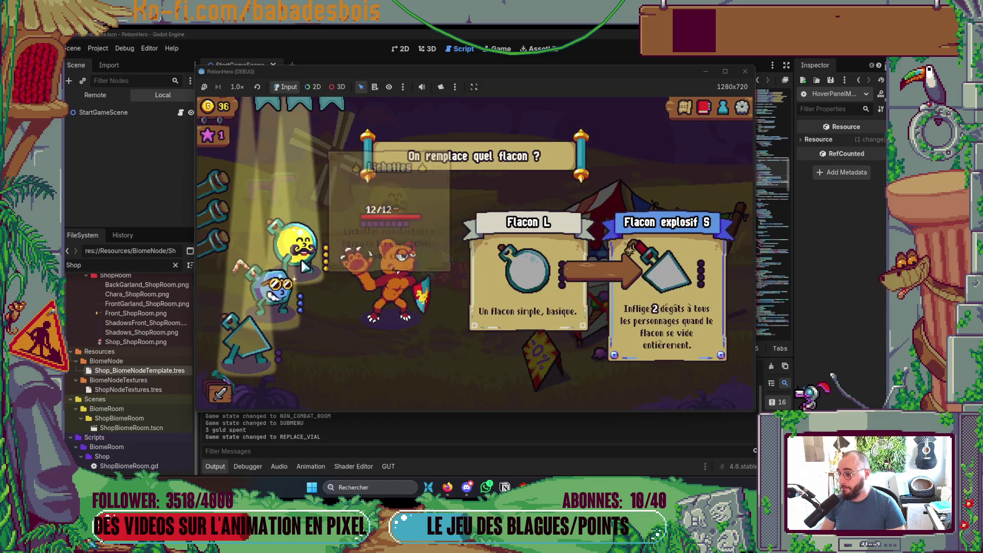
click(243, 366)
click(733, 140)
Step: Stop the game with F8 and collapse the Output panel to return to the script
key(F8)
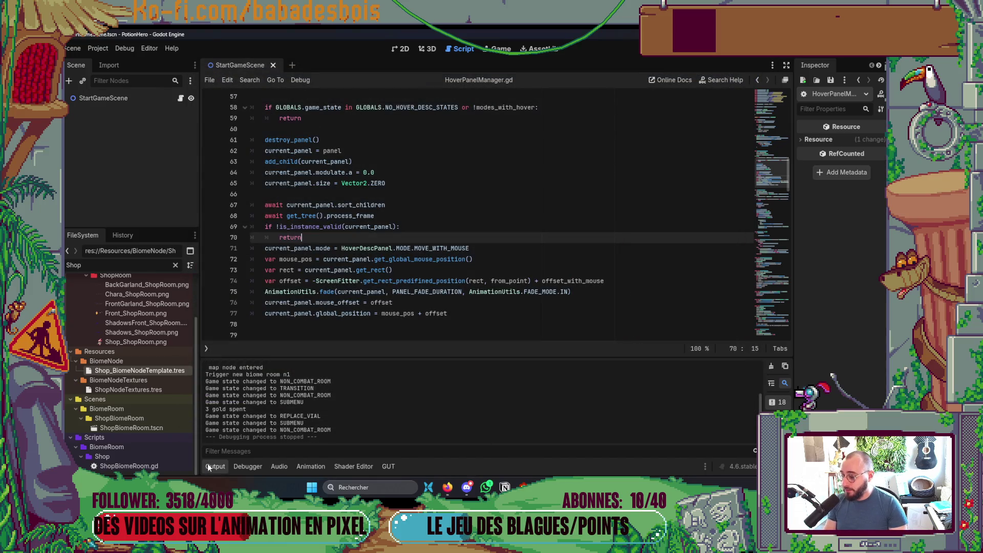
click(215, 466)
click(492, 314)
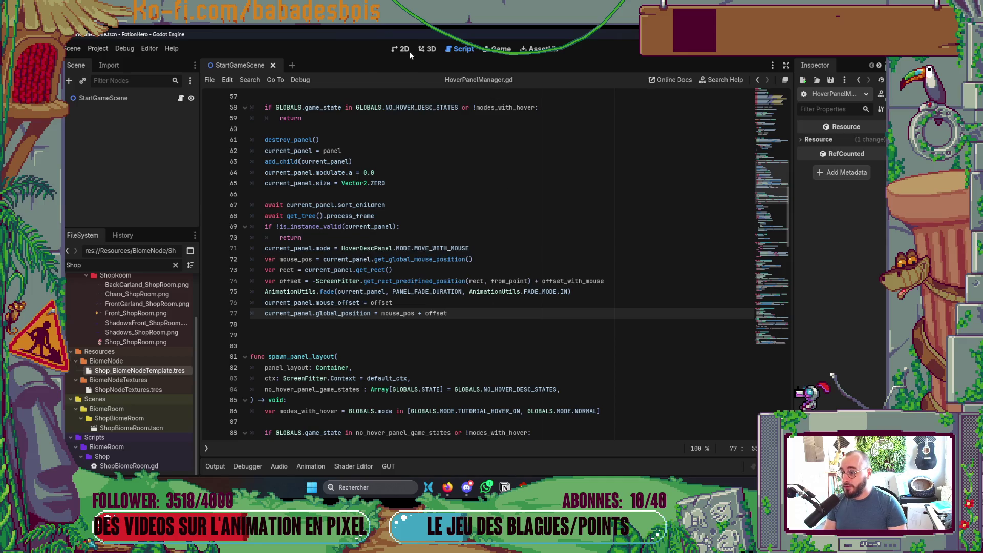
key(alt+Tab)
Step: Run git status and stage HoverPanelManager.gd with git add
click(329, 300)
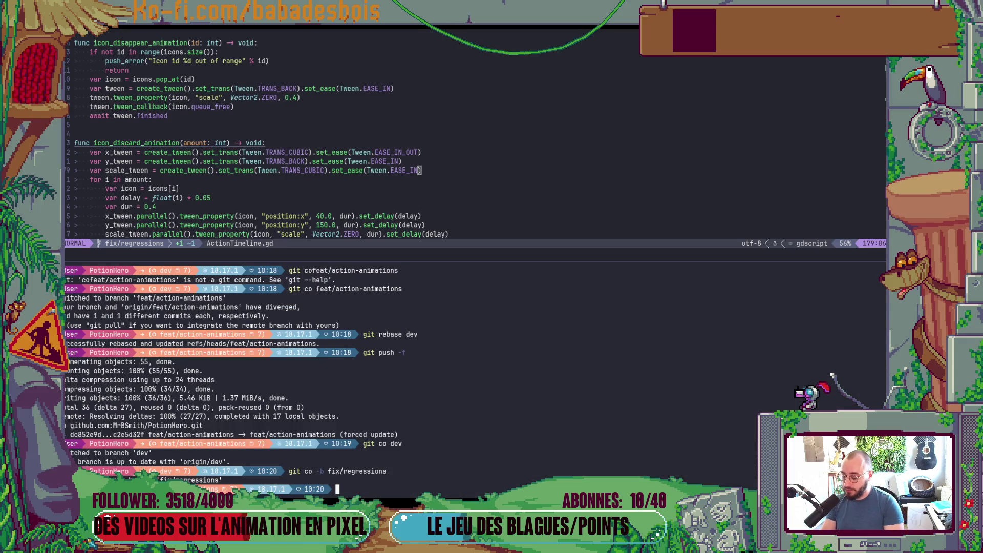
key(BackSpace)
key(BackSpace)
key(BackSpace)
text(t s)
key(Return)
text(git add)
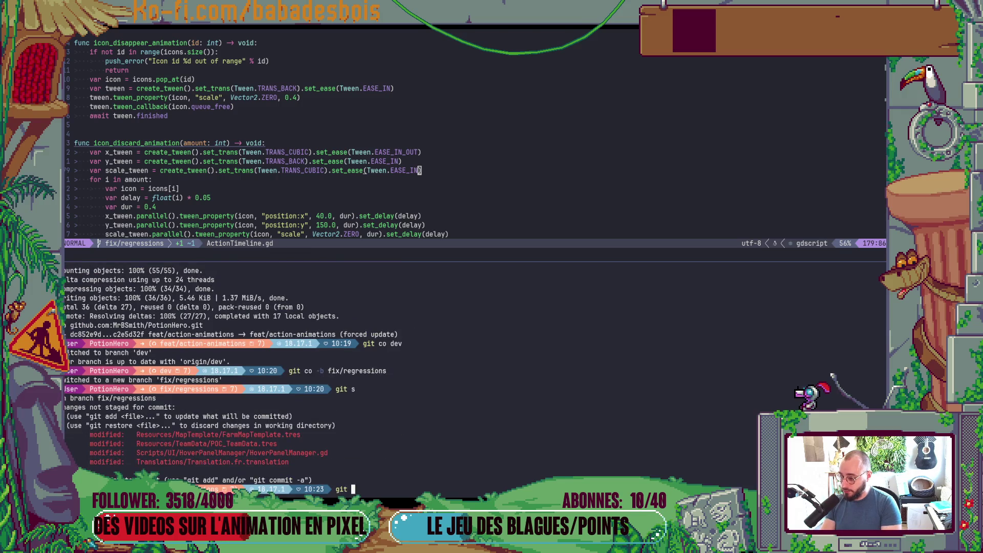
double_click(292, 454)
middle_click(292, 453)
key(Return)
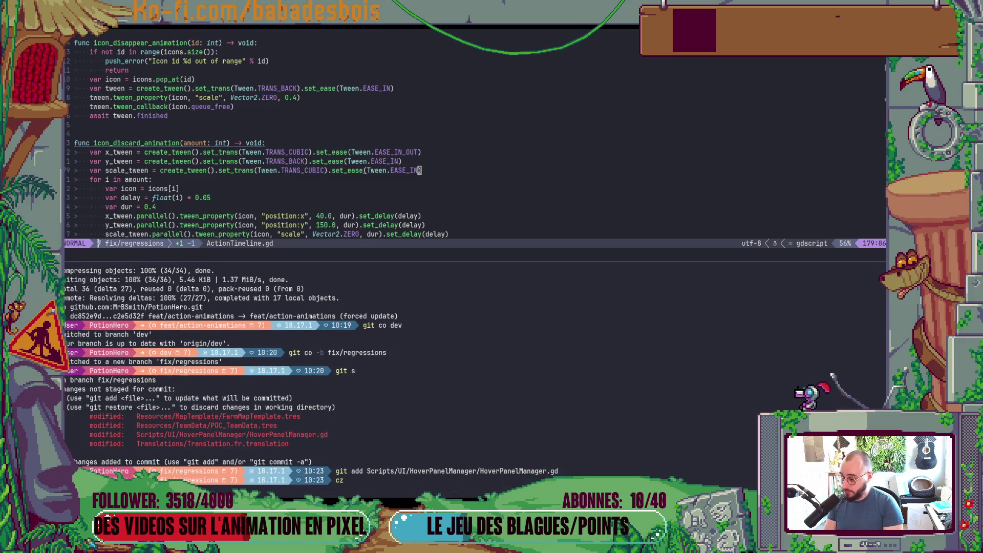
Step: Commit through cz as fix, scope Misc, described 'Fix panel crash when buying potion'
text(cz)
key(Return)
key(Return)
key(Down)
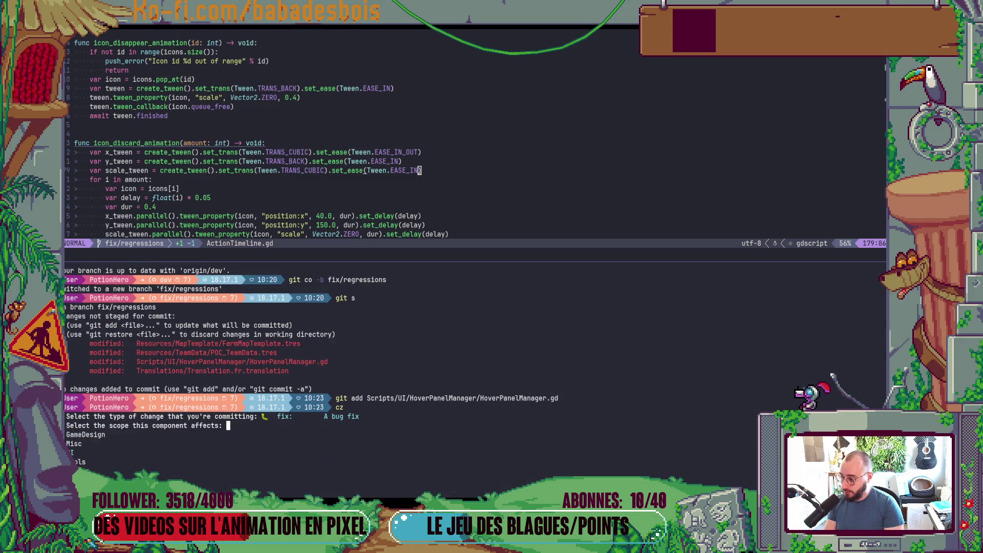
key(Return)
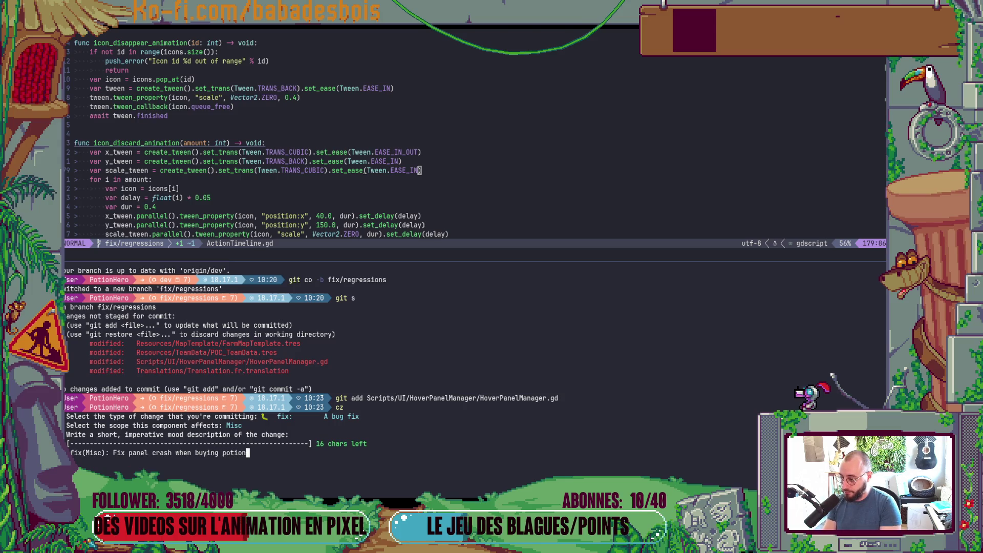
key(Return)
key(alt+Tab)
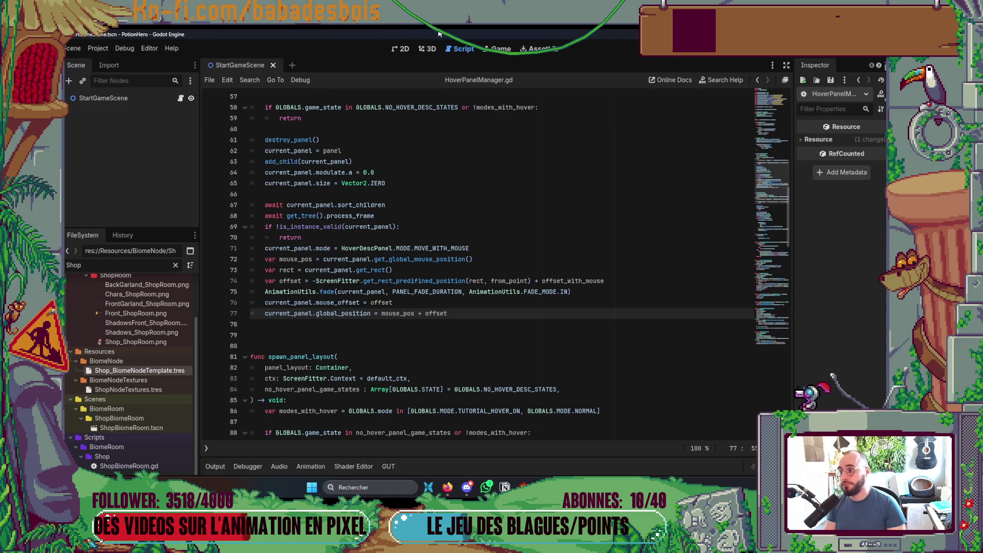
key(alt+Tab)
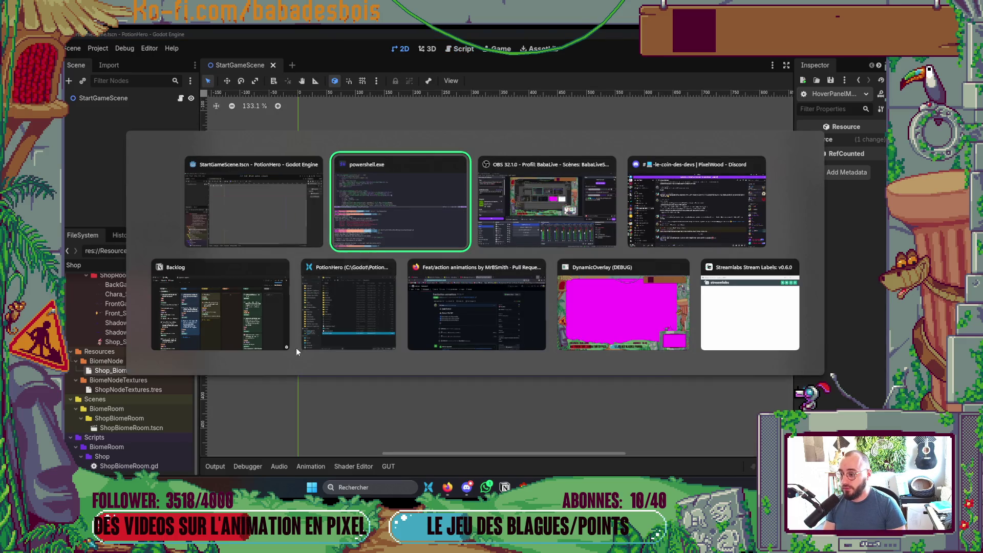
Step: Drag the potion-purchase crash card from En cours into the En review column
click(256, 271)
click(313, 177)
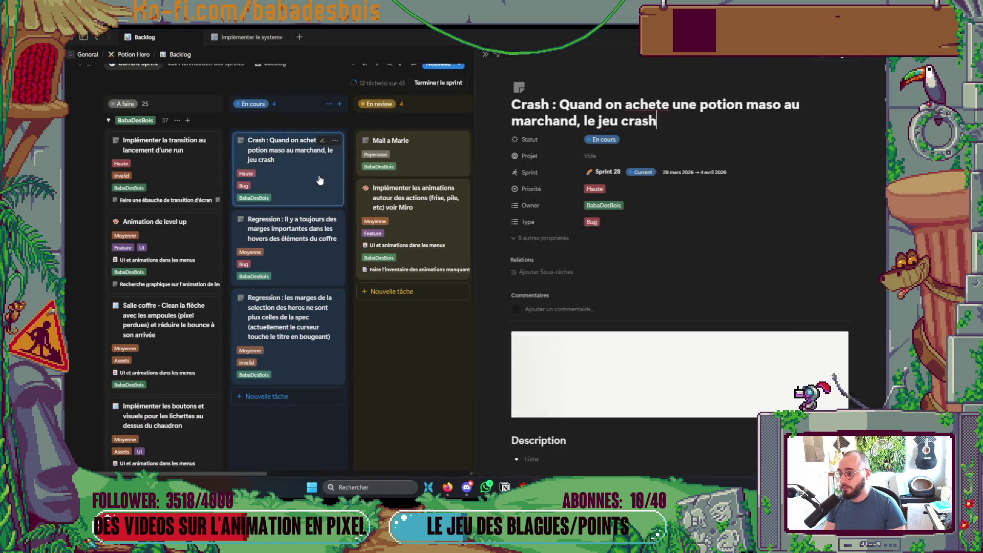
key(Escape)
mouse_move(287, 151)
mouse_down()
mouse_move(412, 331)
mouse_move(406, 401)
mouse_up()
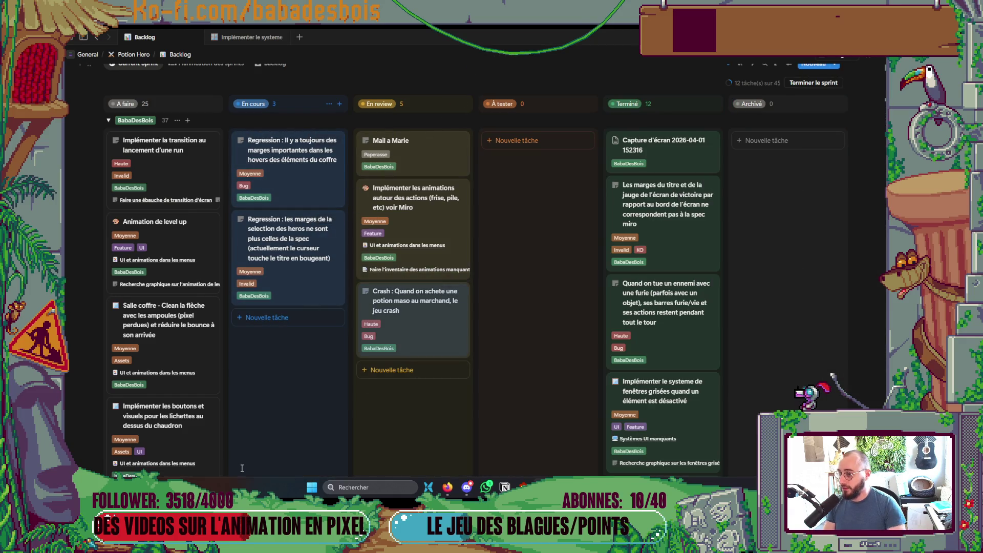
key(alt+Tab)
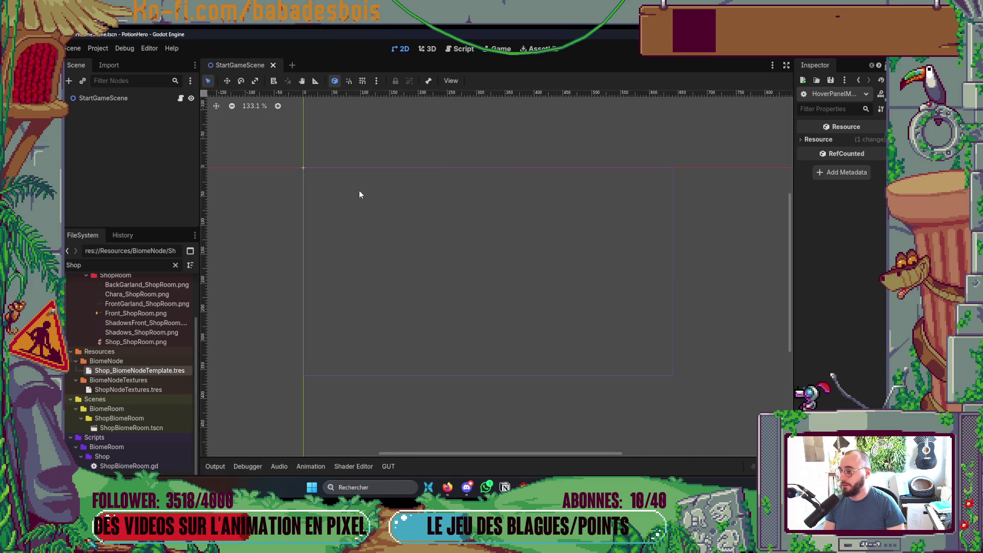
key(alt+Tab)
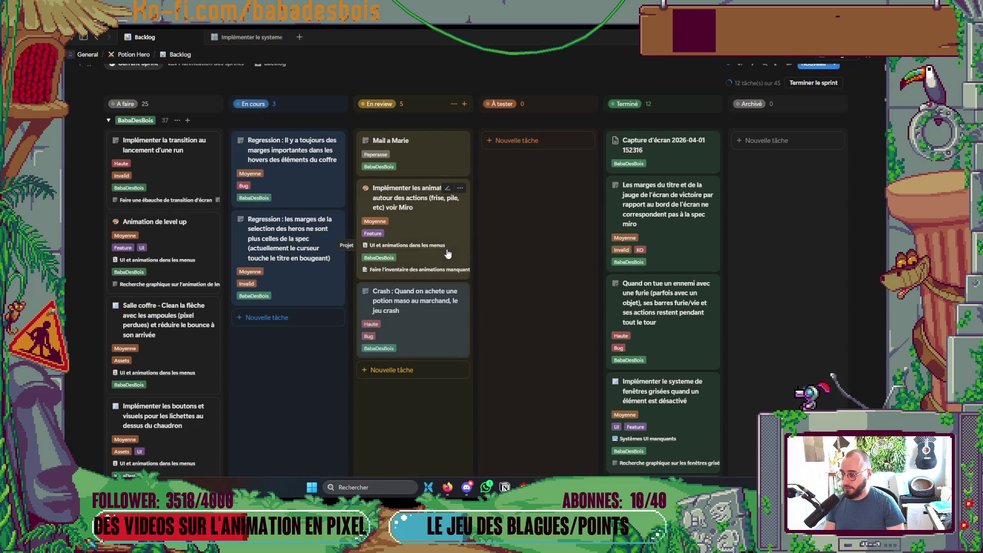
key(alt+Tab)
key(alt+Tab)
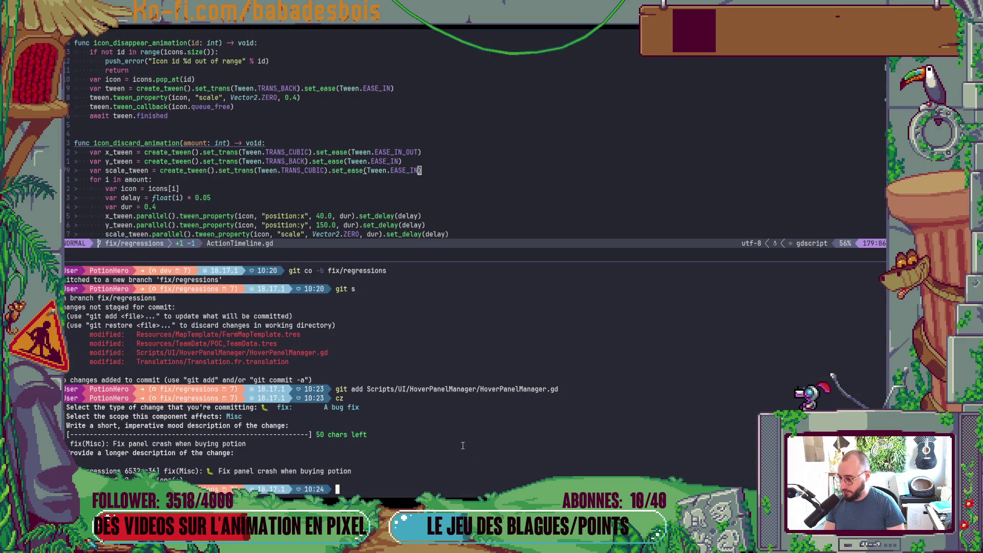
key(alt+Tab)
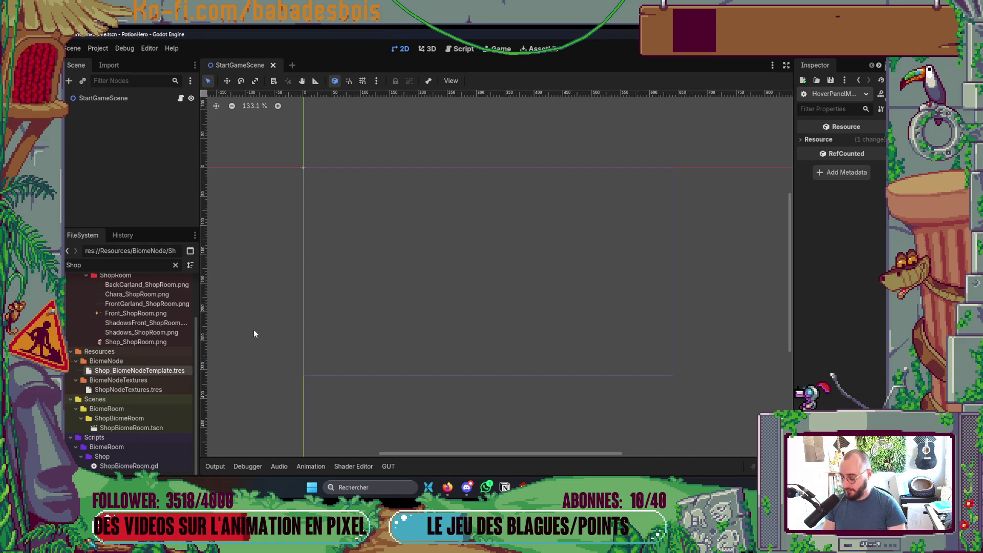
Step: Filter the FileSystem for 'Run', open DemoRunData1.tres and expand its first step
key(ctrl+shift+o)
key(Escape)
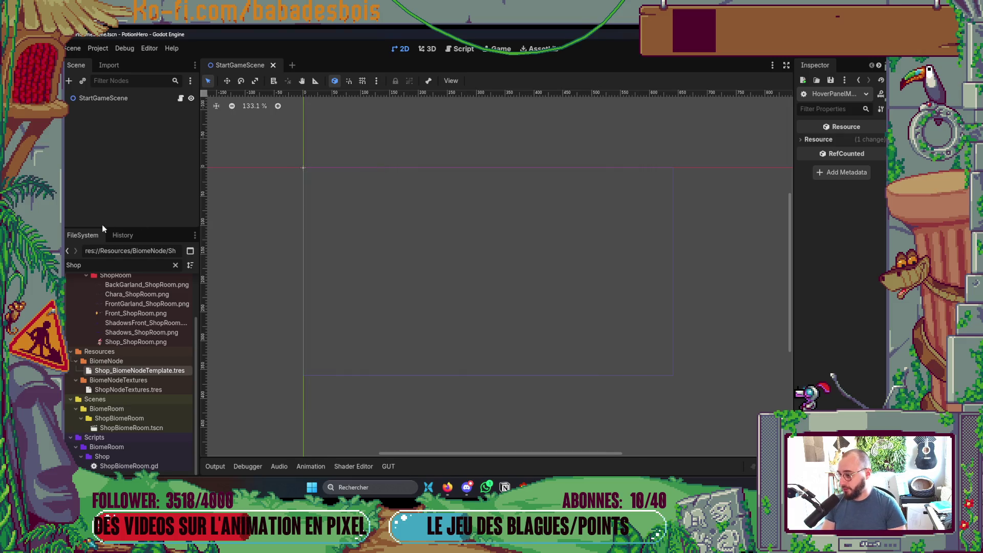
scroll(109, 272, up, 1)
double_click(108, 264)
text(Run)
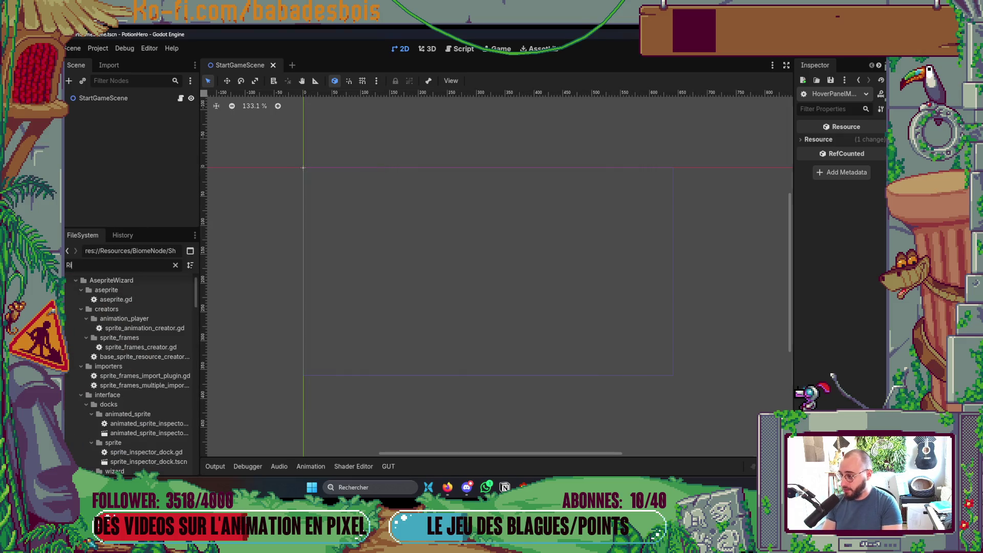
scroll(154, 412, down, 10)
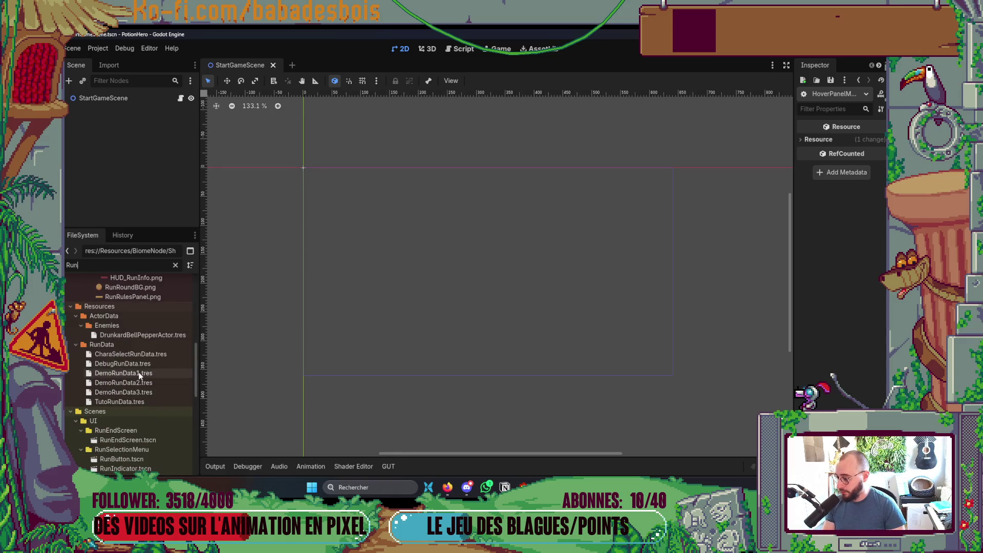
click(123, 373)
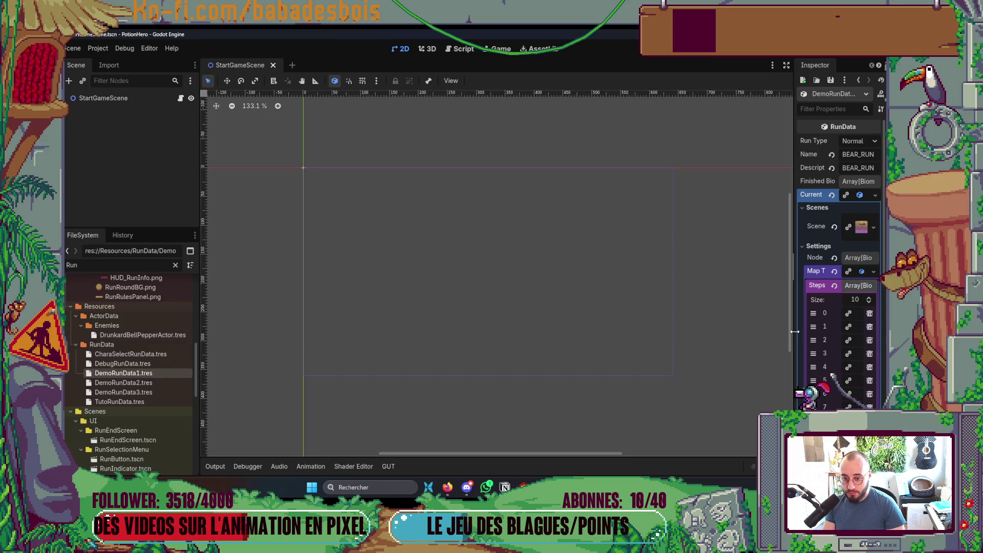
drag(794, 331, 668, 332)
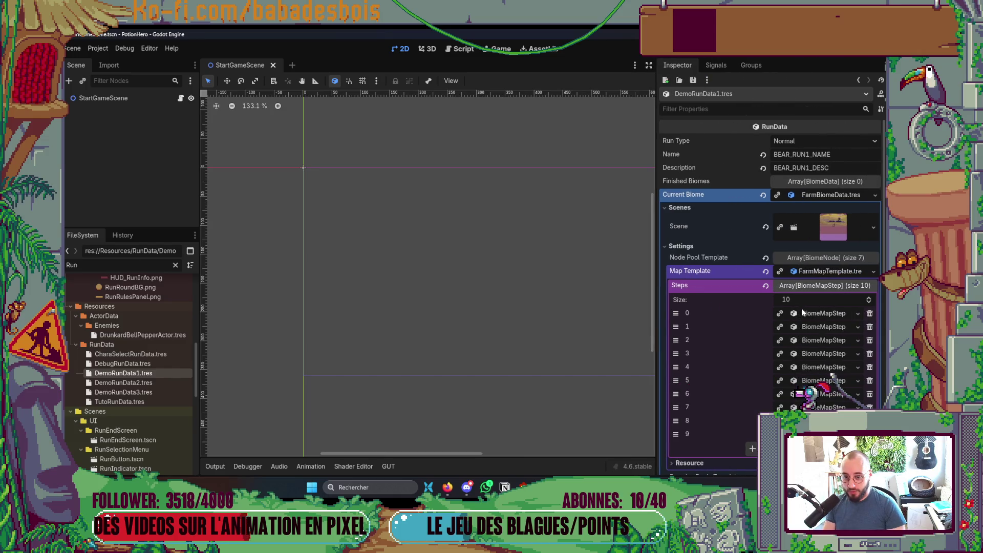
click(801, 312)
Step: Drop Chest_BiomeNodeTemplate.tres into the first step's Nodes slot and launch the game
double_click(71, 264)
text(Chest)
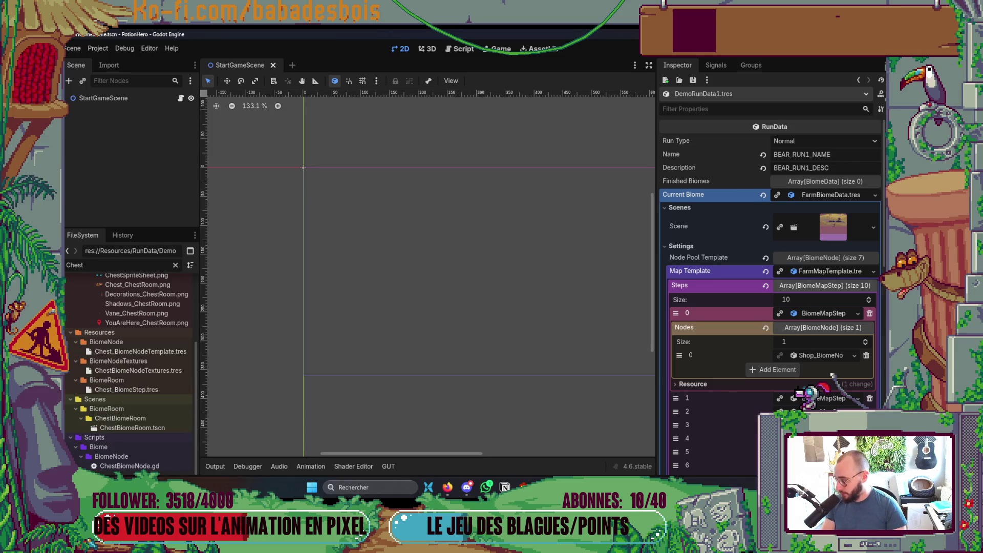
click(153, 351)
drag(843, 353, 819, 356)
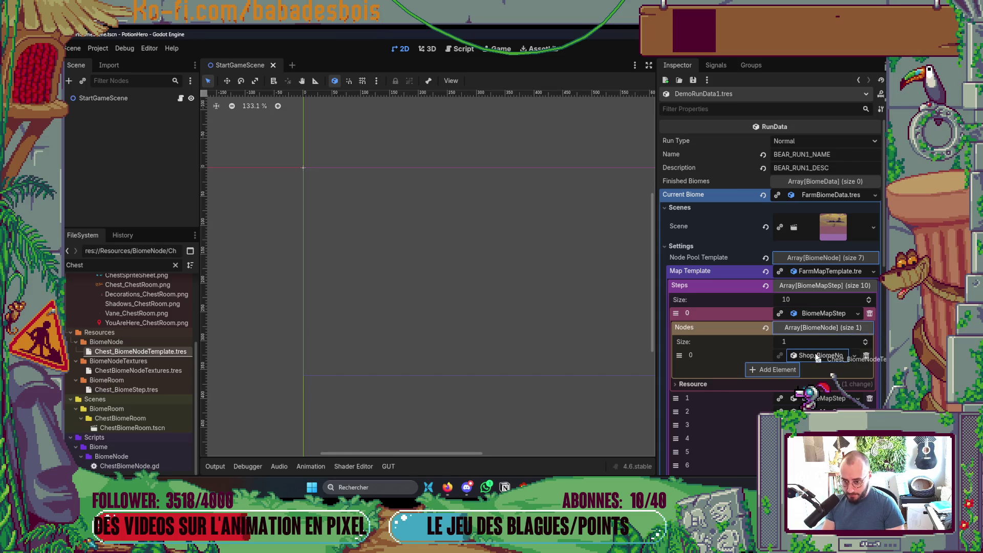
key(F5)
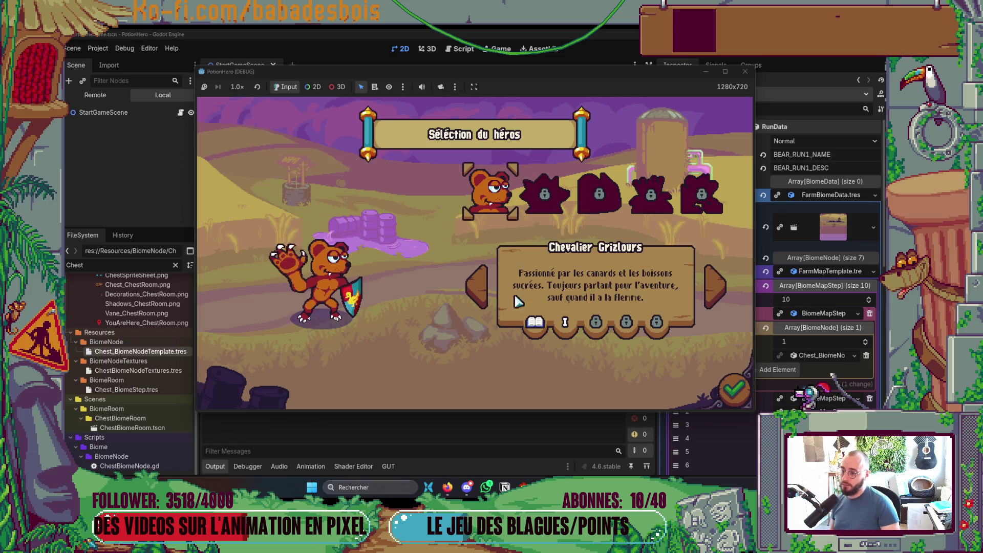
Step: Pick the bear hero and adventure, skip the tutorial, open the chest's two-item reward, then stop with F8
click(735, 380)
click(735, 389)
click(635, 331)
click(634, 331)
click(634, 331)
click(734, 391)
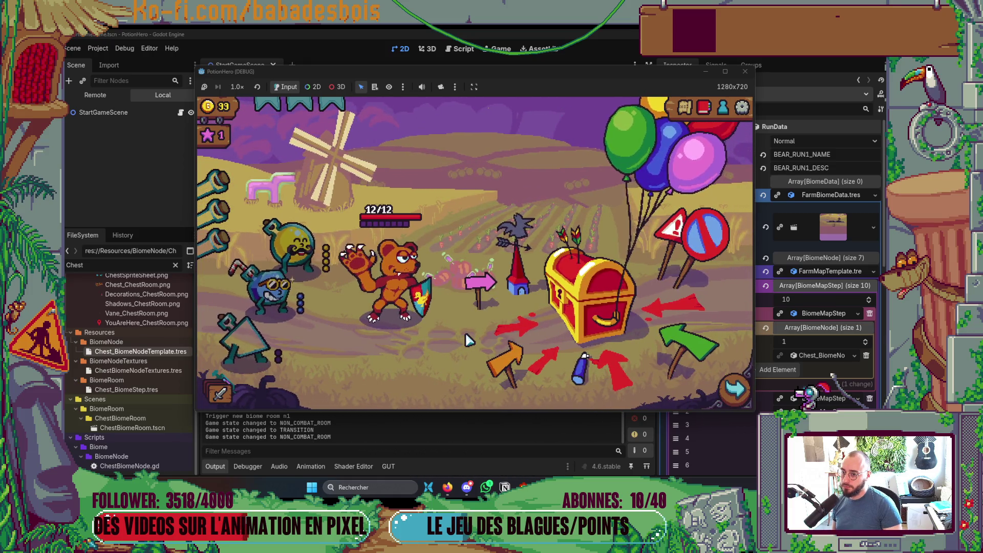
click(603, 318)
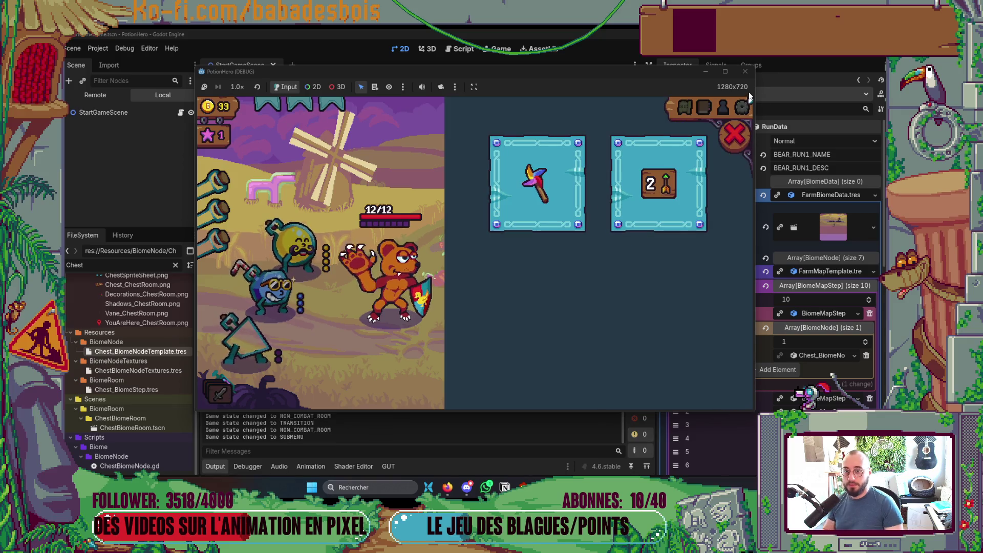
key(F8)
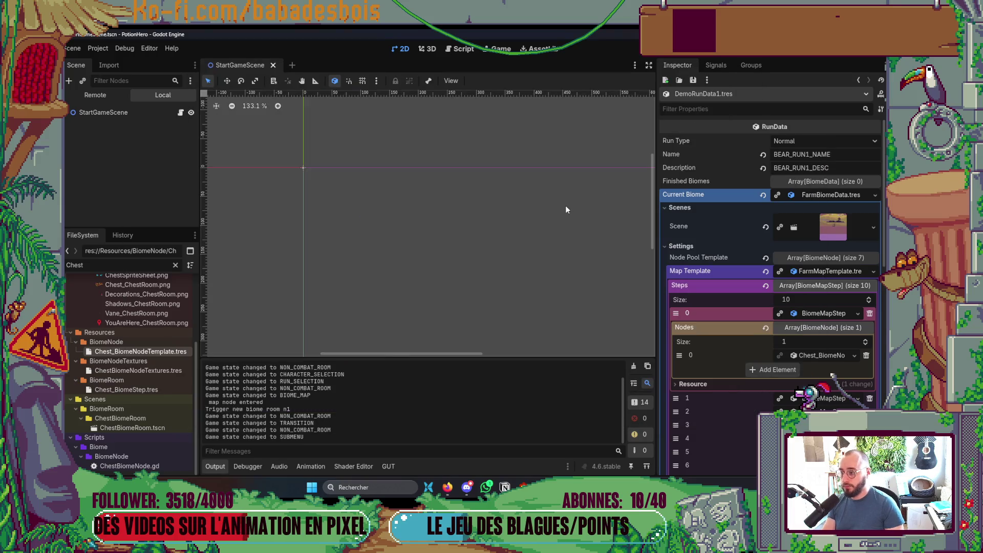
Step: Open the ChestBiomeRoom scene and browse its tree, expanding VueLayer and the Vue node
key(ctrl+shift+o)
text(chest)
key(Return)
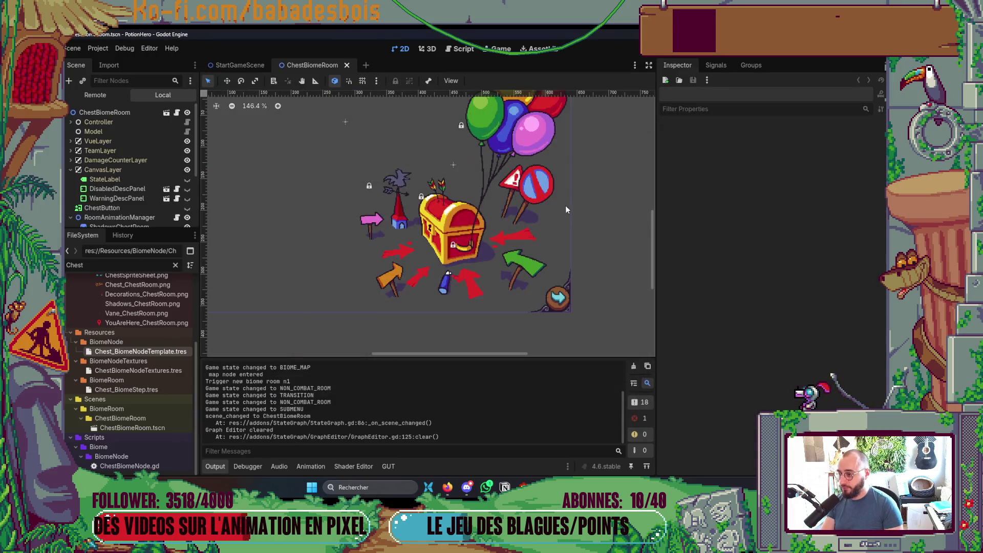
scroll(128, 217, down, 5)
drag(156, 230, 159, 328)
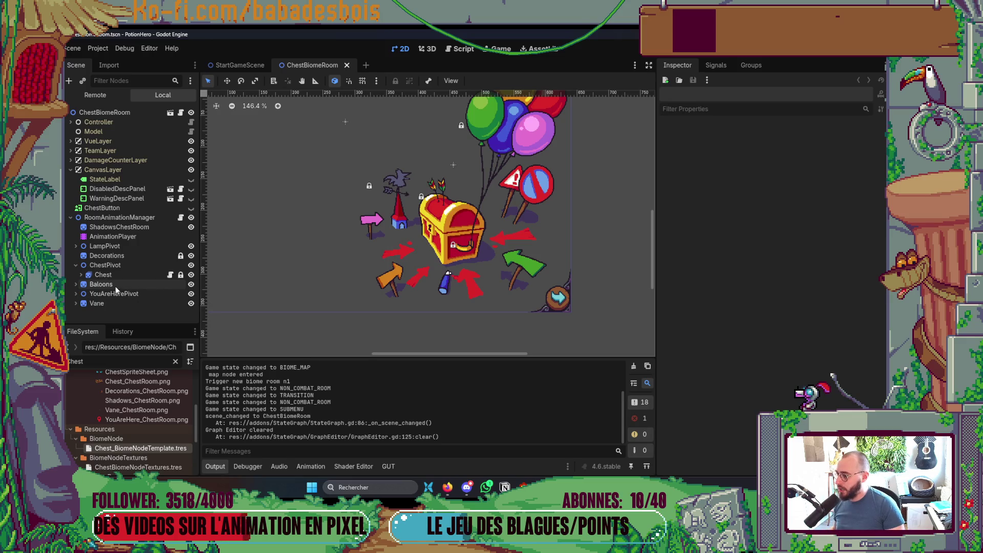
click(71, 217)
click(70, 150)
click(70, 151)
click(70, 141)
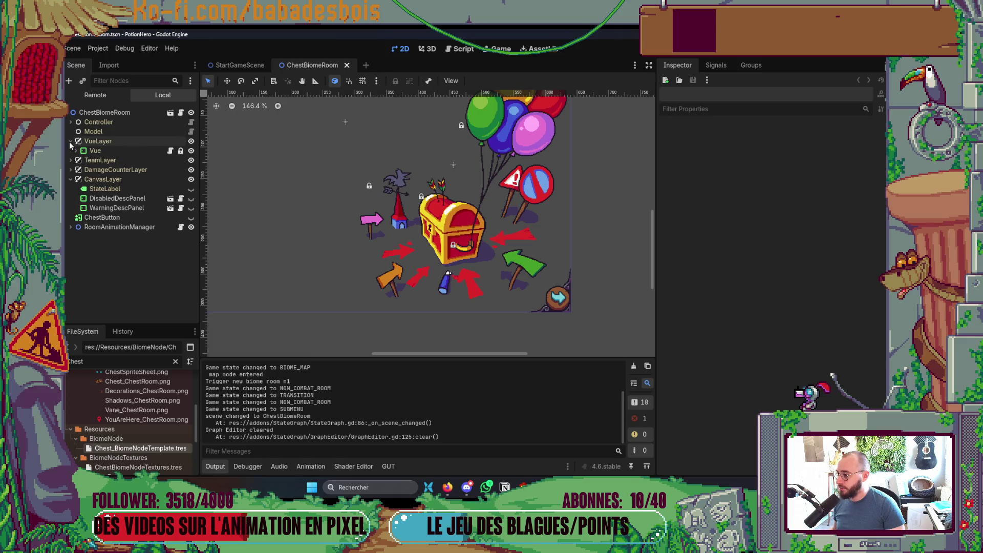
click(75, 151)
scroll(128, 267, down, 2)
scroll(134, 267, up, 1)
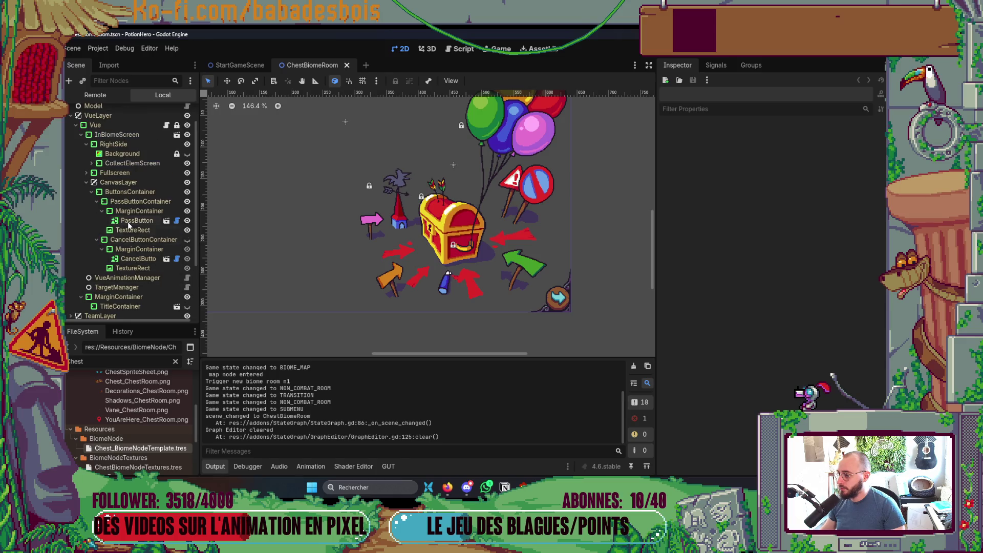
click(86, 182)
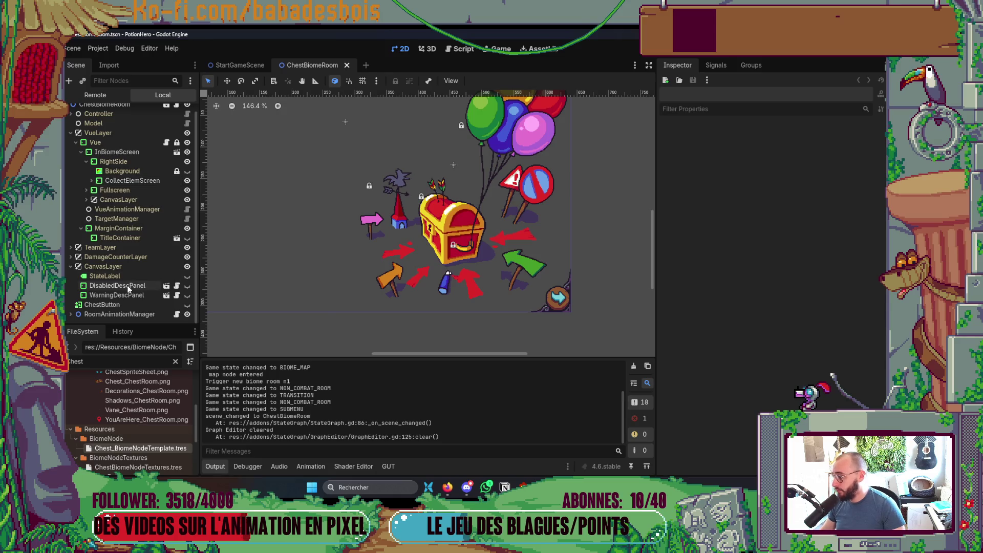
Step: Filter the scene for 'Hover', tick Vue in HoverManager's Desc Content Flag and run the game
click(115, 82)
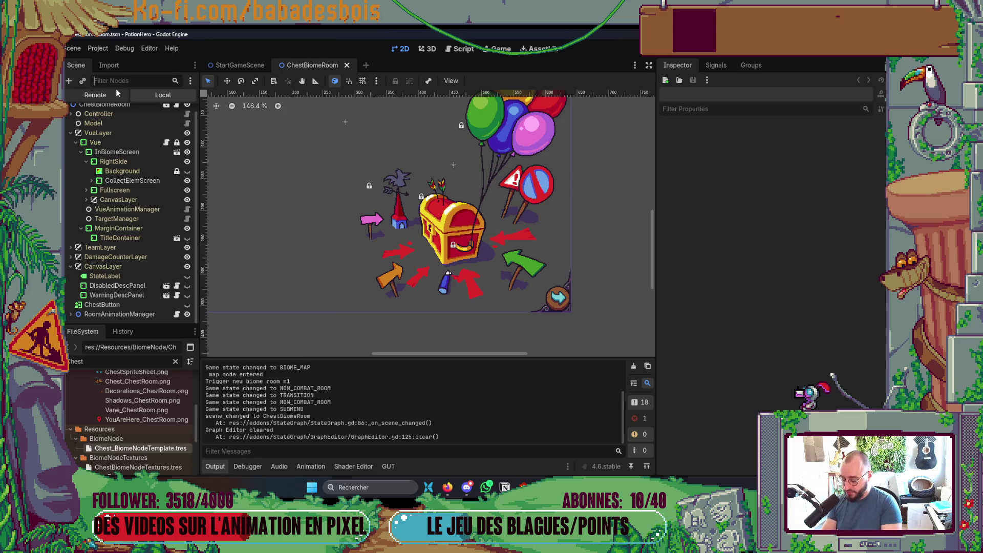
text(Hover)
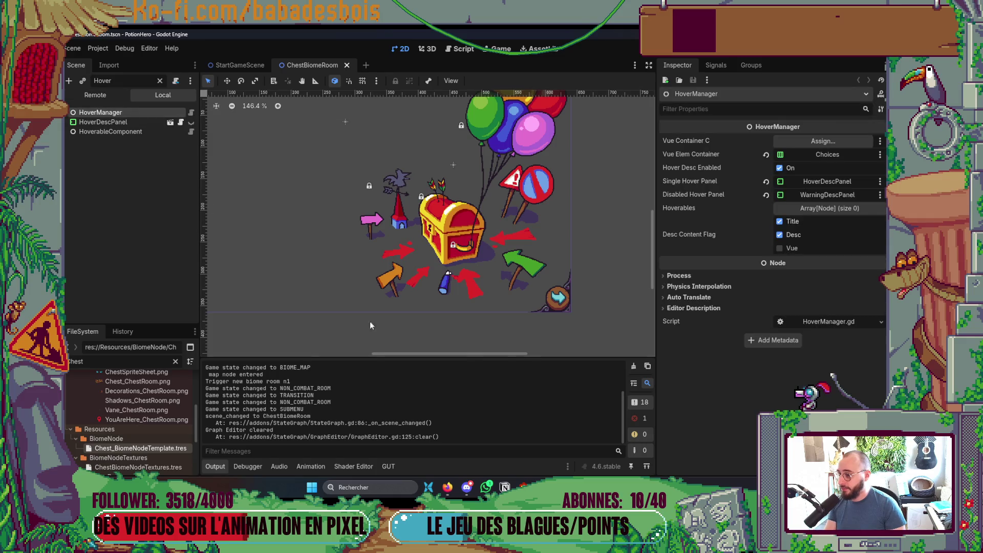
click(779, 248)
key(F5)
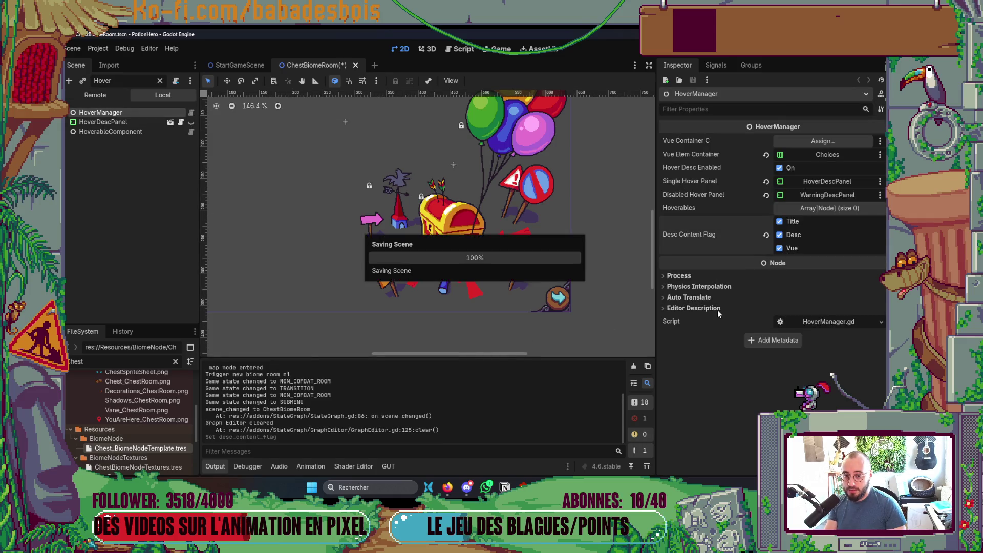
Step: Check the chest reward cards' hover descriptions, reopen the choices, then stop the game
key(alt+Tab)
mouse_move(560, 195)
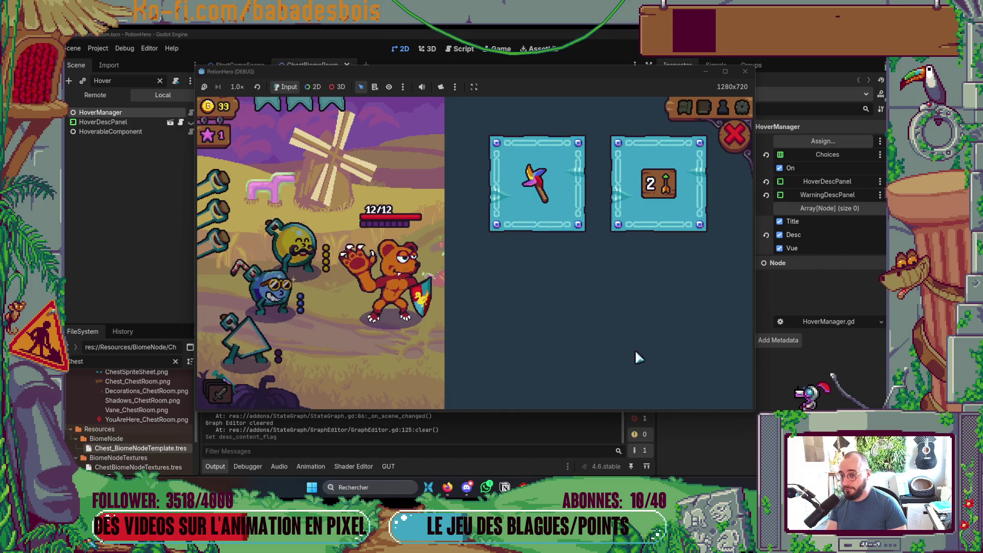
click(735, 134)
click(574, 304)
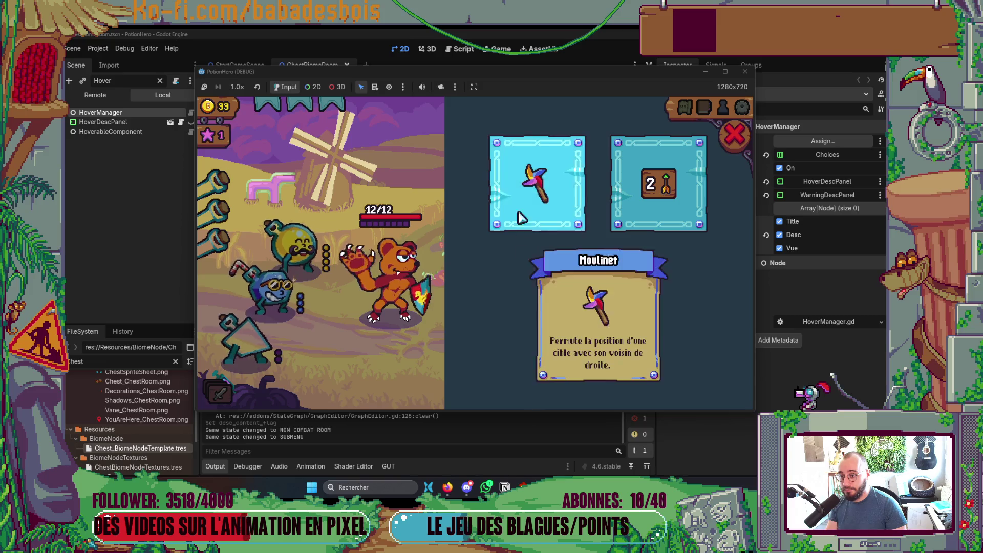
click(735, 133)
click(745, 71)
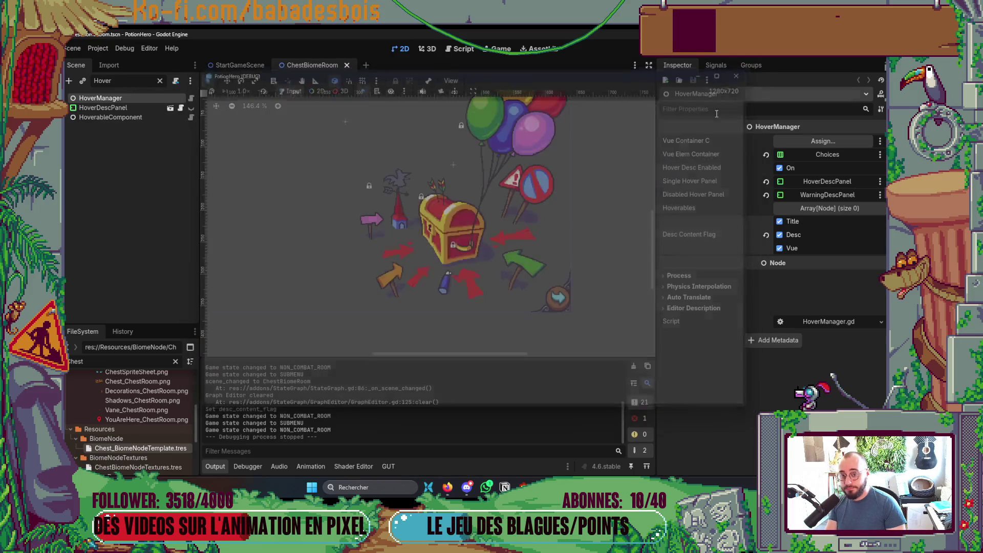
key(alt+Tab)
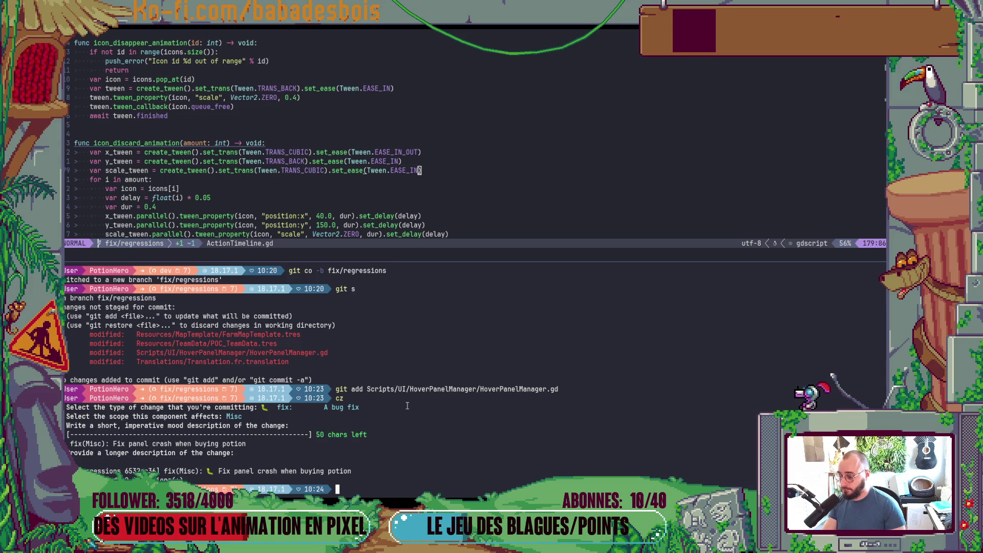
Step: Check git status and stage ChestBiomeRoom.tscn
text(git s)
key(Return)
text(git add)
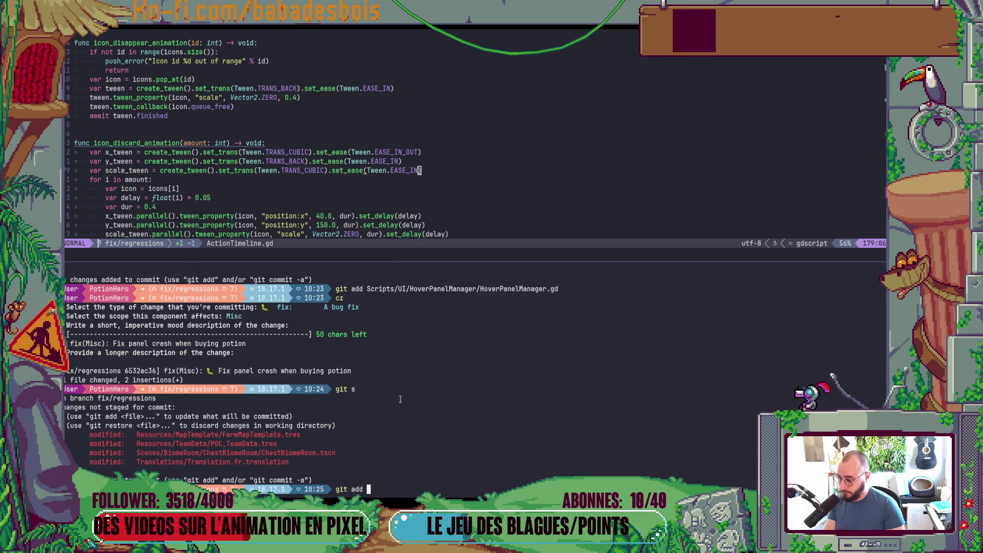
double_click(306, 453)
middle_click(306, 452)
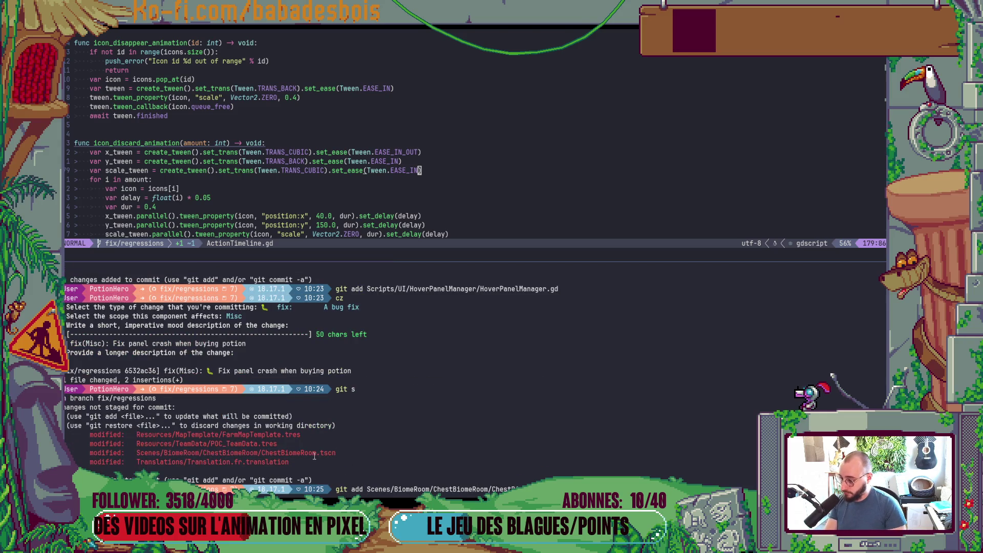
key(Return)
Step: Commit it with cz as 'fix(Misc): Fix chest biome room hover tooltip with no vue'
text(cz)
key(Return)
text(fix)
key(Return)
text(misc)
key(Return)
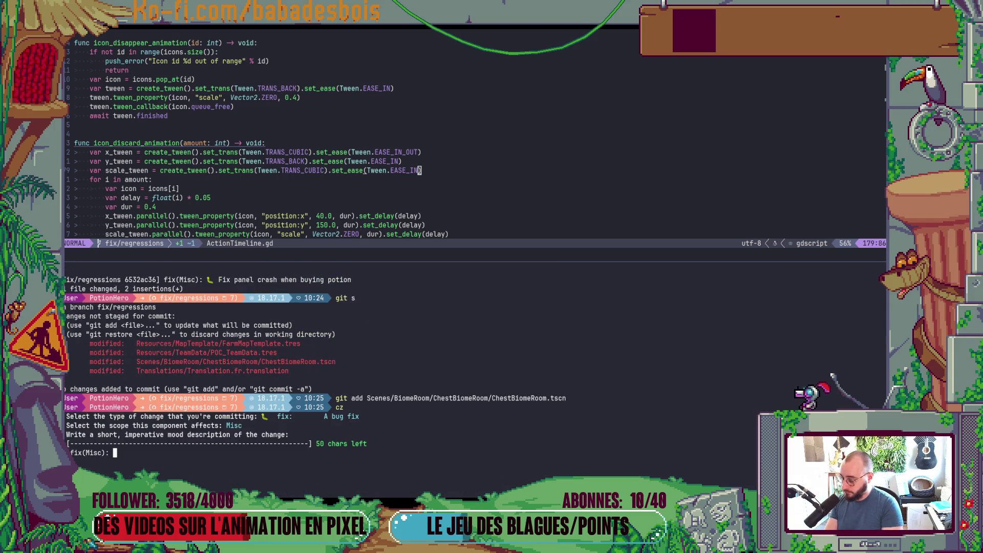
text(Fix chest biome room)
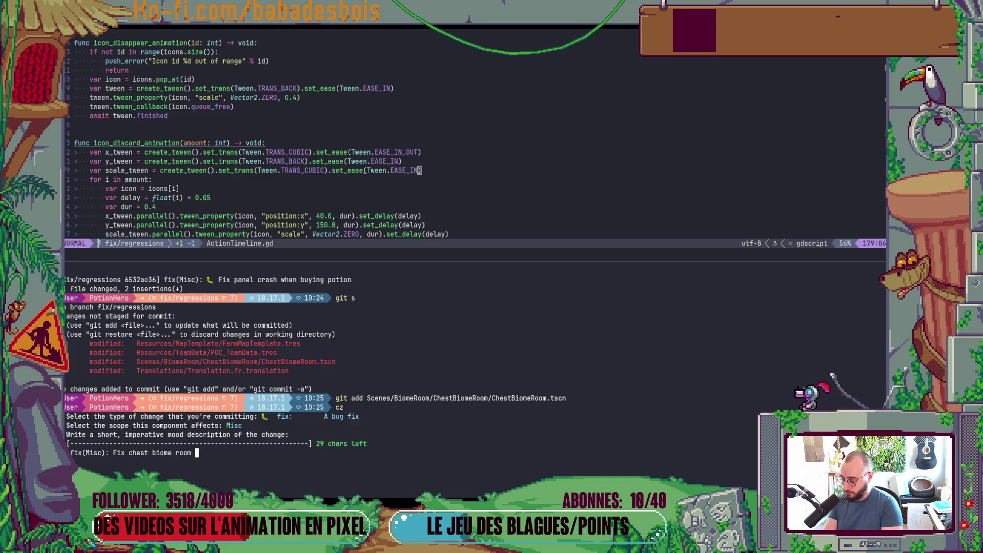
key(BackSpace)
key(BackSpace)
text(p w)
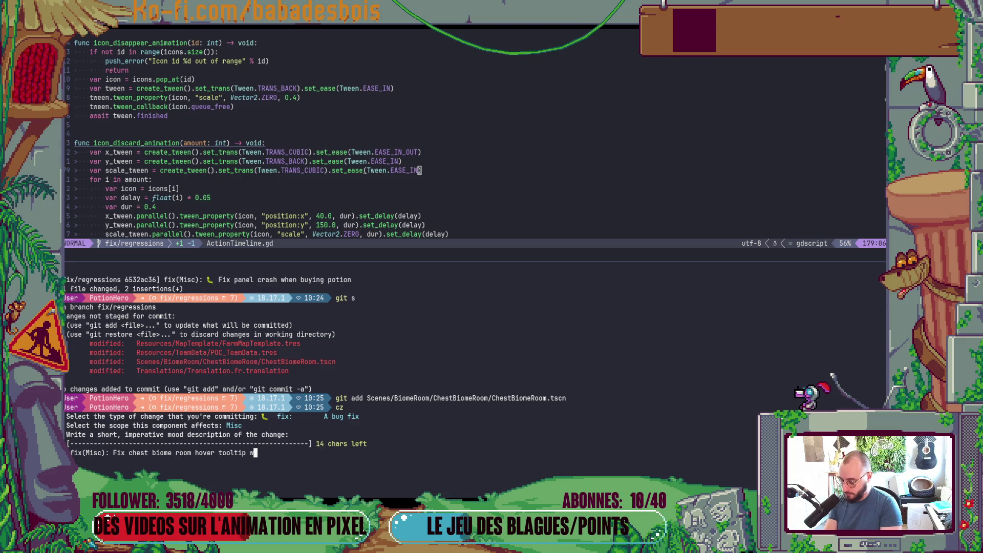
text(uno v)
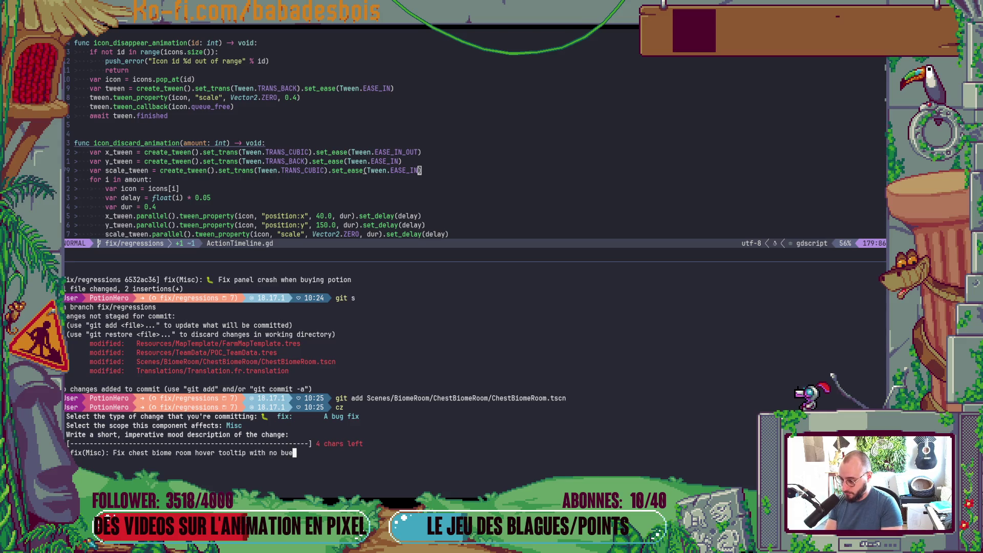
text(ue)
key(Return)
key(Return)
key(alt+Tab)
key(alt+Tab)
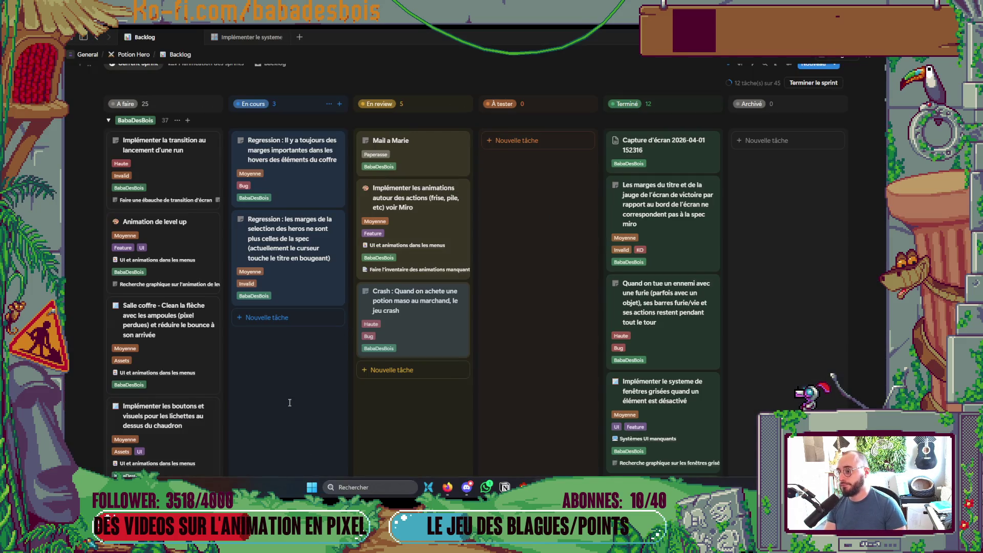
Step: Drag the chest hover-margins Regression card from En cours to En review, then close ChestBiomeRoom in Godot
mouse_move(316, 180)
mouse_down()
mouse_move(445, 164)
mouse_move(443, 190)
mouse_up()
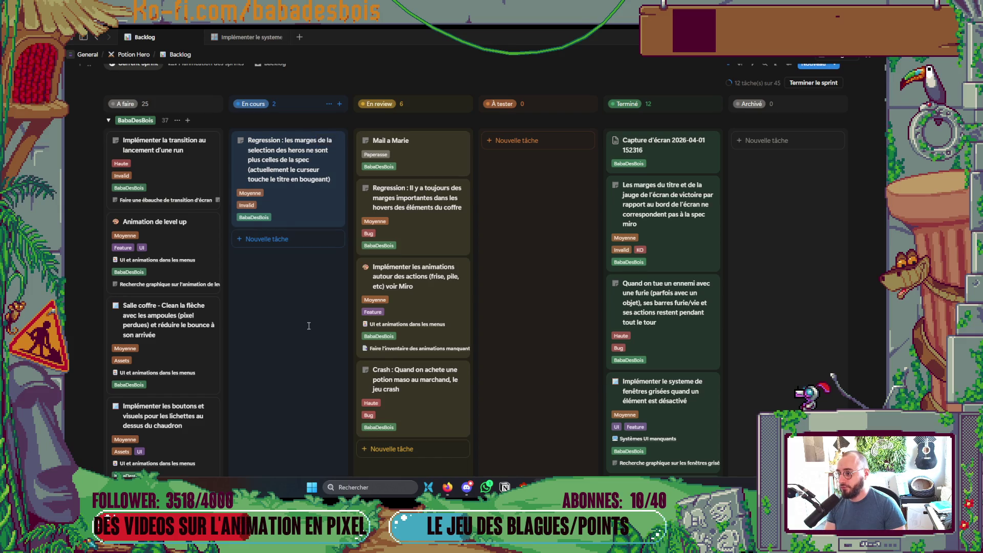
key(alt+Tab)
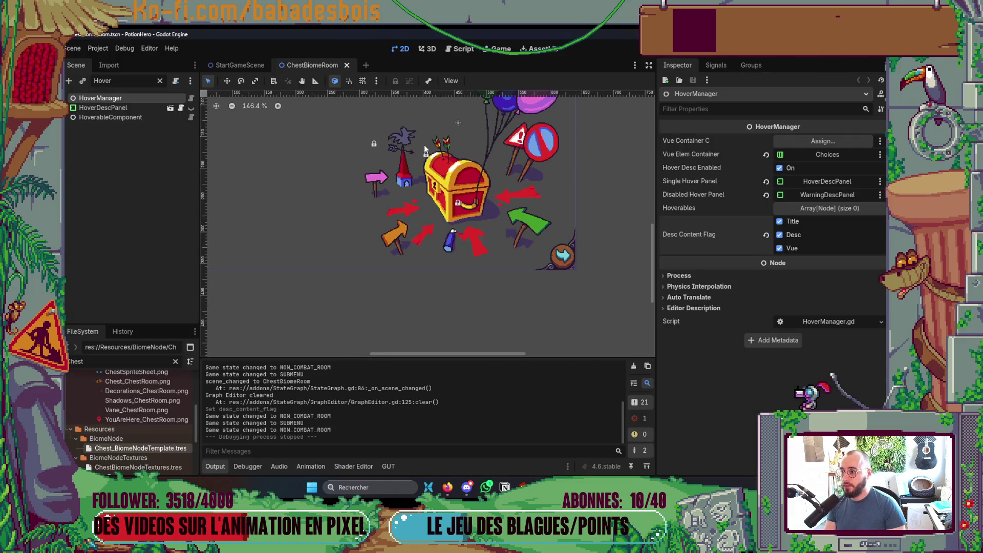
click(347, 65)
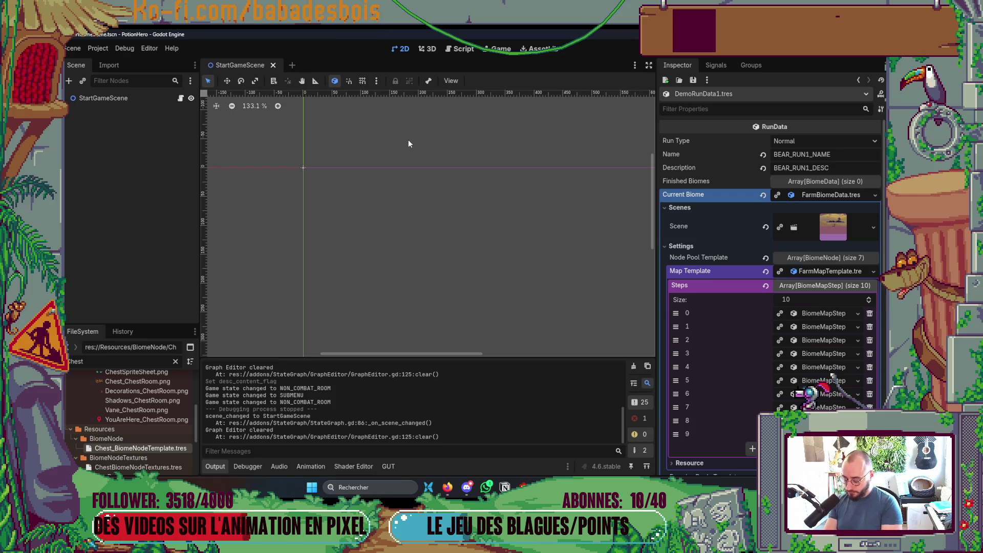
Step: Open RunSelectionMenu.tscn through the quick scene search
key(ctrl+shift+o)
text(RunSe)
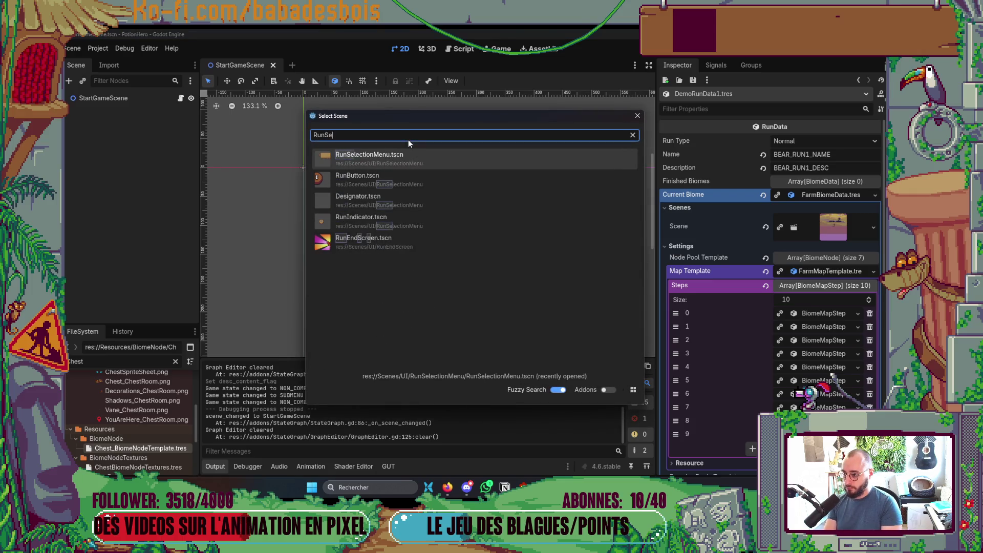
key(Return)
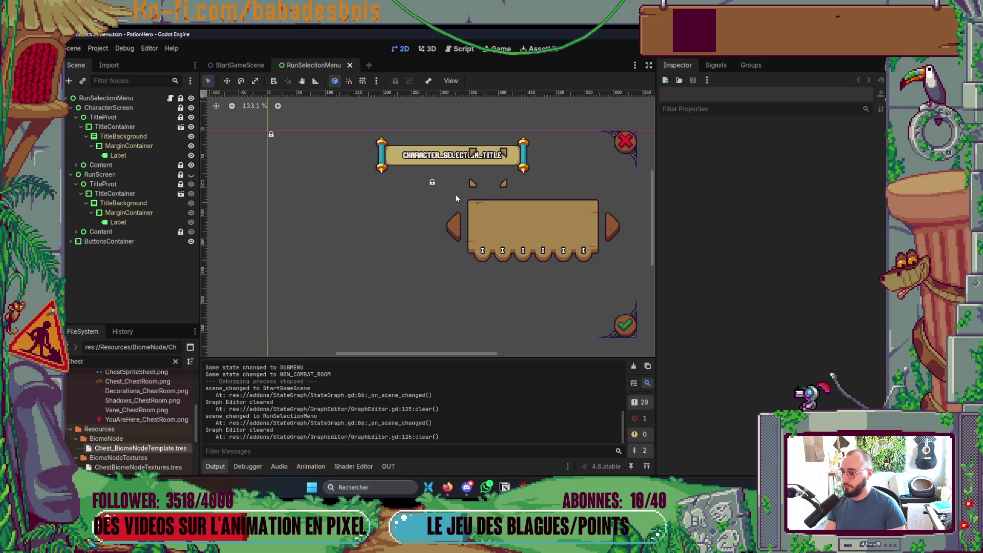
Step: Collapse the RunScreen branch, expand the character screen's Content, and select VBoxContainer then Content
click(120, 127)
click(116, 193)
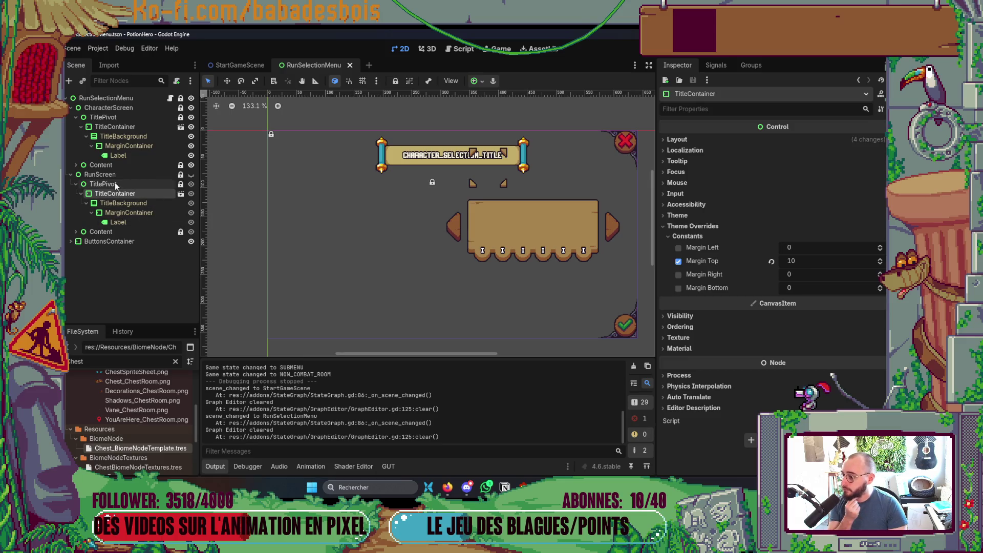
click(76, 184)
click(70, 175)
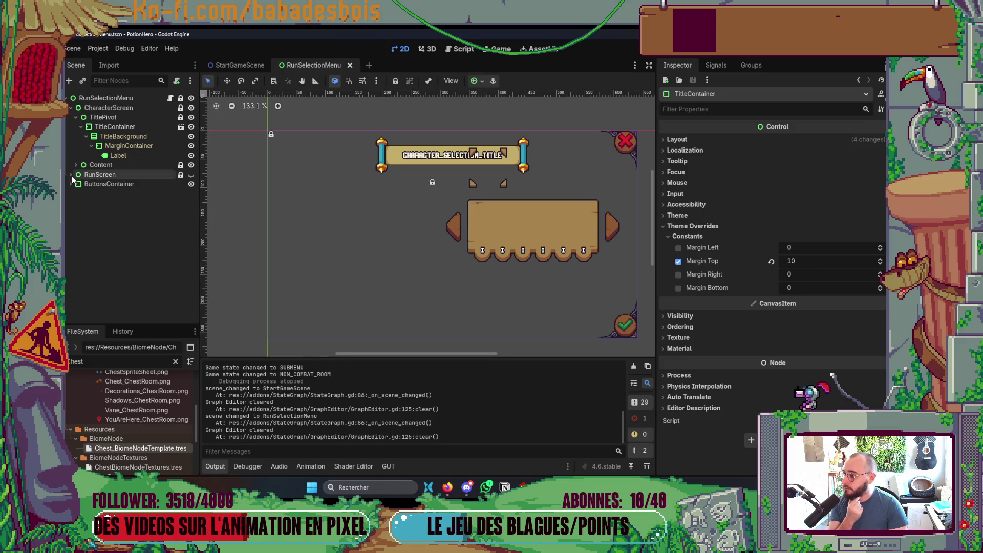
click(75, 165)
click(112, 176)
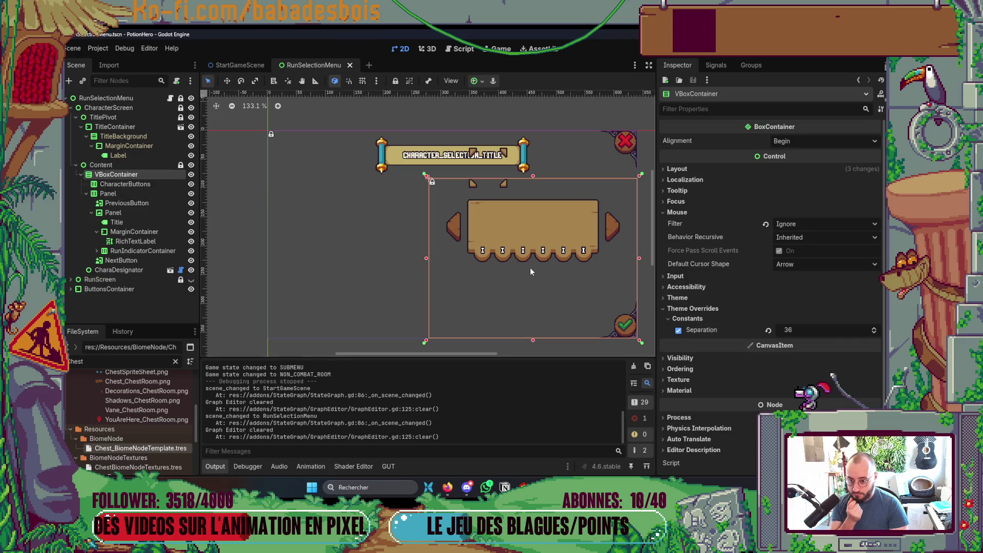
click(131, 167)
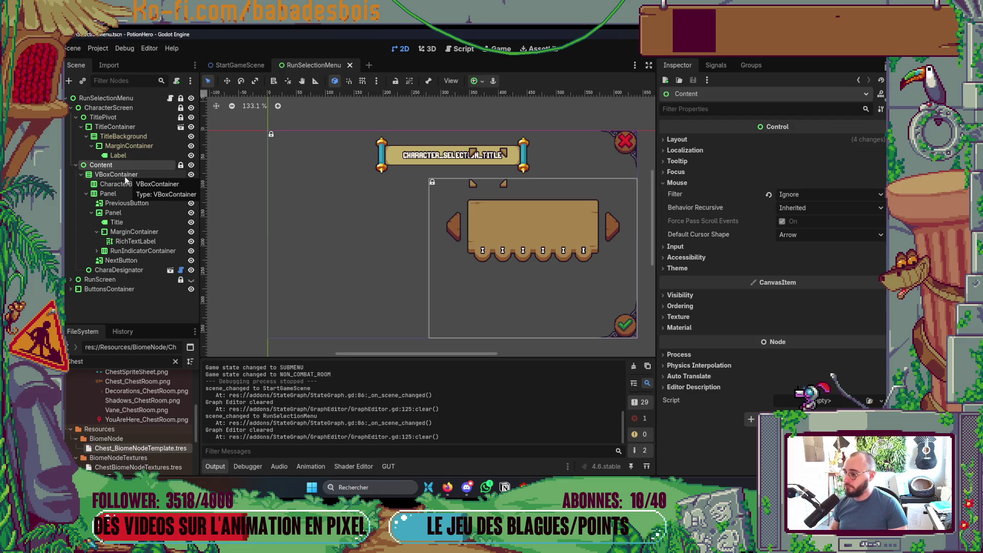
Step: Open the hero-selection margins regression card and compare its Actuellement and La spec screenshots
mouse_move(448, 487)
click(542, 438)
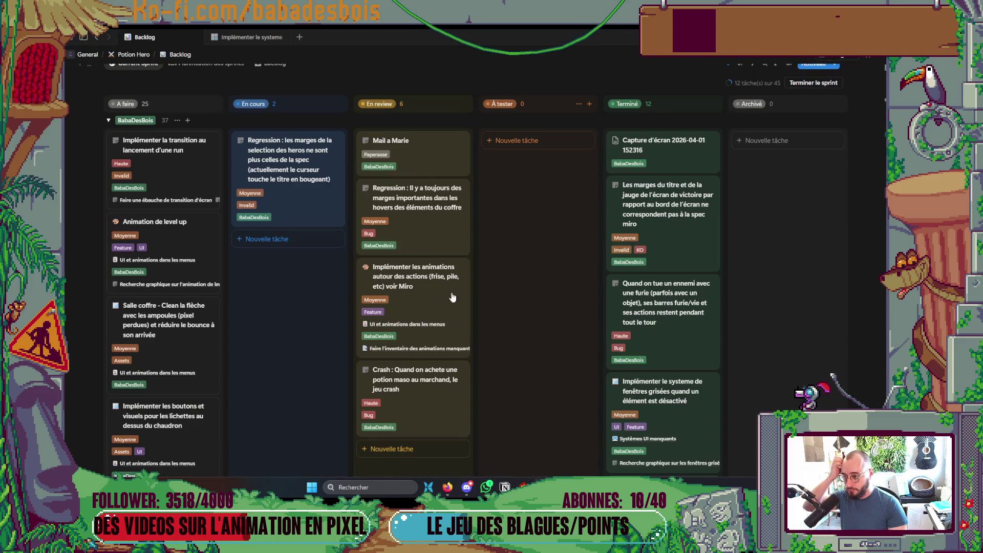
click(307, 192)
scroll(640, 331, down, 3)
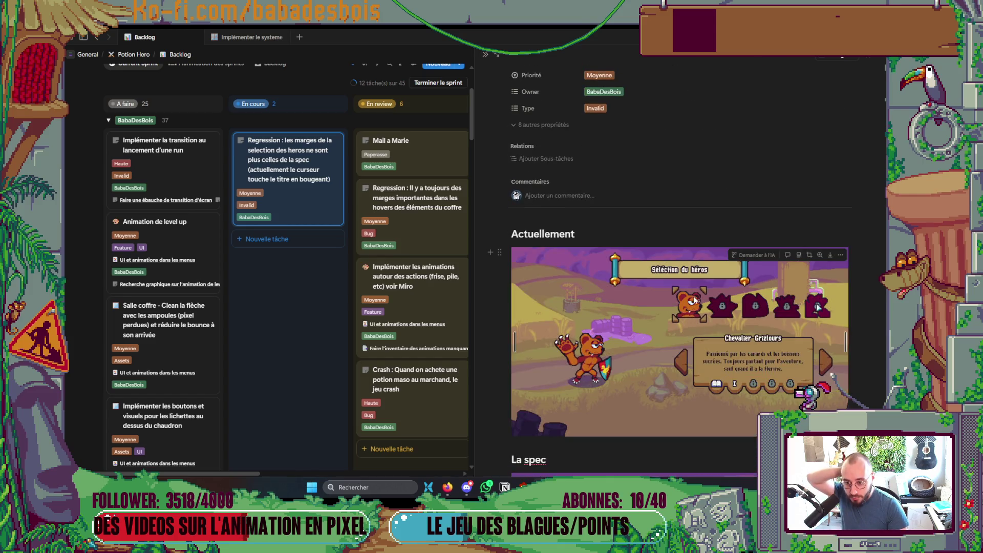
scroll(695, 294, down, 3)
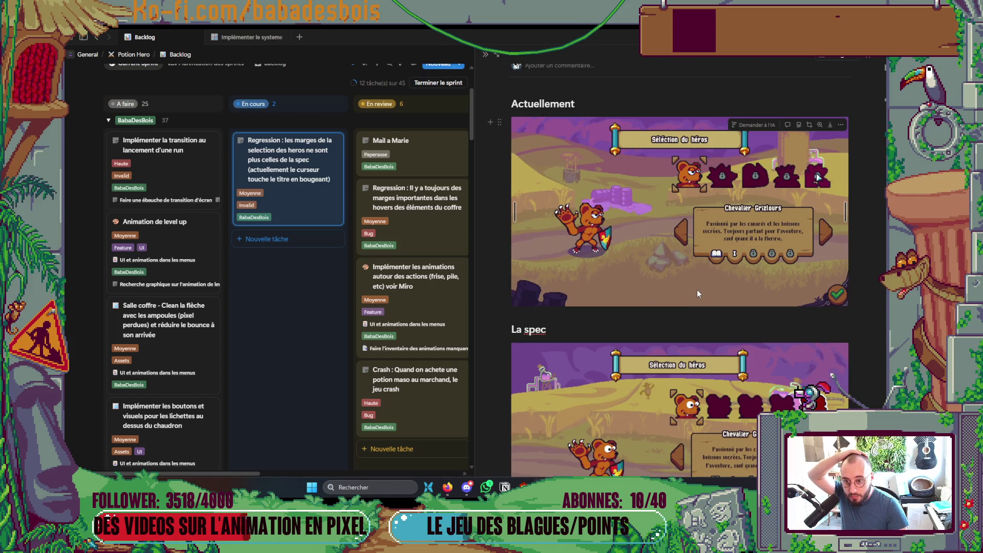
scroll(698, 293, down, 2)
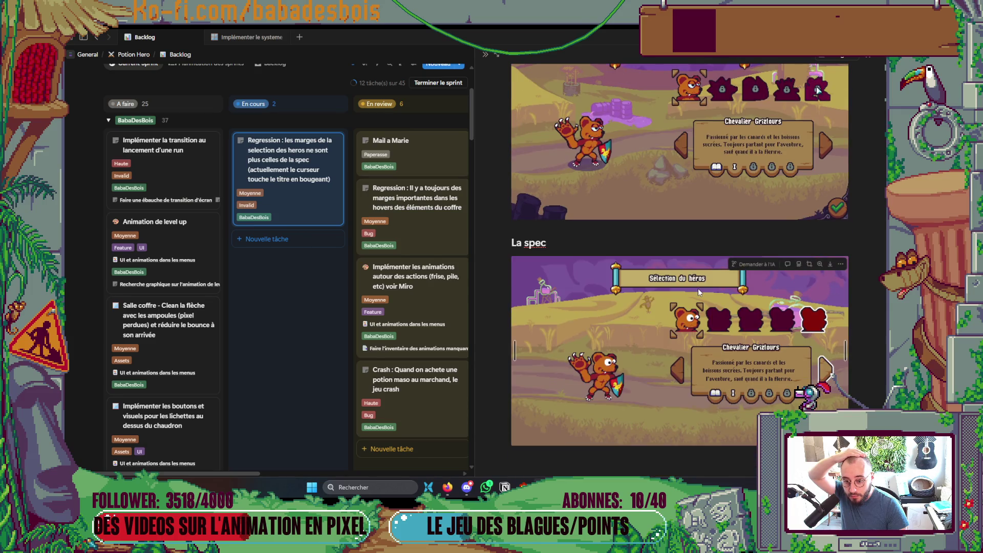
scroll(698, 288, up, 3)
scroll(698, 288, down, 3)
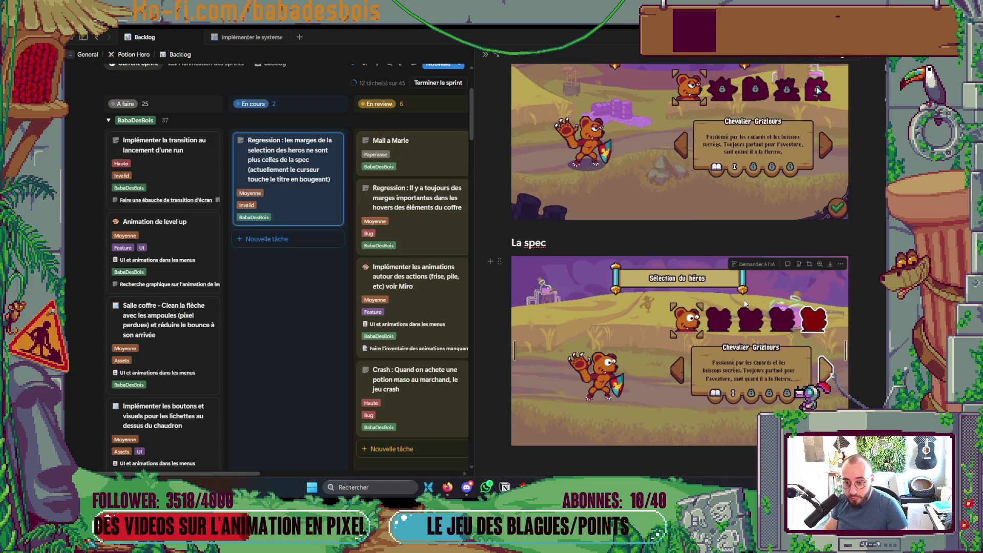
key(alt+Tab)
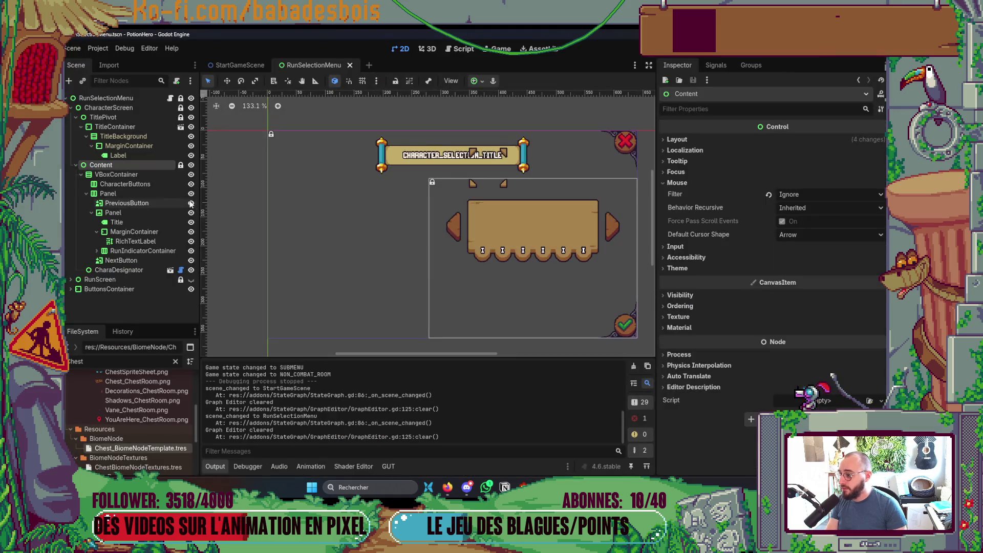
Step: Unlock Content and set its Transform Position y to 93, 10 px lower
click(180, 165)
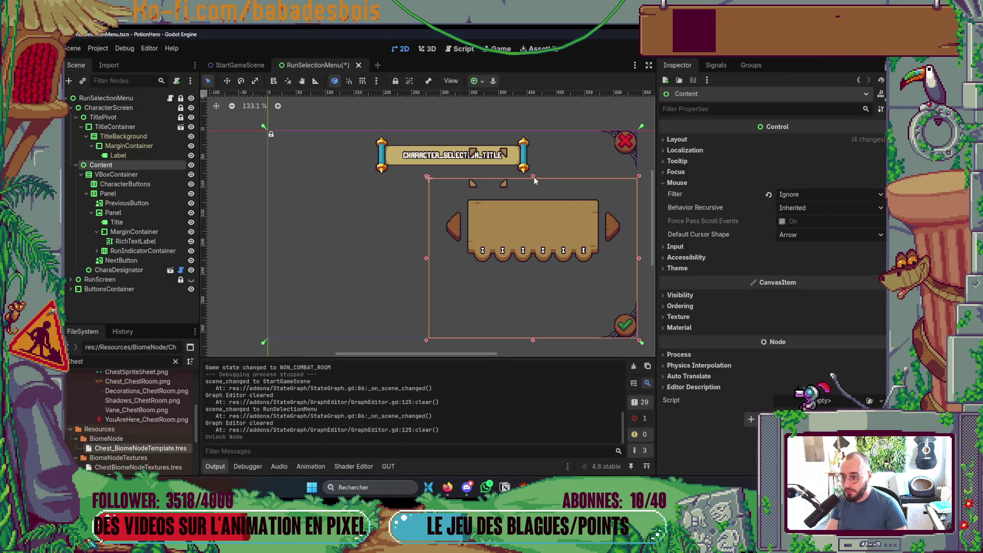
drag(533, 176, 538, 190)
key(ctrl+z)
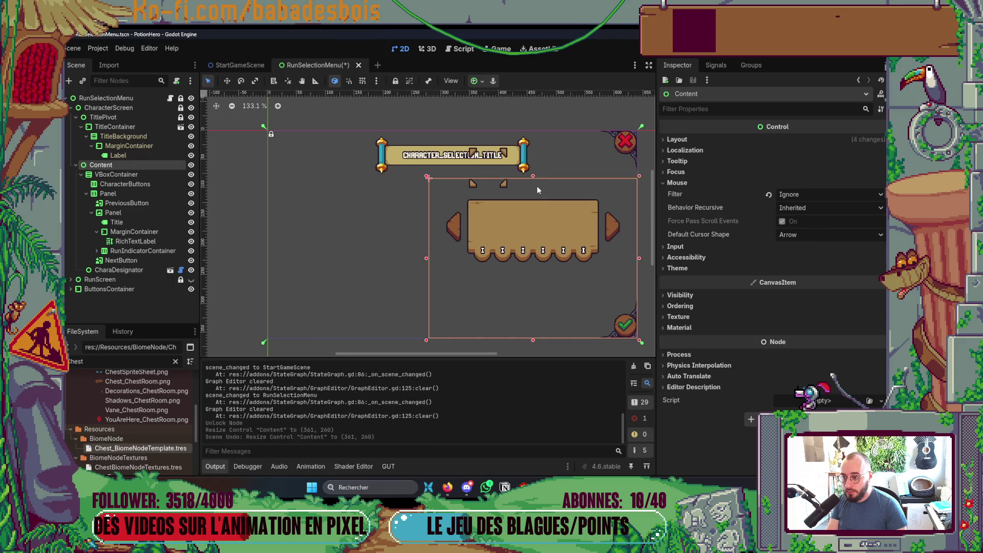
click(681, 139)
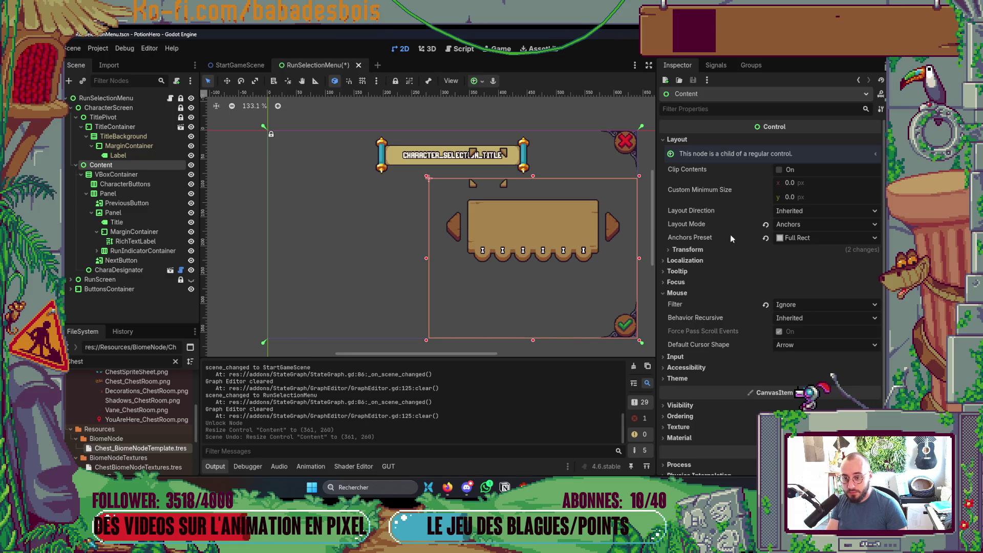
click(695, 250)
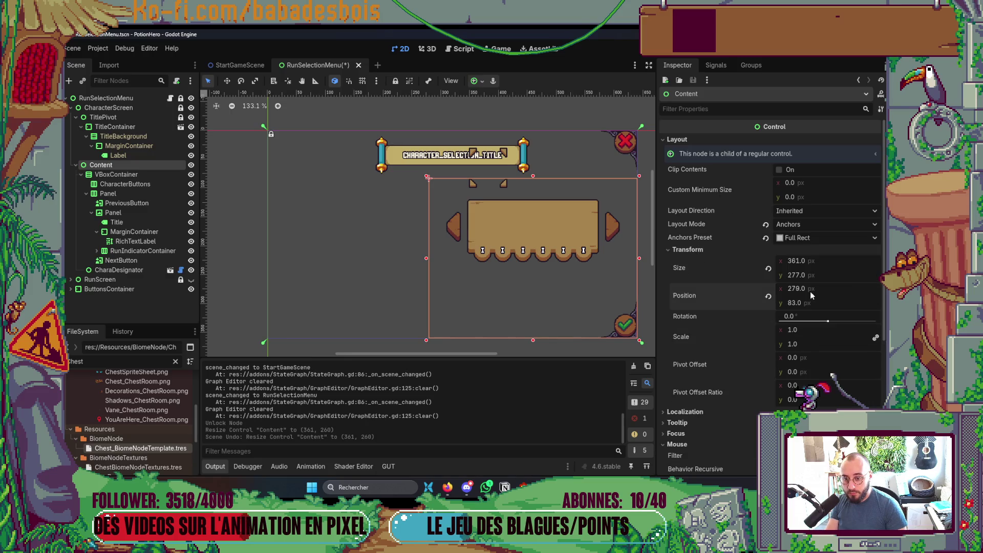
key(End)
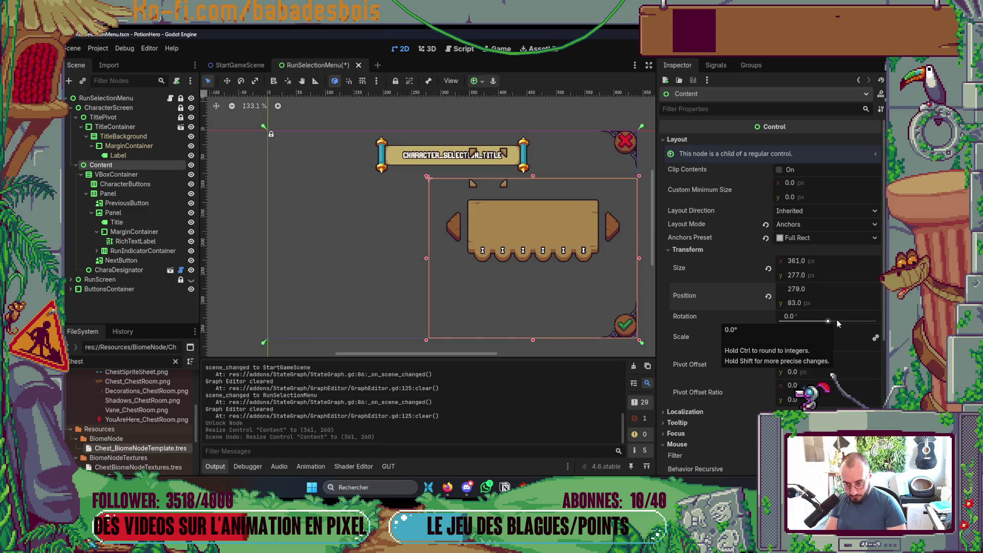
key(Tab)
key(End)
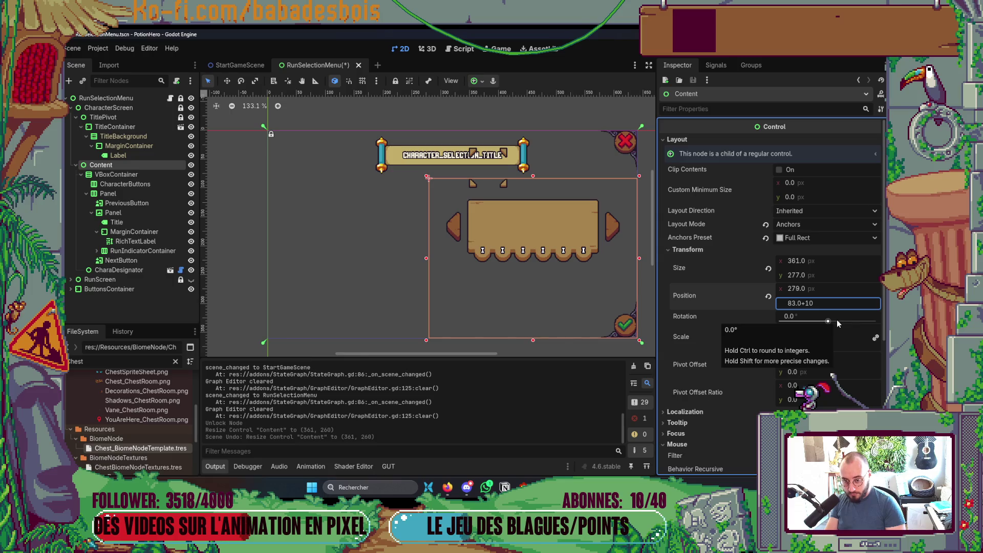
key(Return)
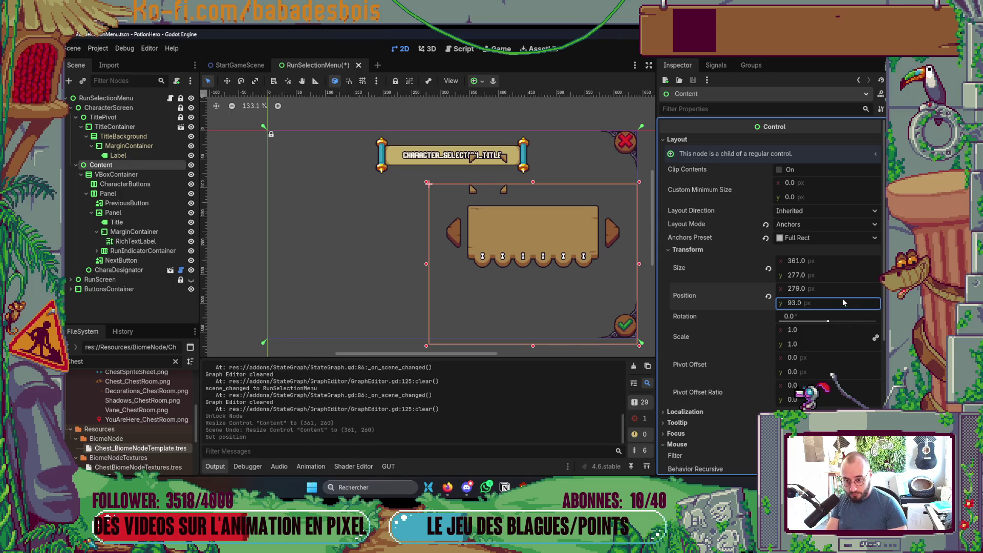
Step: Shorten Content to 267 px tall, save, and launch the game
click(837, 278)
text(-10)
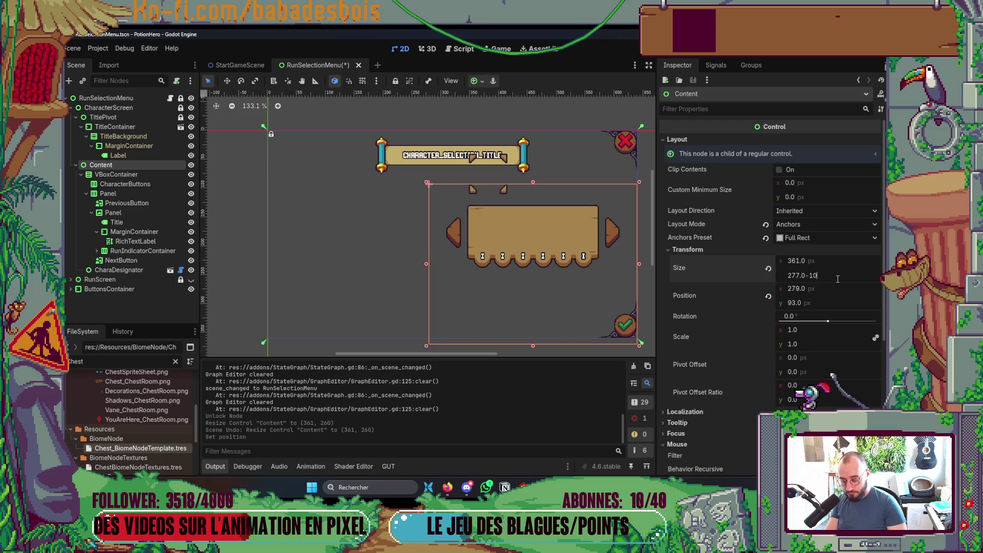
key(Return)
key(F6)
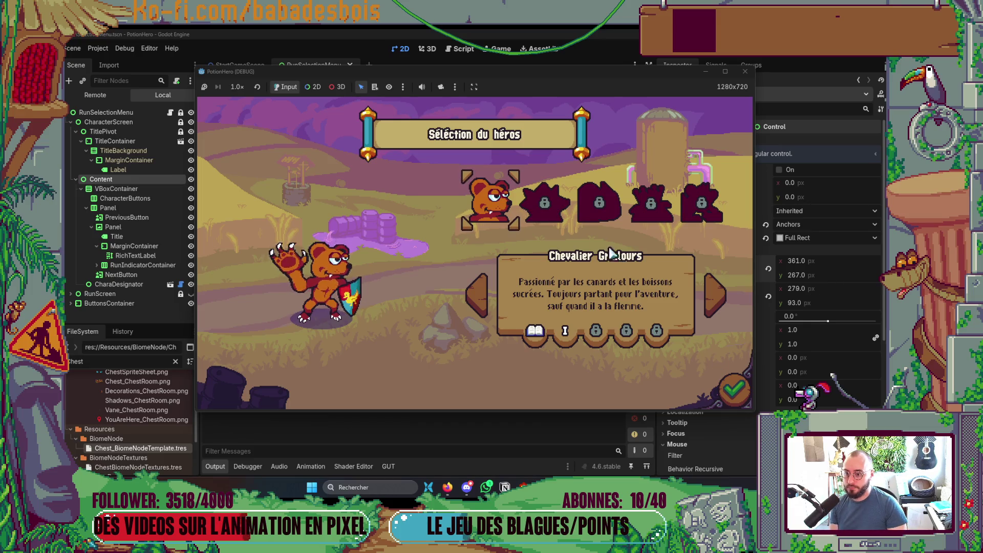
Step: Preview the locked second hero slot, then reselect the bear hero Chevalier Grizlours
click(544, 210)
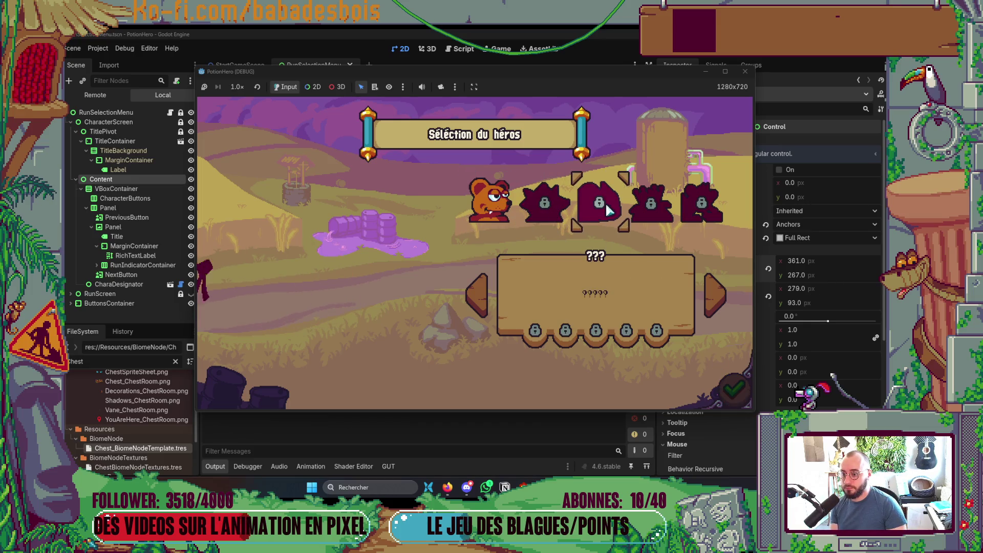
click(501, 209)
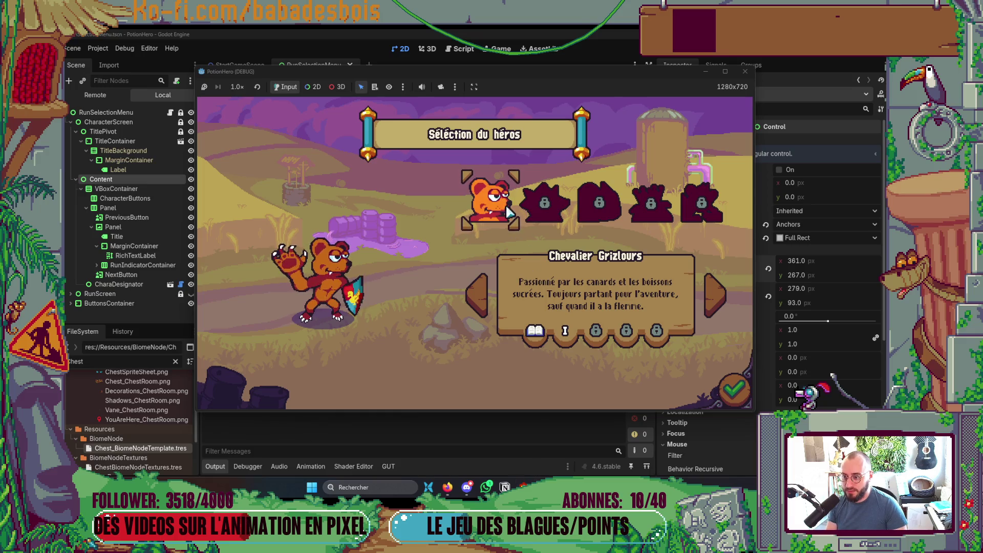
key(alt+Tab)
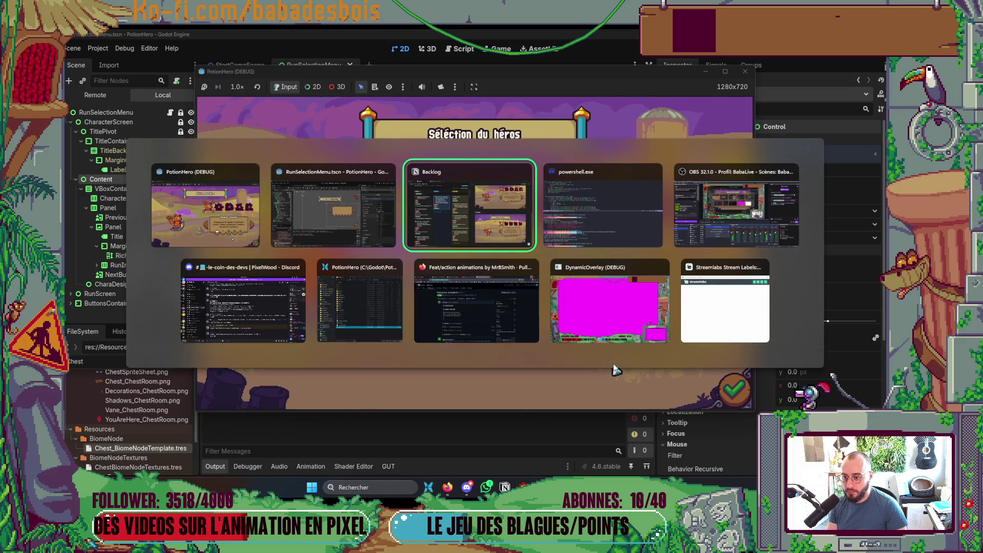
key(alt+Tab)
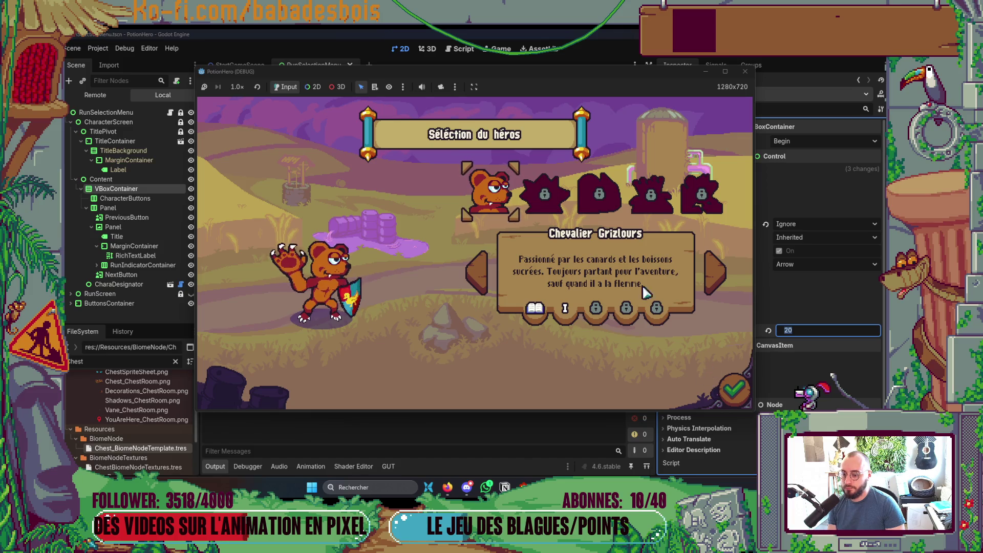
Step: Go to adventure selection and back to hero selection three times, then return to the editor
click(733, 390)
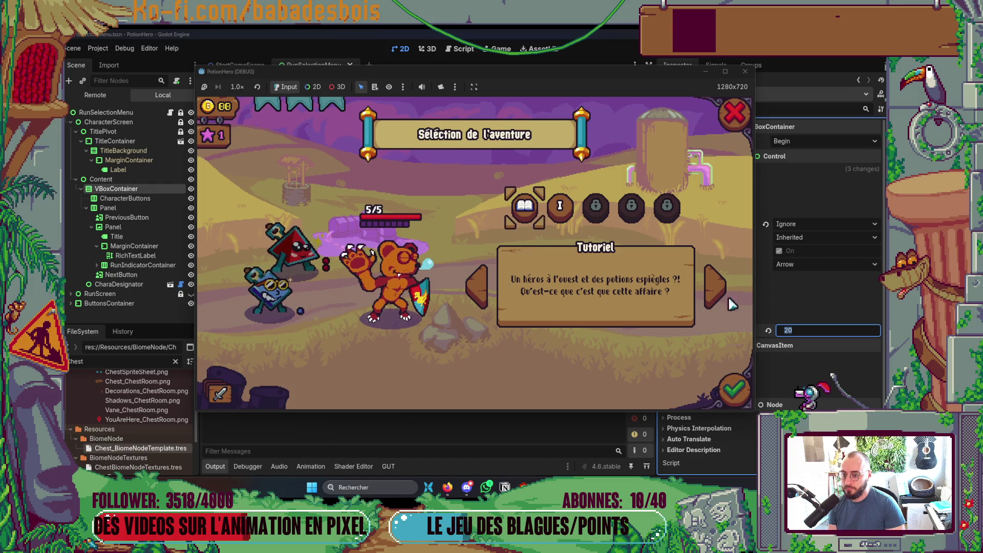
click(737, 117)
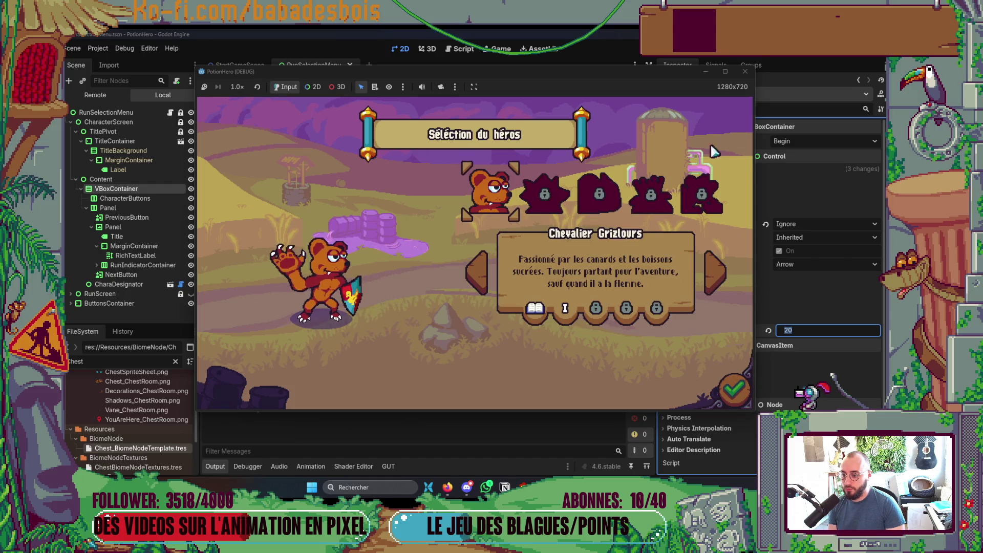
click(727, 390)
click(738, 116)
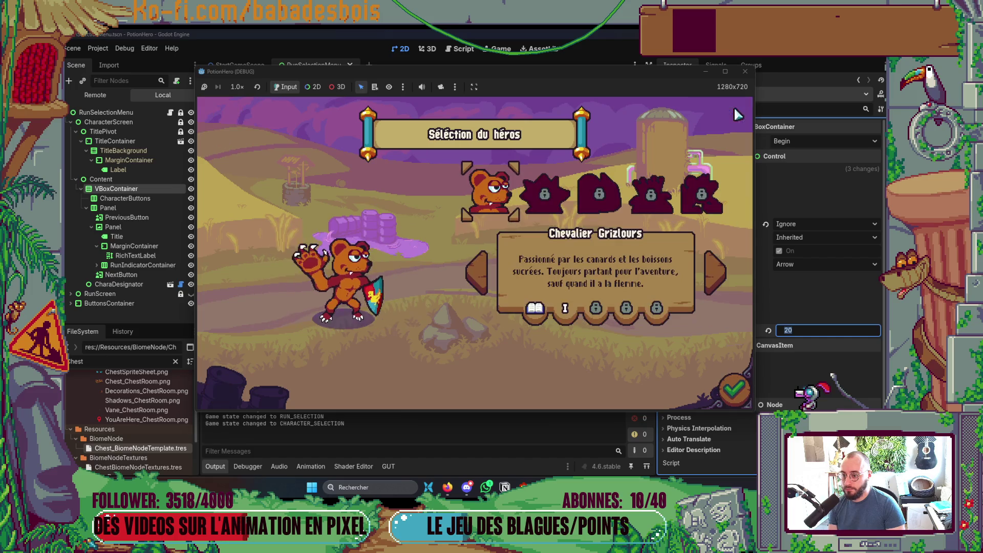
click(733, 389)
click(738, 116)
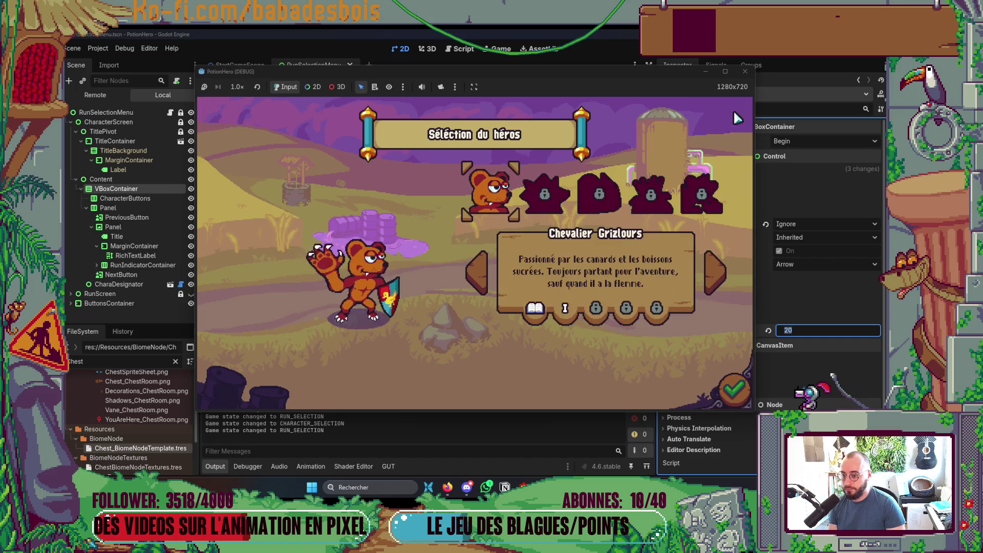
click(139, 219)
click(141, 192)
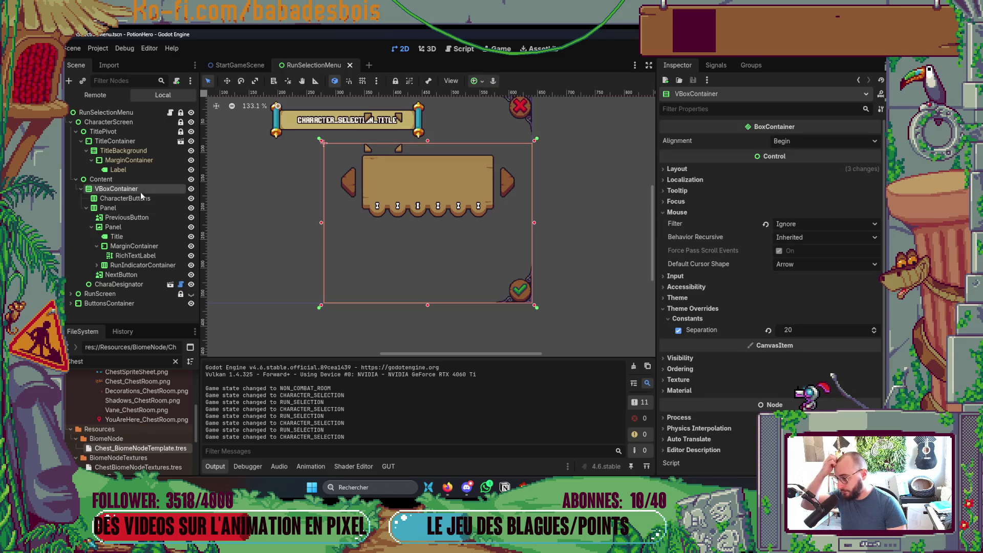
Step: Select VBoxContainer and try height +10 and a lowered top edge, undoing both
click(139, 198)
click(134, 189)
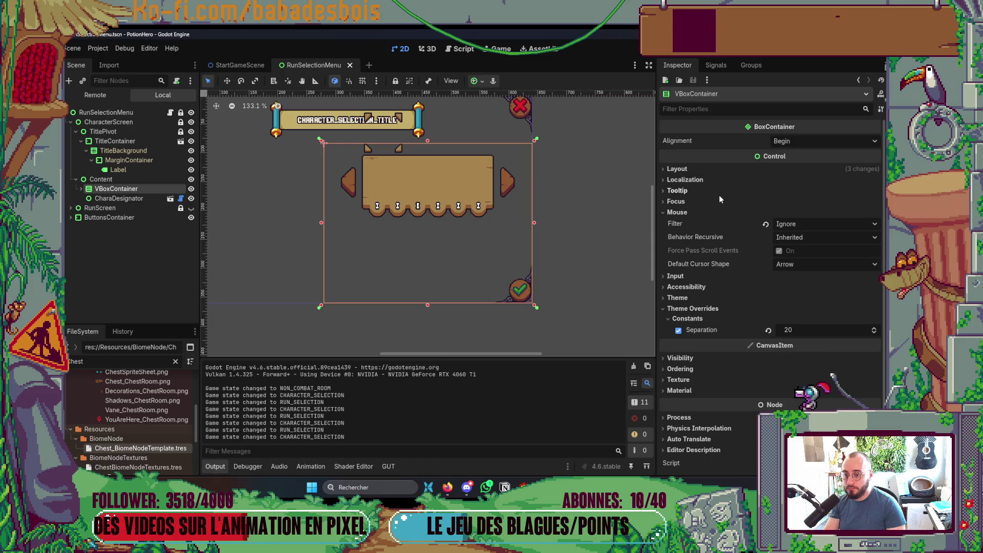
click(695, 170)
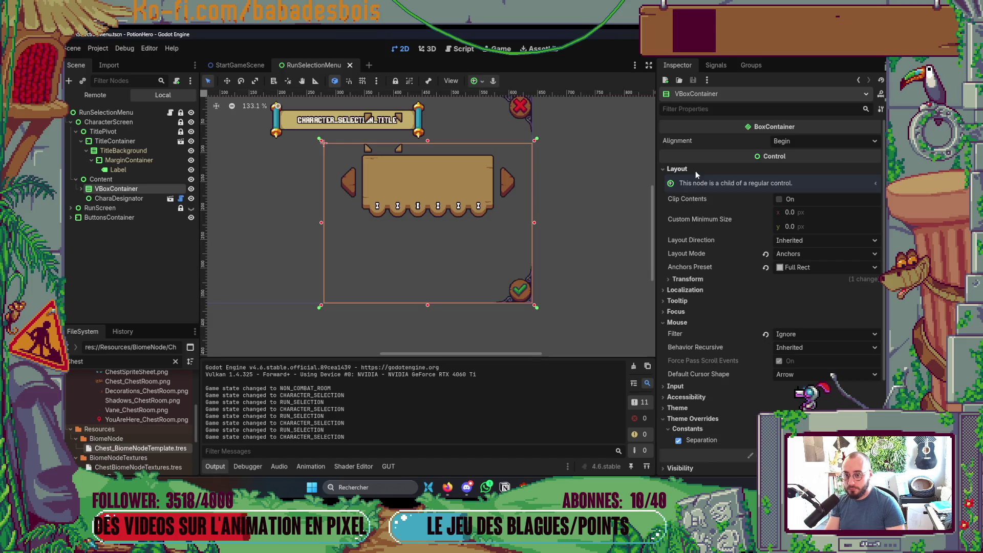
click(710, 283)
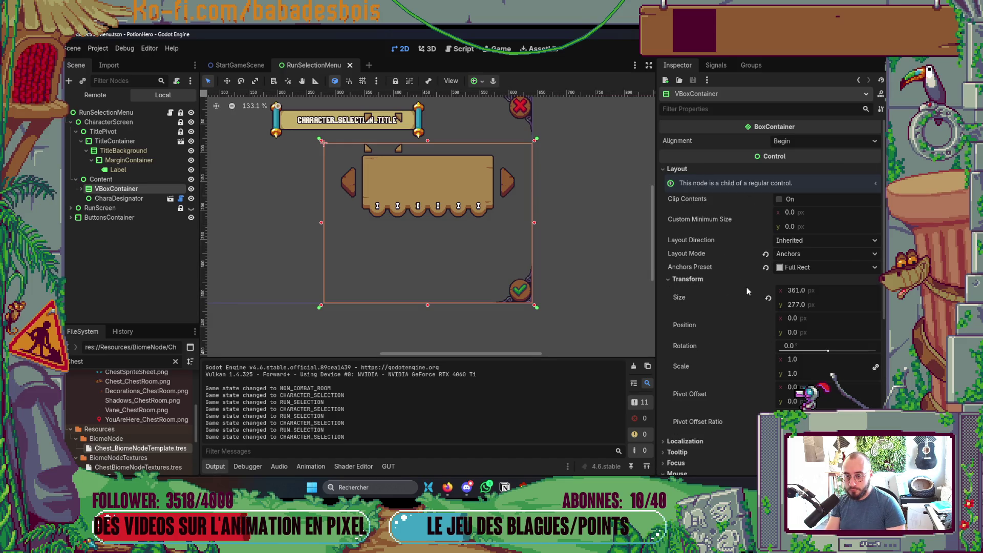
click(816, 304)
text(+10)
key(Return)
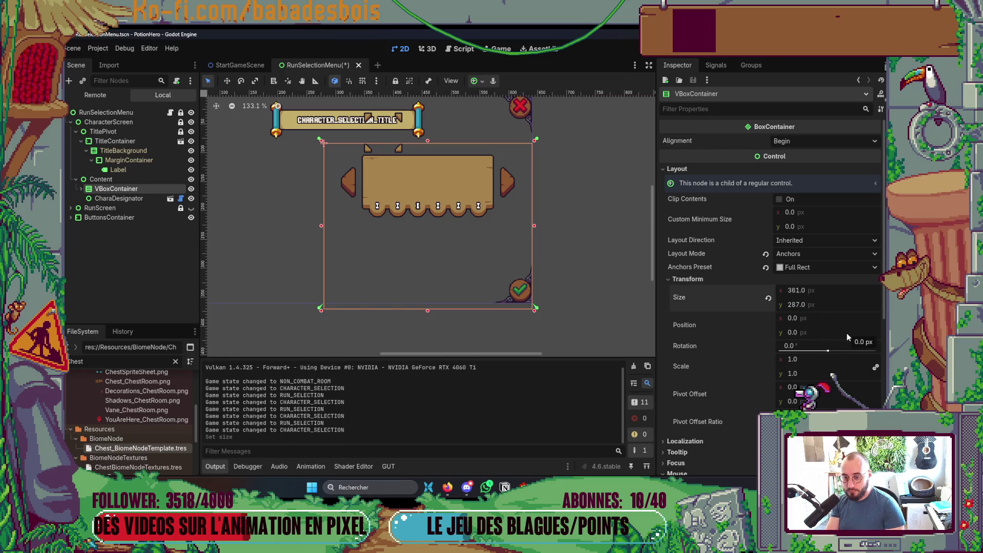
key(ctrl+z)
key(ctrl+z)
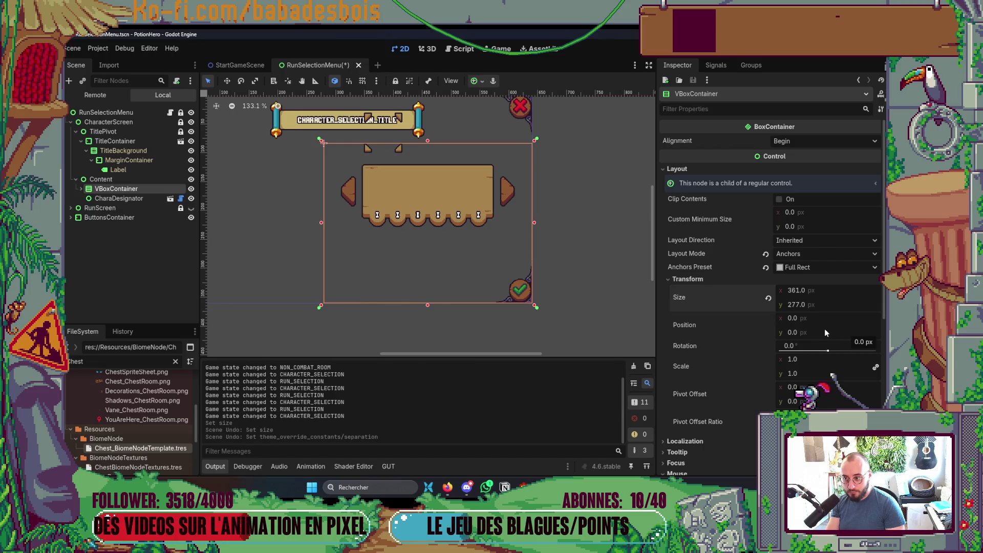
key(ctrl+shift+z)
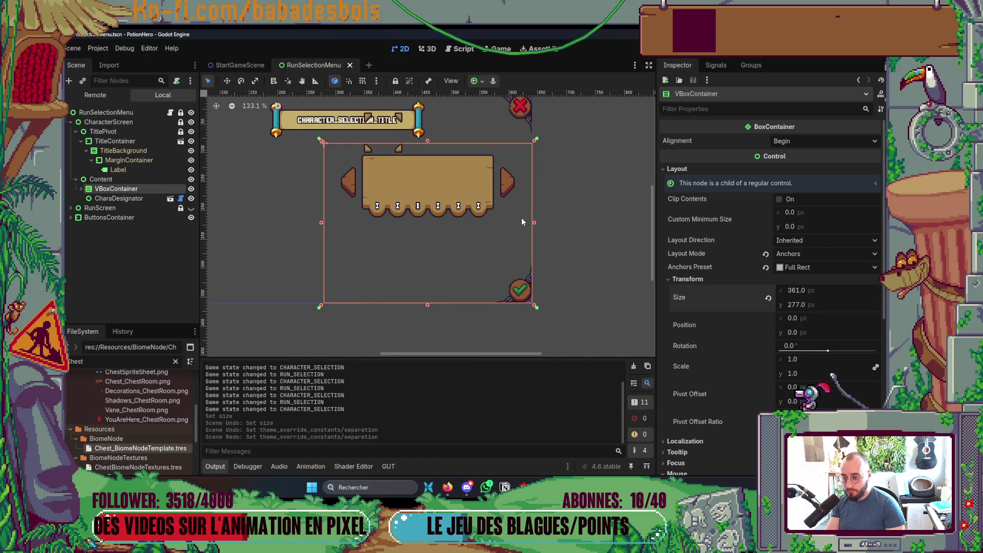
drag(429, 141, 429, 152)
key(ctrl+z)
Step: Playtest, then set the VBoxContainer Separation override to 25 and run the game again
key(F5)
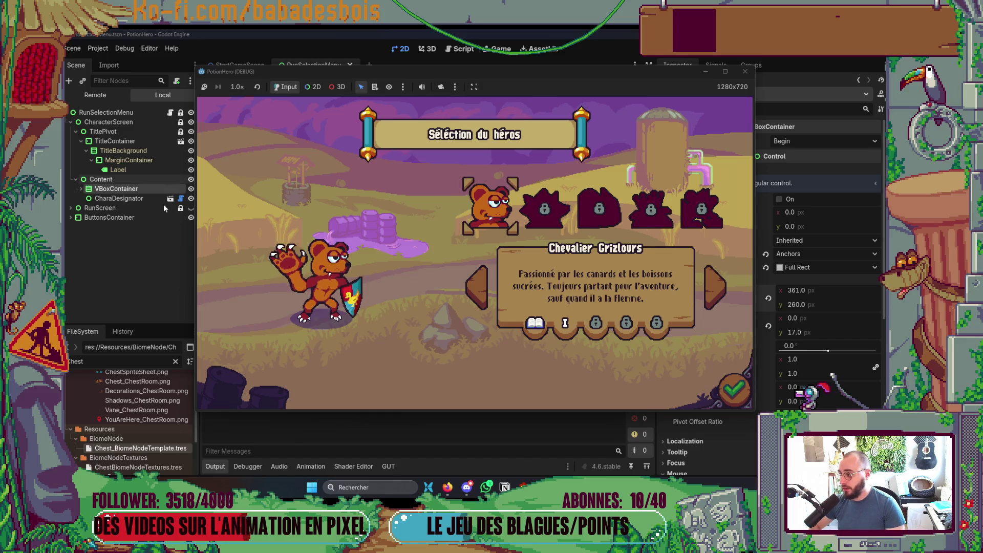
key(F8)
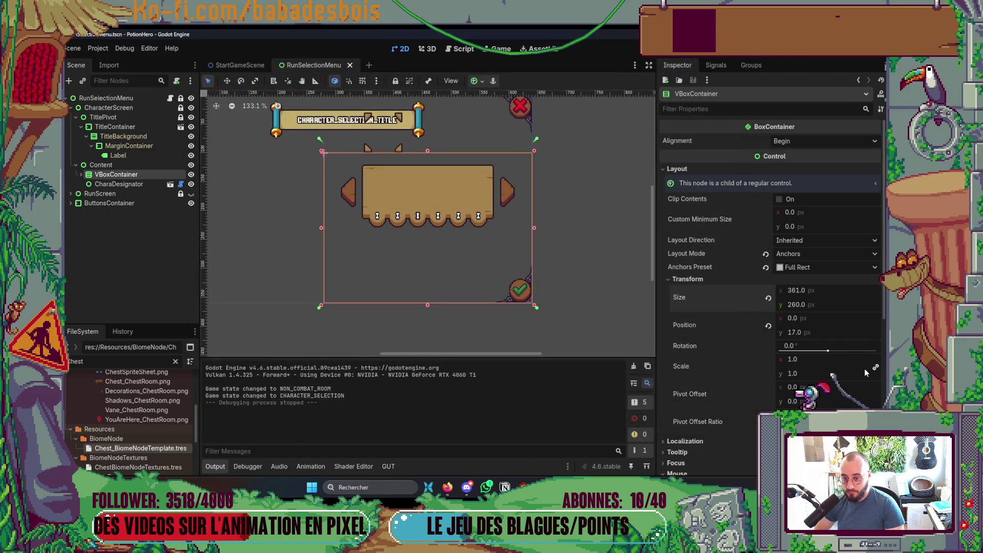
scroll(860, 373, down, 5)
click(807, 376)
text(5)
key(Return)
key(ctrl+a)
key(Escape)
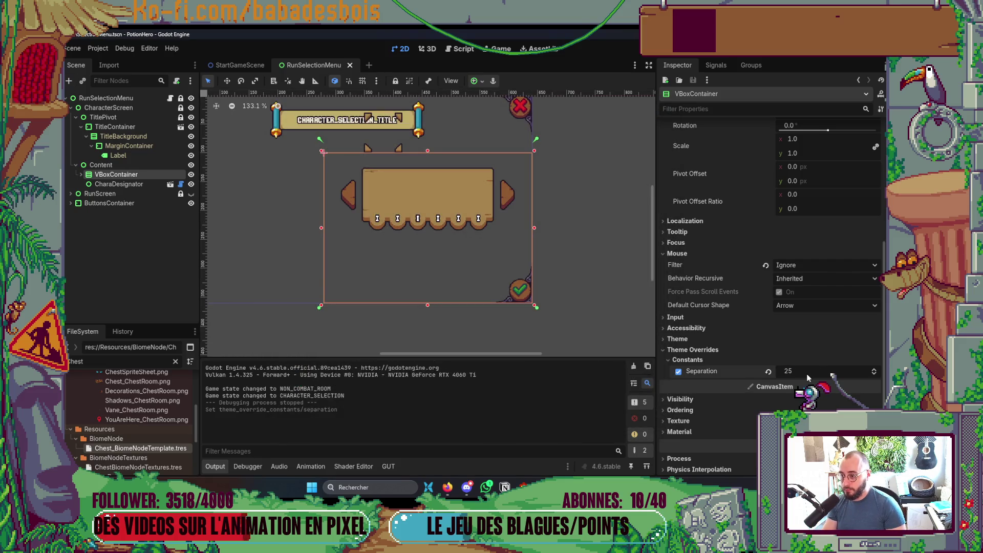
key(F5)
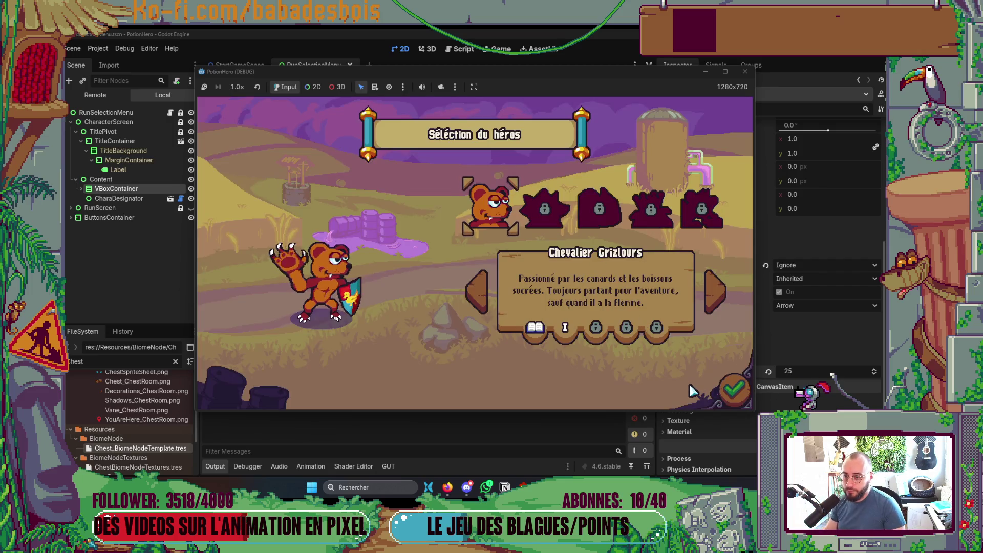
key(alt+Tab)
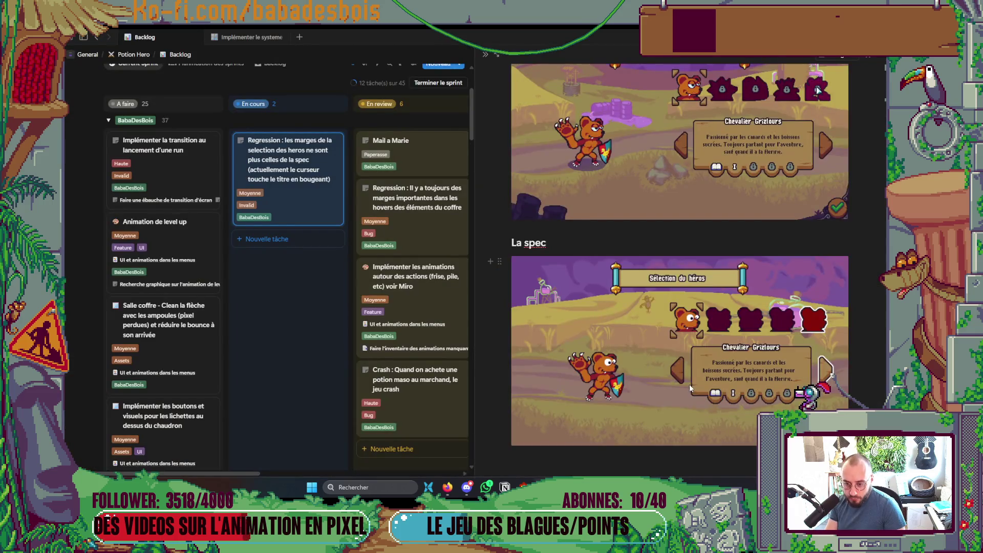
Step: Scroll to the La spec image, then bring the PotionHero project folder forward
scroll(755, 375, down, 3)
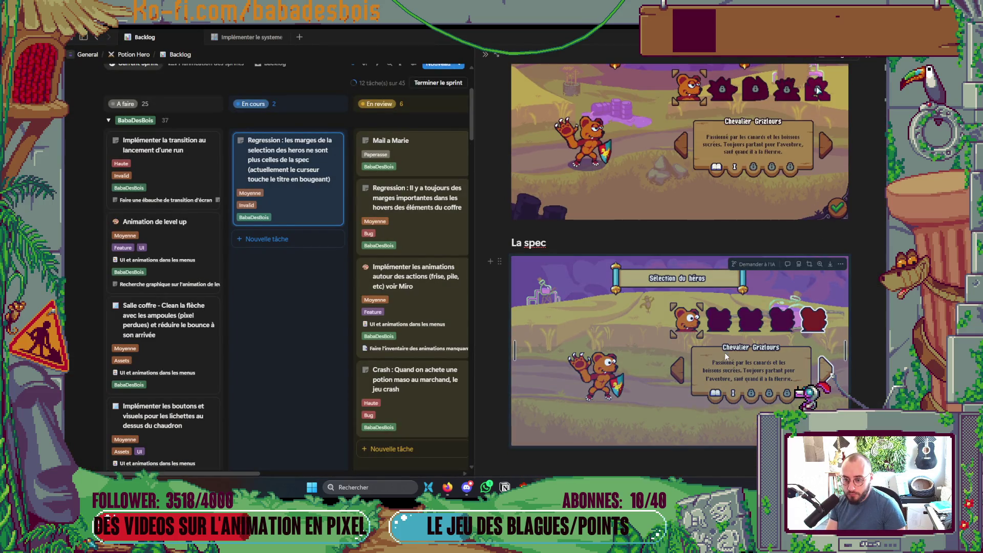
click(700, 461)
key(alt+Tab)
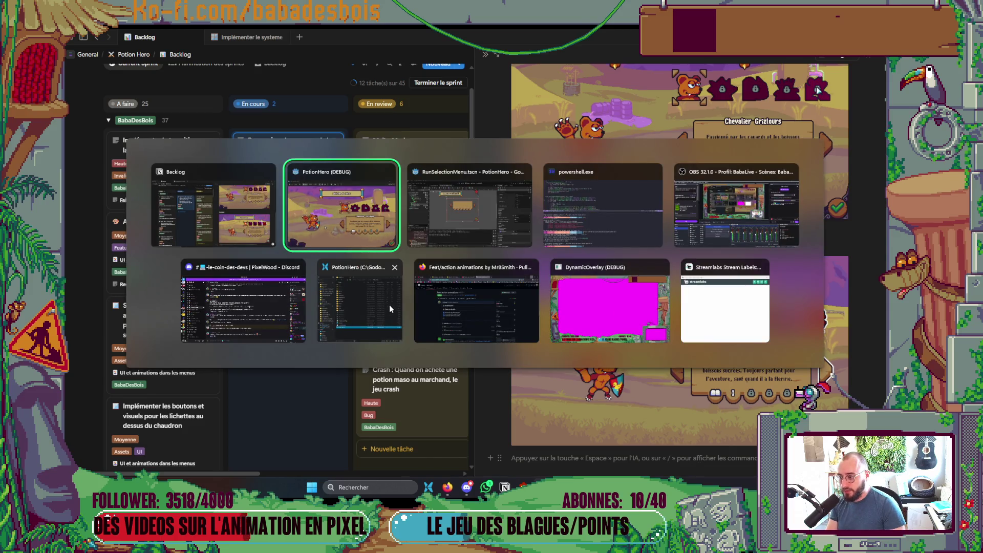
click(343, 327)
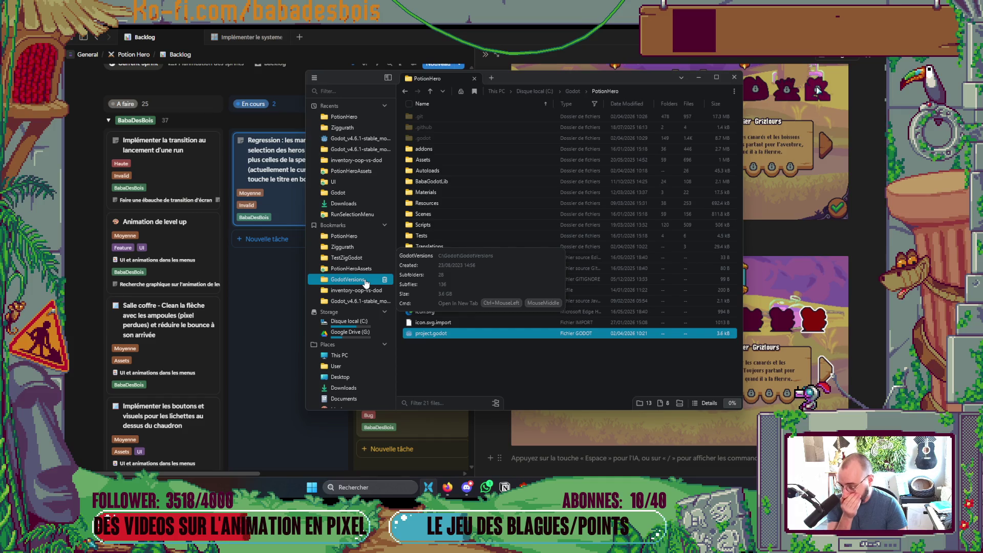
Step: Open the PotionHeroAssets folder and show its files as medium icons
click(351, 268)
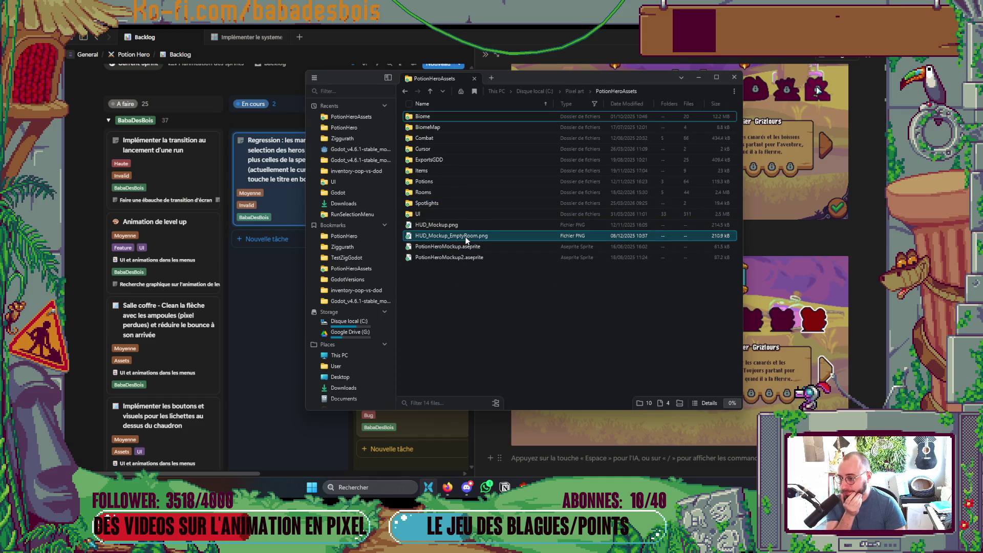
click(732, 403)
click(643, 350)
click(731, 402)
drag(733, 387, 728, 354)
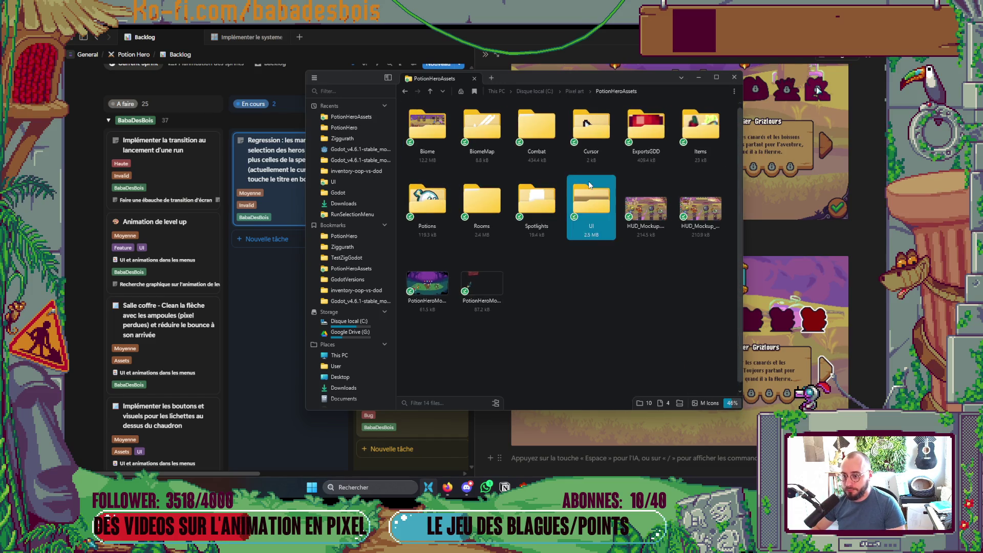
Step: Open UI > RunSelectionMenu and launch selection_perso.aseprite in Aseprite
double_click(593, 210)
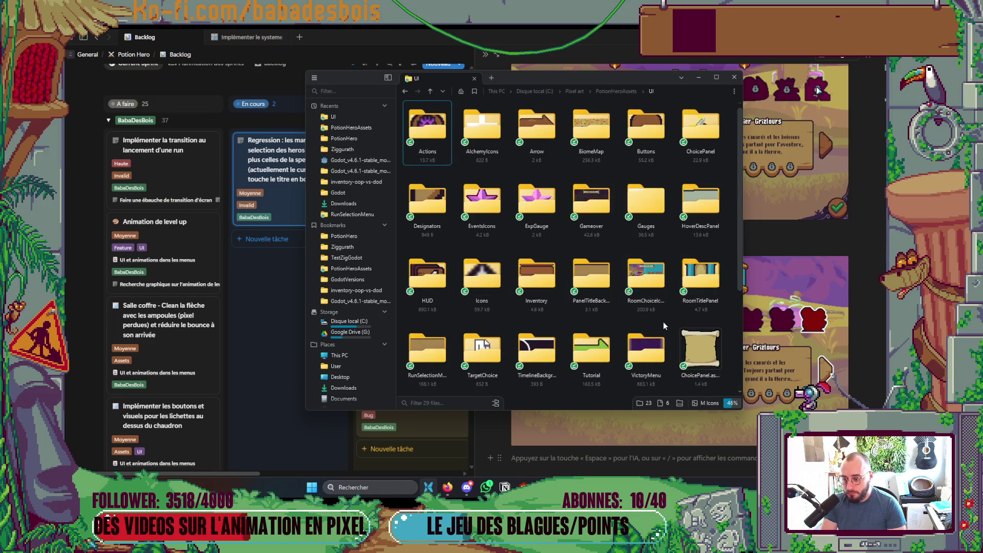
scroll(655, 322, down, 1)
double_click(427, 253)
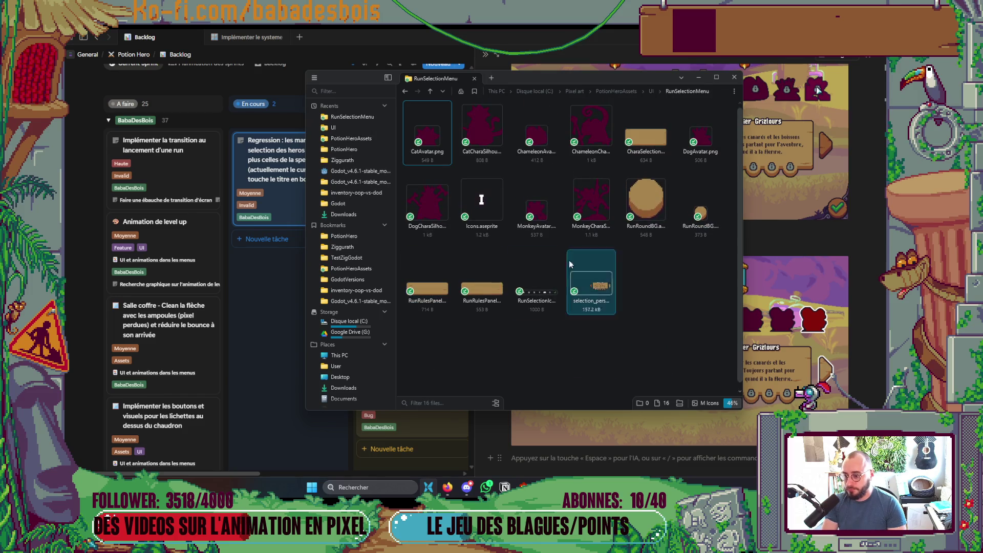
click(597, 287)
double_click(598, 286)
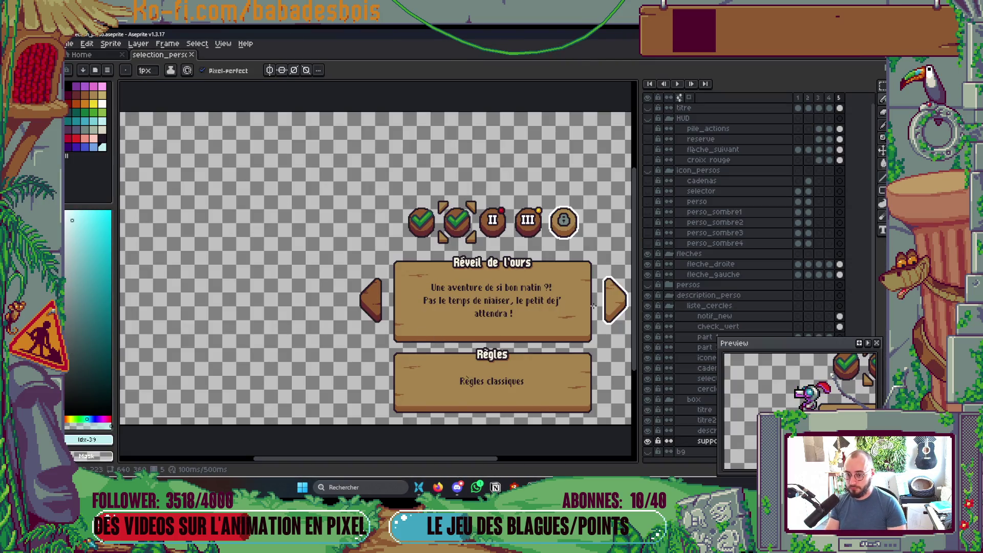
Step: Show the hero portrait layers and measure the 24 px gap below the bear portrait
key(Left)
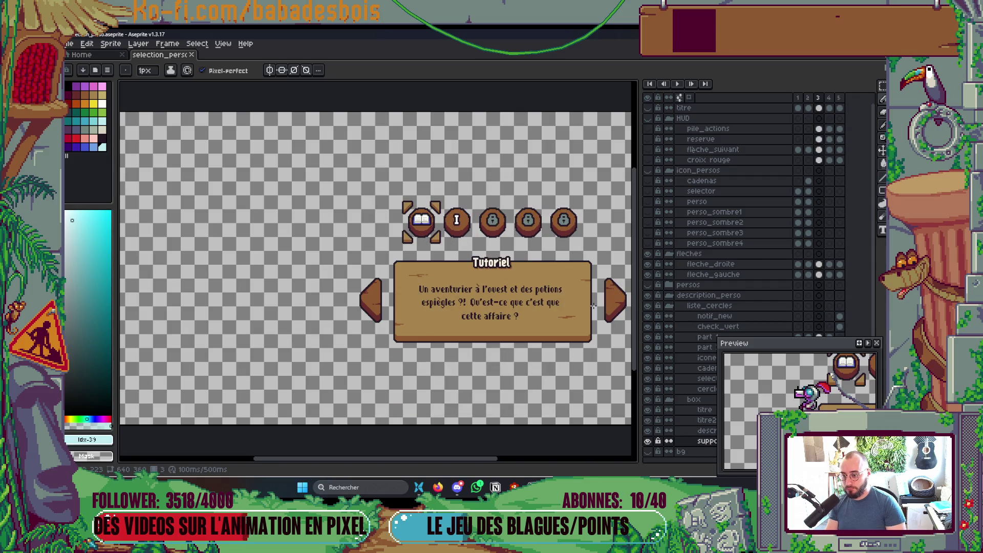
key(Left)
key(Right)
key(Right)
key(Right)
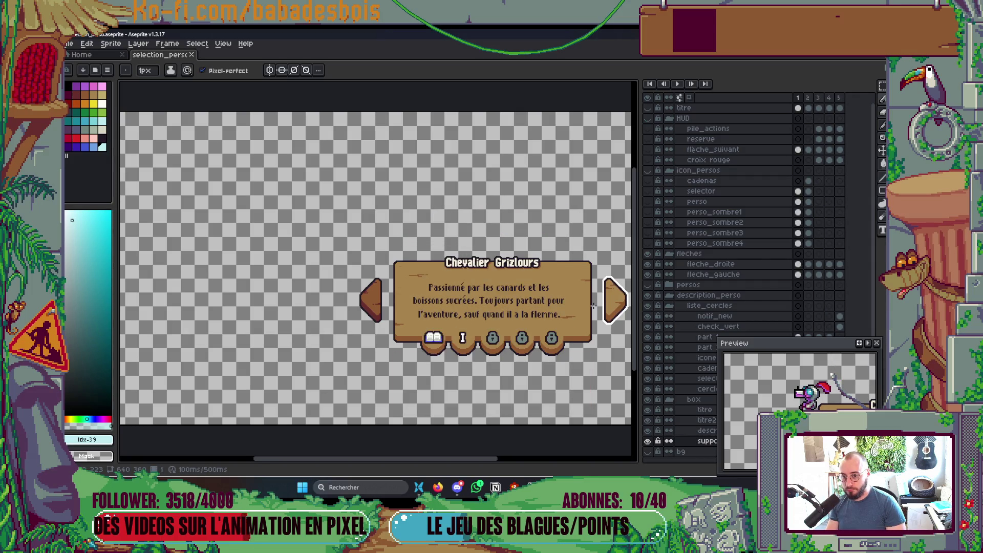
drag(651, 172, 653, 258)
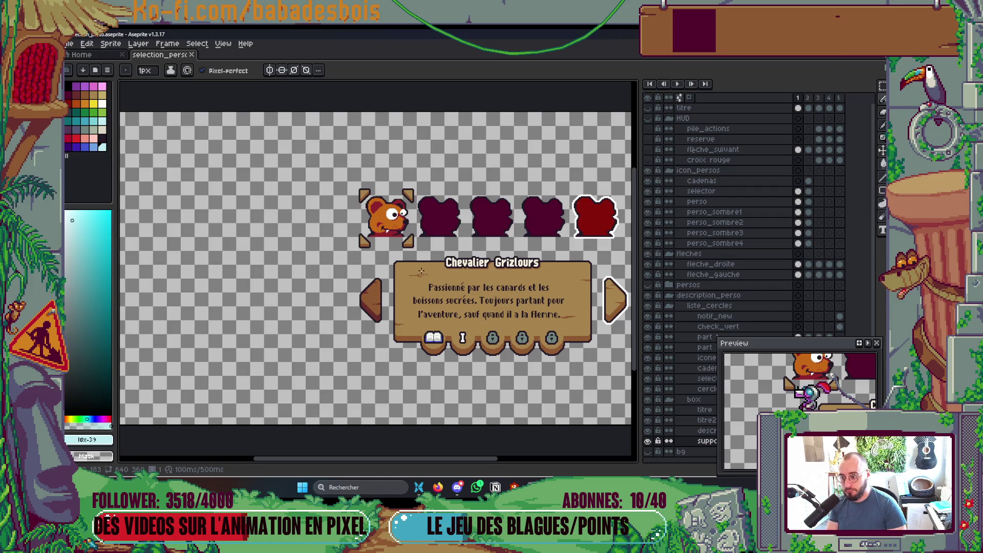
key(m)
scroll(387, 243, up, 5)
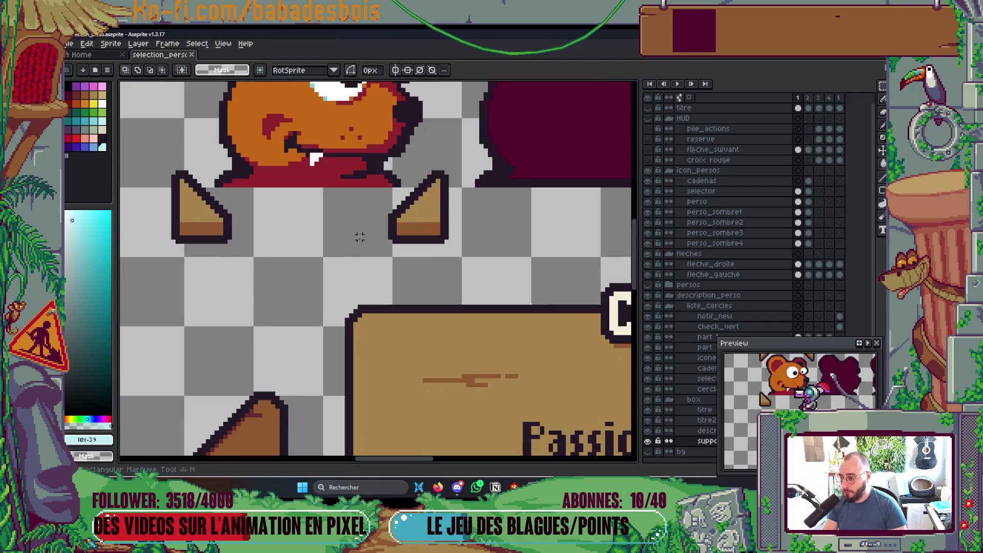
drag(377, 189, 392, 301)
Step: Set the VBoxContainer Separation to 27 in Godot and save RunSelectionMenu
key(alt+Tab)
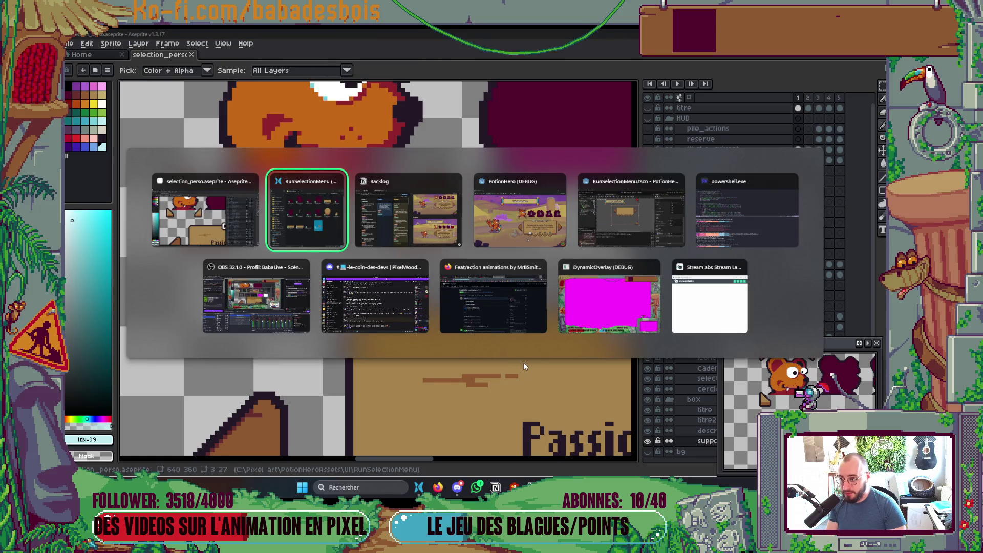
click(644, 204)
key(Return)
key(ctrl+s)
Step: Measure the 21 px gap below the title pin in the mockup
key(alt+Tab)
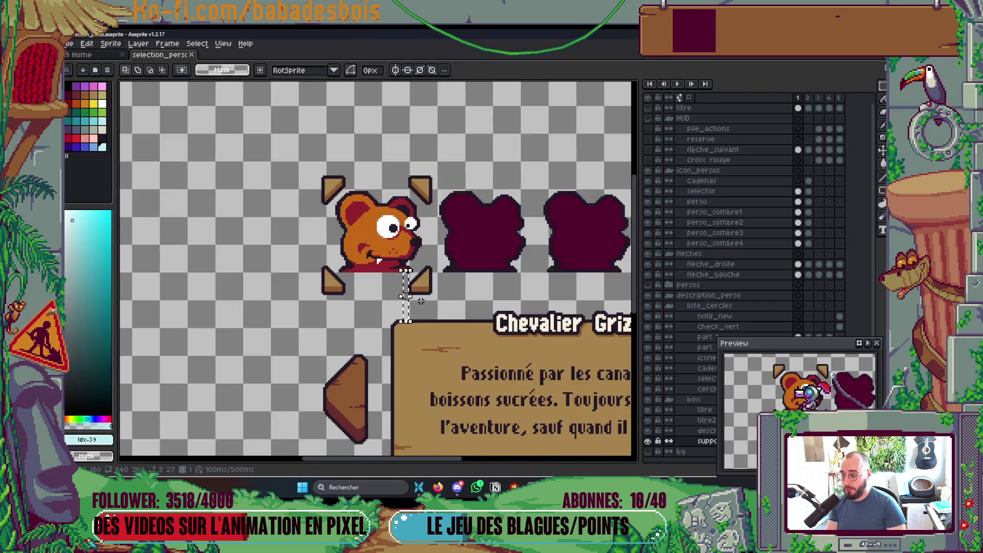
scroll(420, 301, down, 4)
scroll(358, 281, up, 2)
click(653, 111)
click(648, 108)
scroll(410, 220, up, 6)
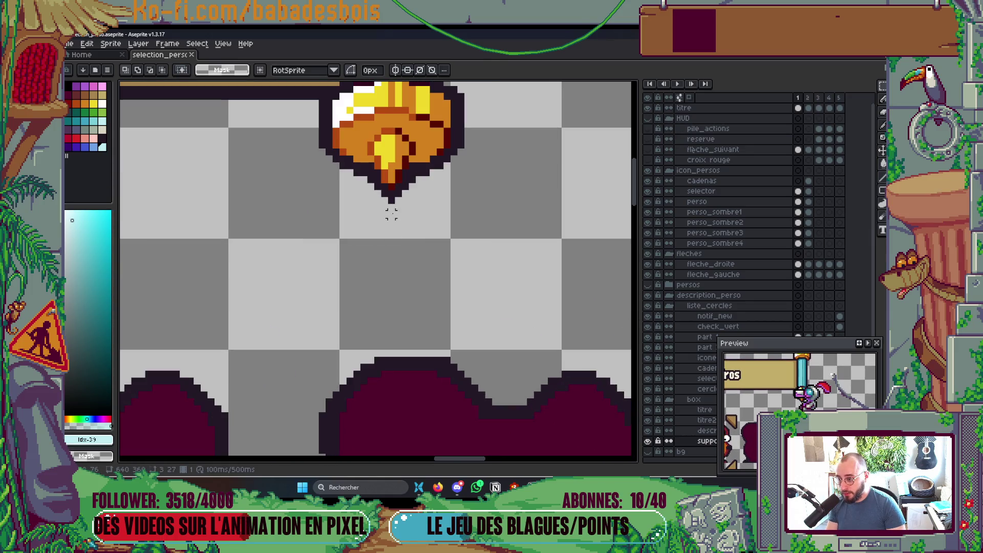
drag(391, 210, 394, 353)
scroll(504, 351, down, 5)
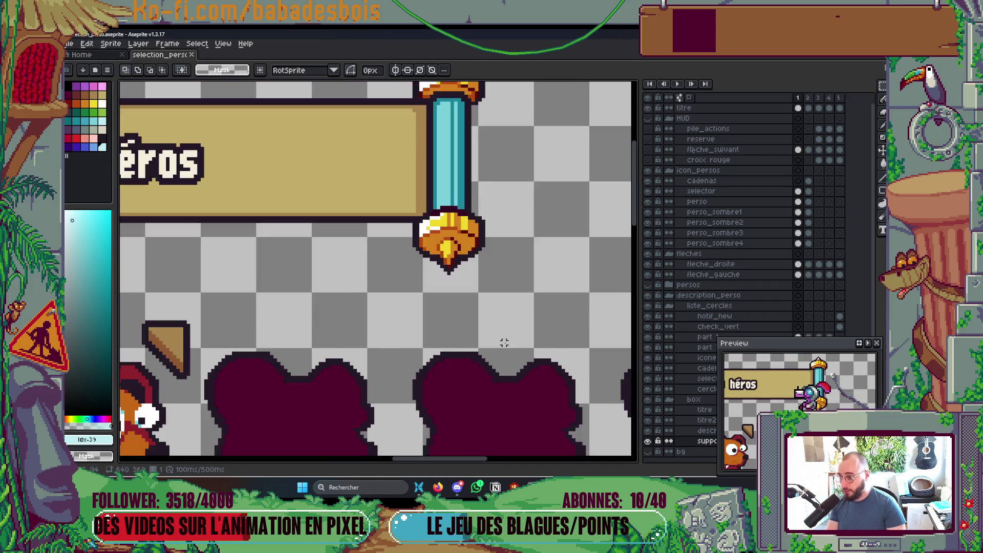
key(alt+Tab)
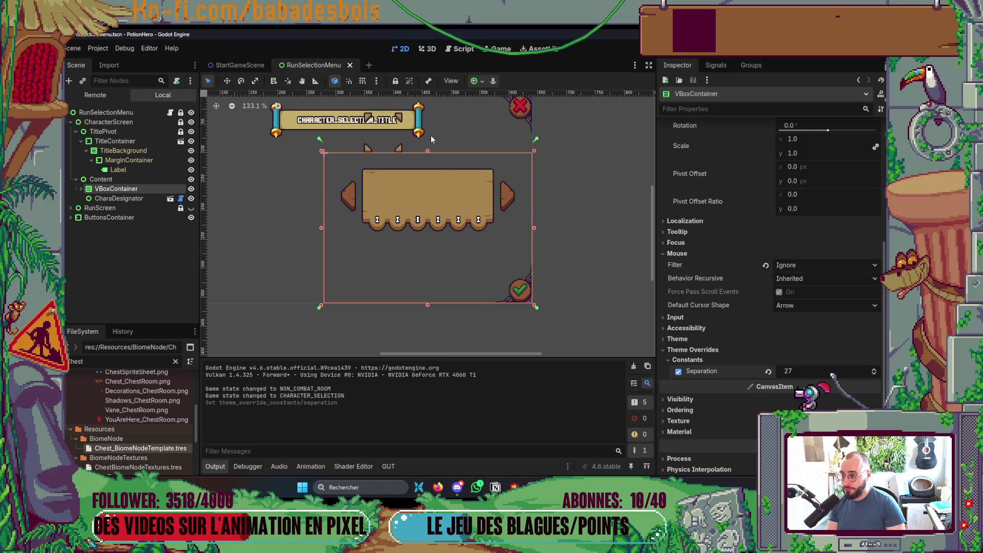
Step: Raise the VBoxContainer's bottom edge a few pixels so it measures 361×262
scroll(420, 139, up, 10)
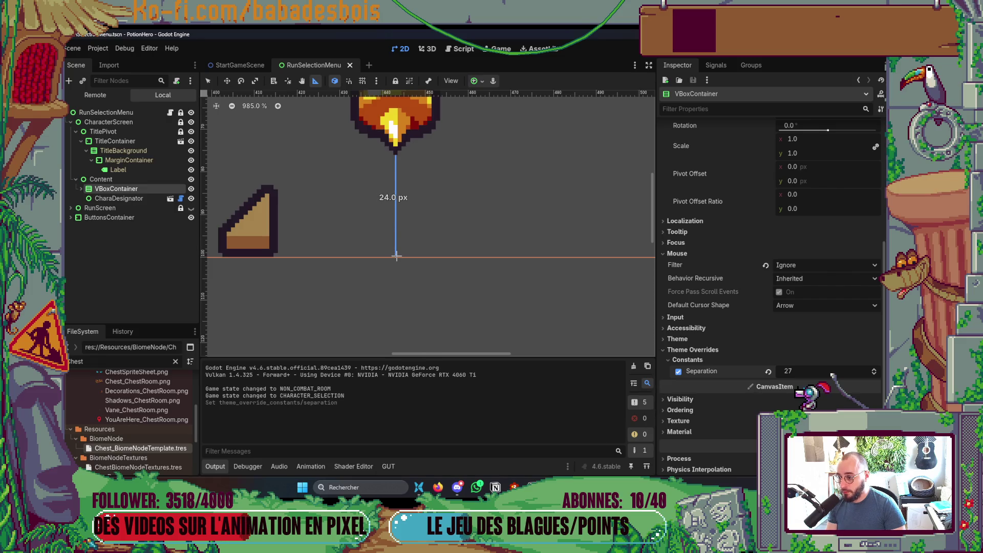
scroll(399, 205, down, 10)
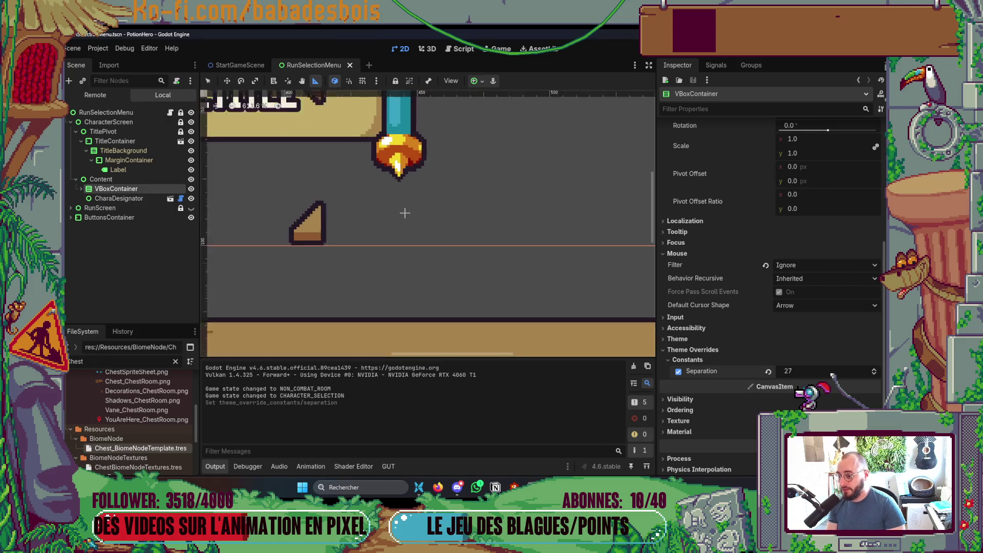
click(208, 81)
scroll(414, 224, down, 2)
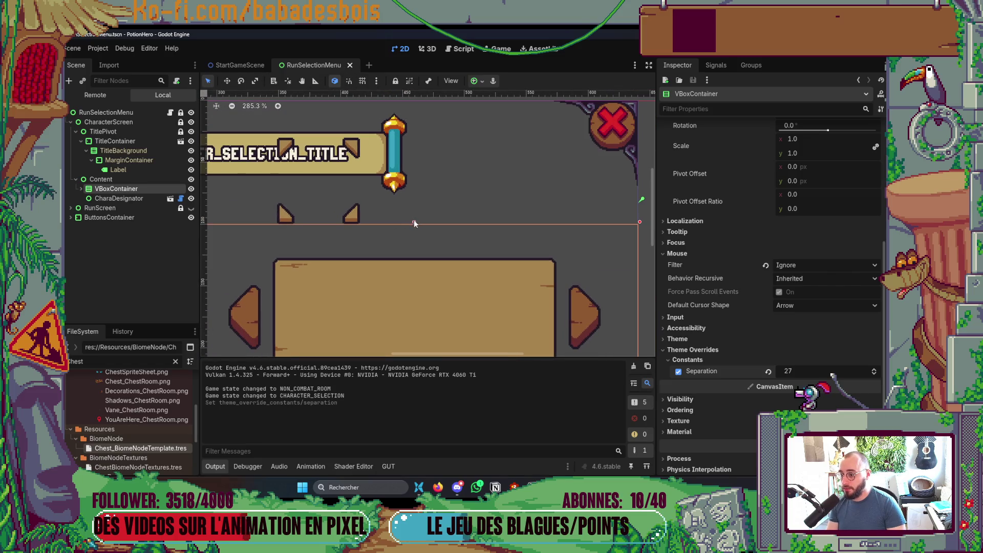
drag(414, 223, 415, 219)
Step: Save and run the scene to test the new menu spacing
scroll(425, 195, up, 10)
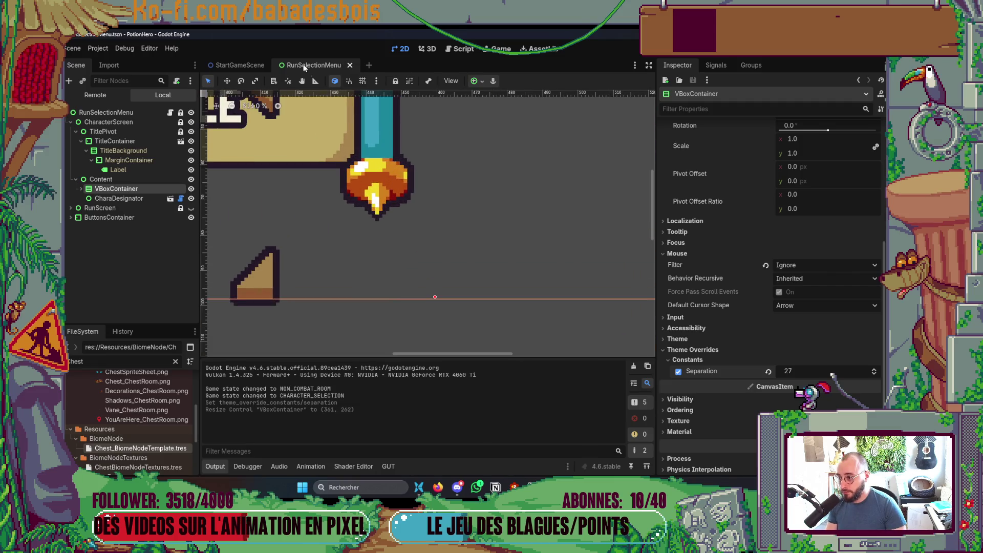
scroll(384, 237, up, 5)
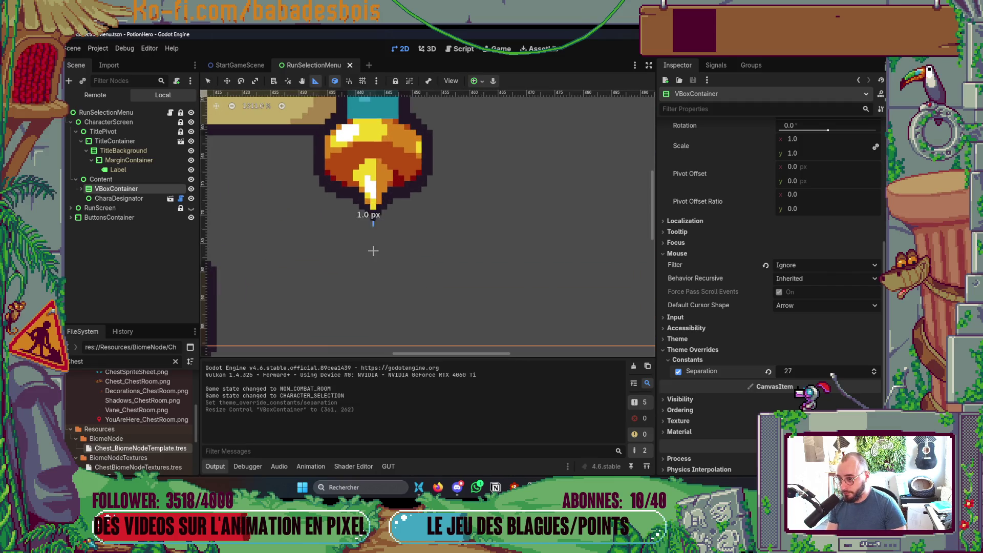
scroll(374, 343, down, 10)
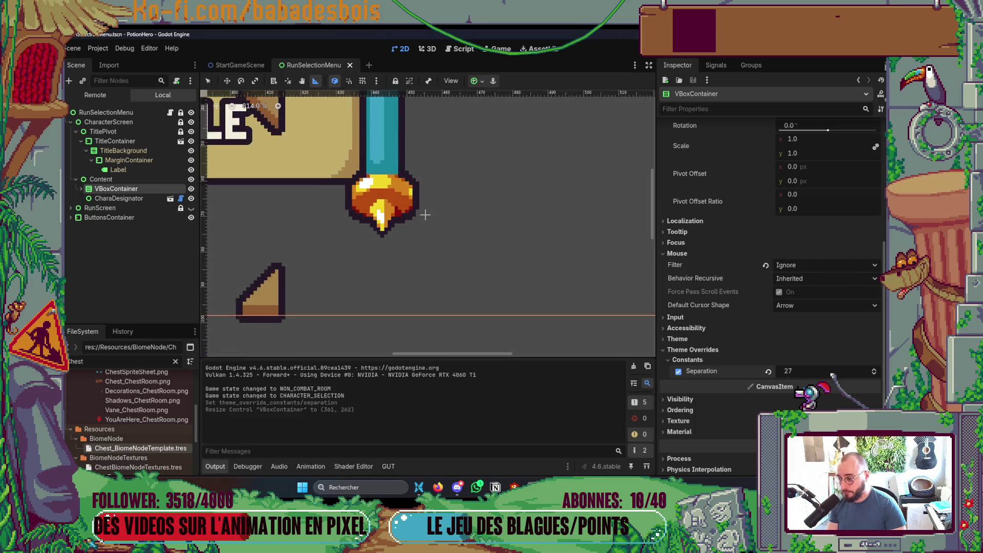
key(F6)
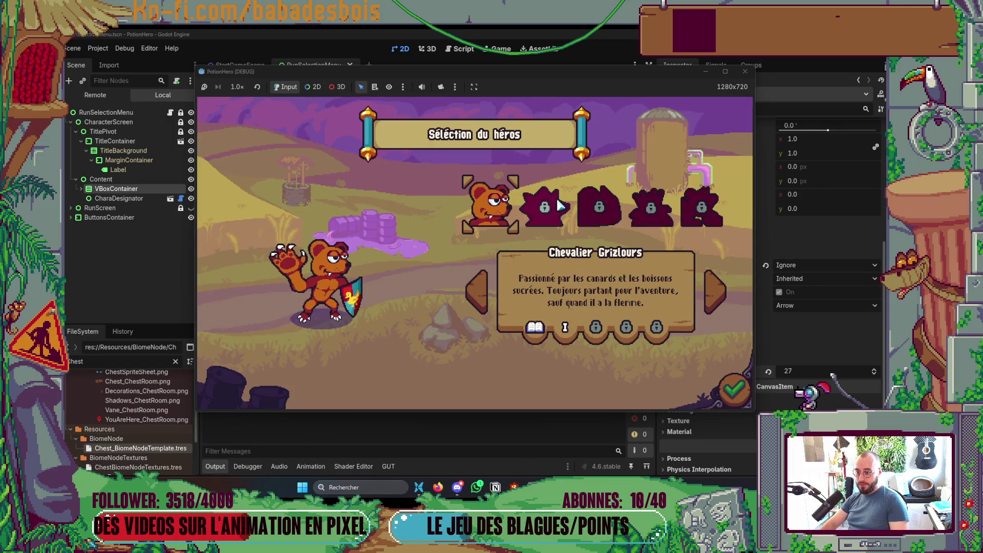
Step: Playtest confirming the bear hero and switching between the Réveil de l'ours and Tutoriel adventures
click(726, 392)
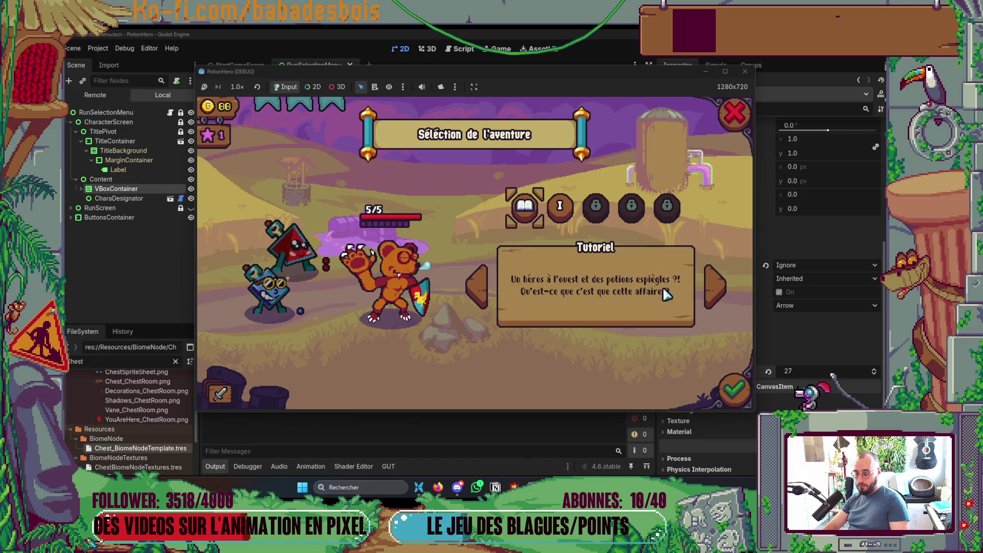
click(568, 207)
click(524, 205)
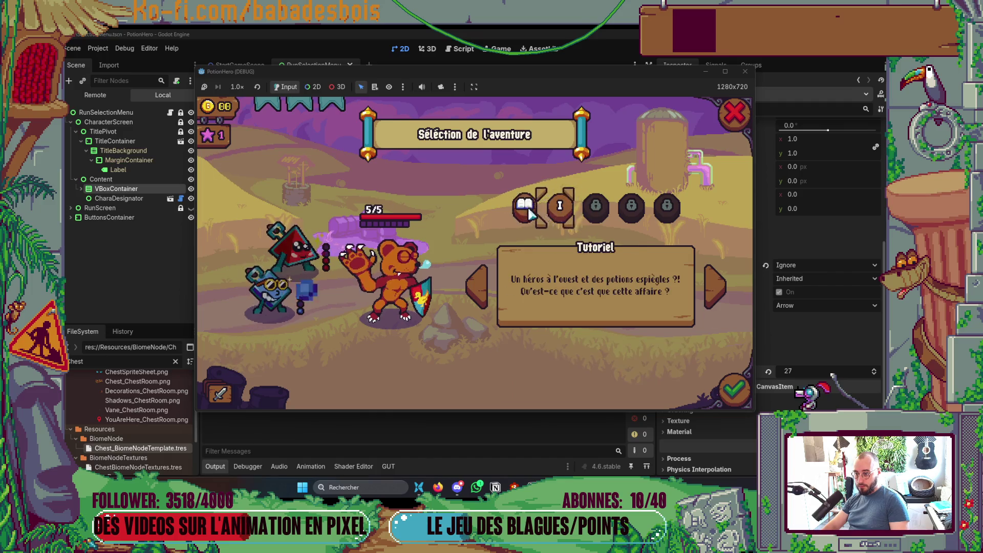
click(734, 113)
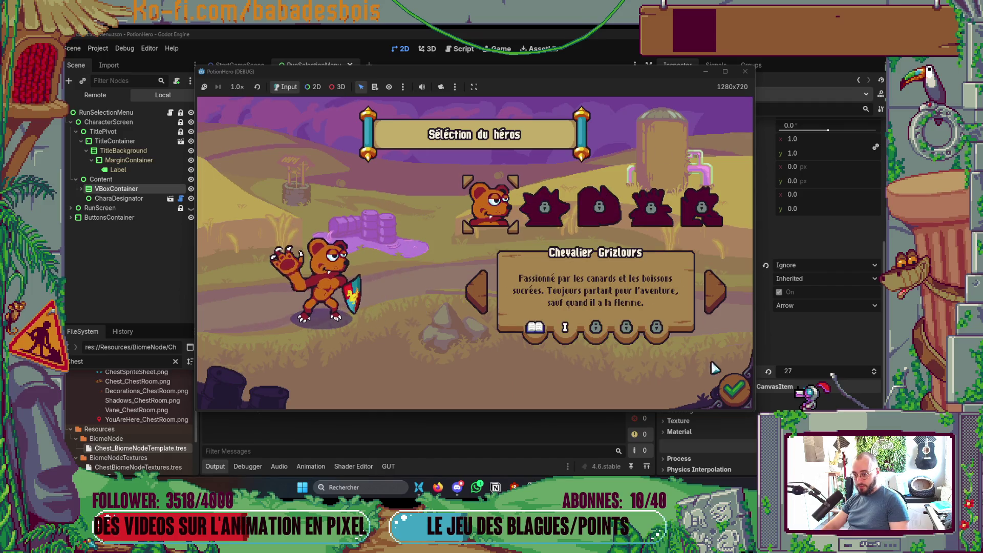
click(543, 208)
click(504, 210)
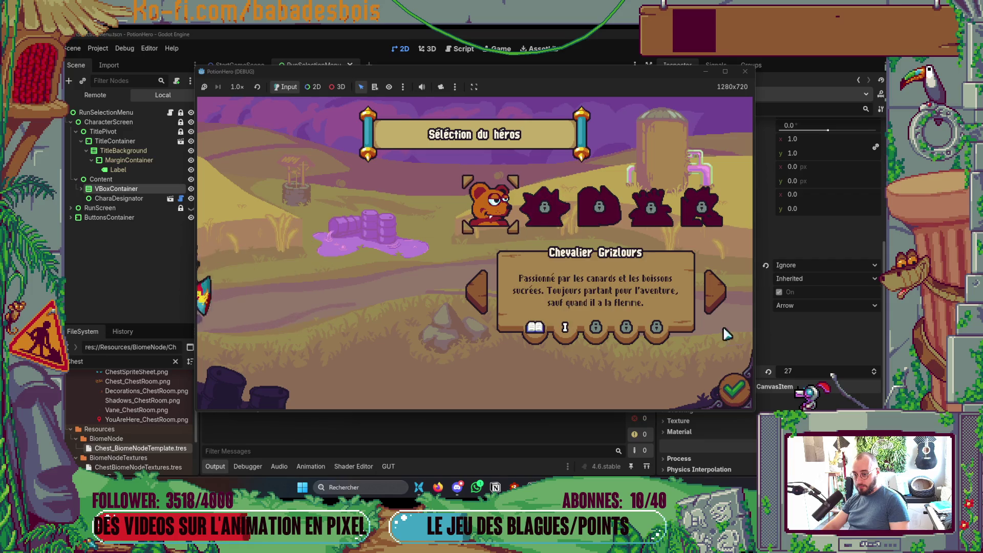
click(733, 390)
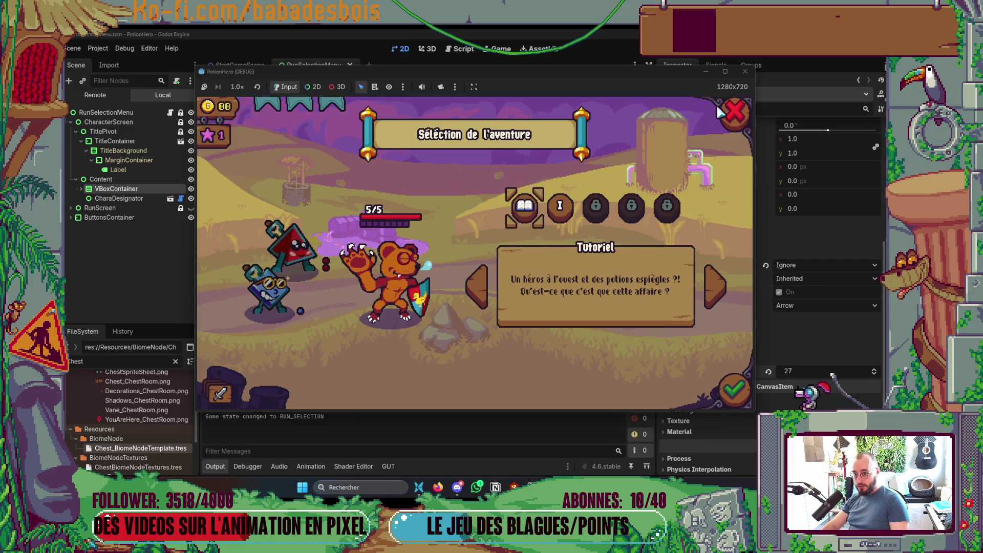
Step: Test confirming the locked second hero and navigating back, then close the game
click(734, 114)
click(536, 208)
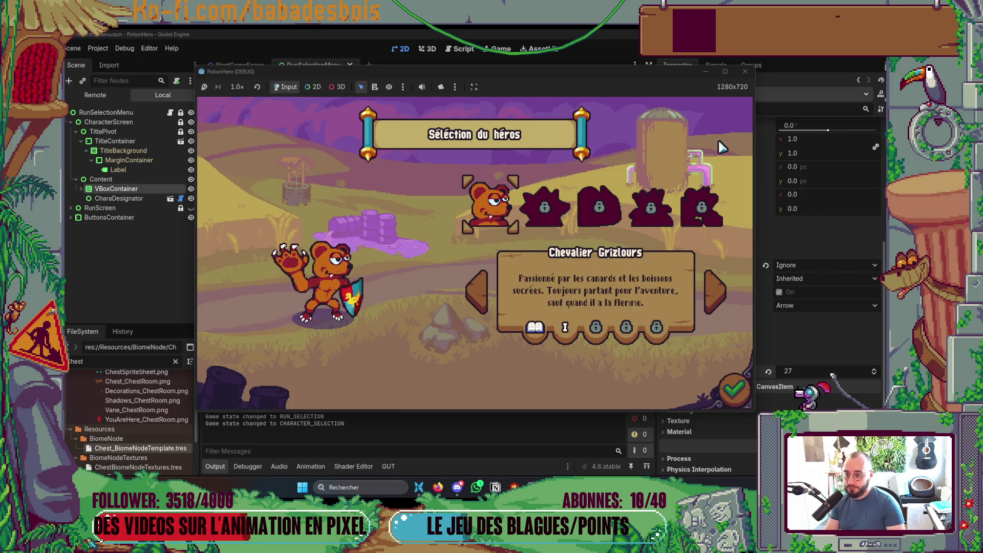
click(734, 390)
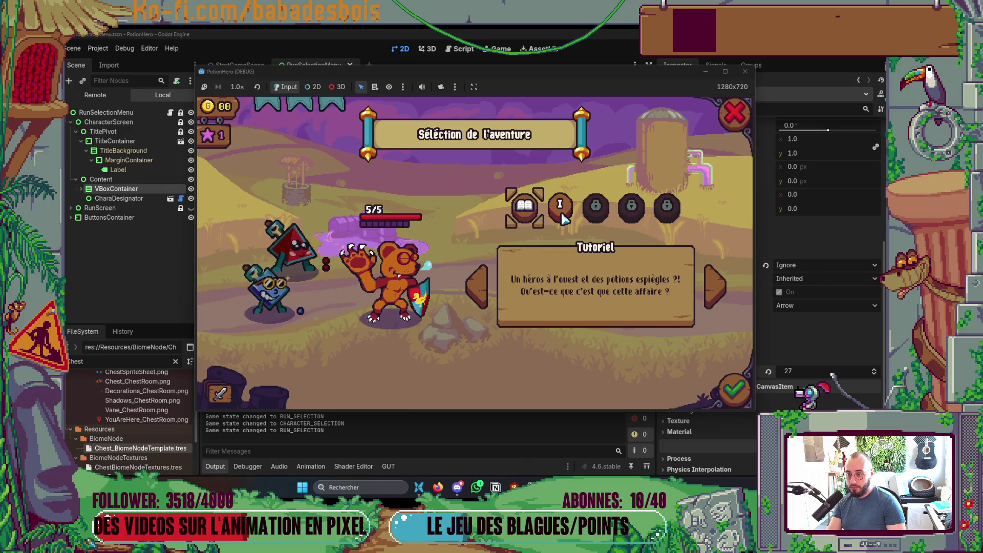
click(734, 113)
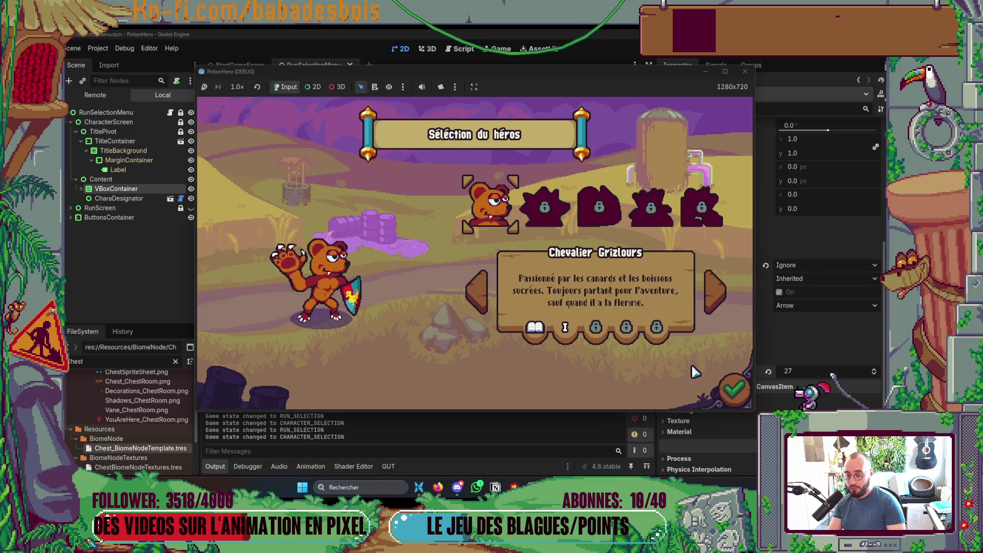
click(737, 385)
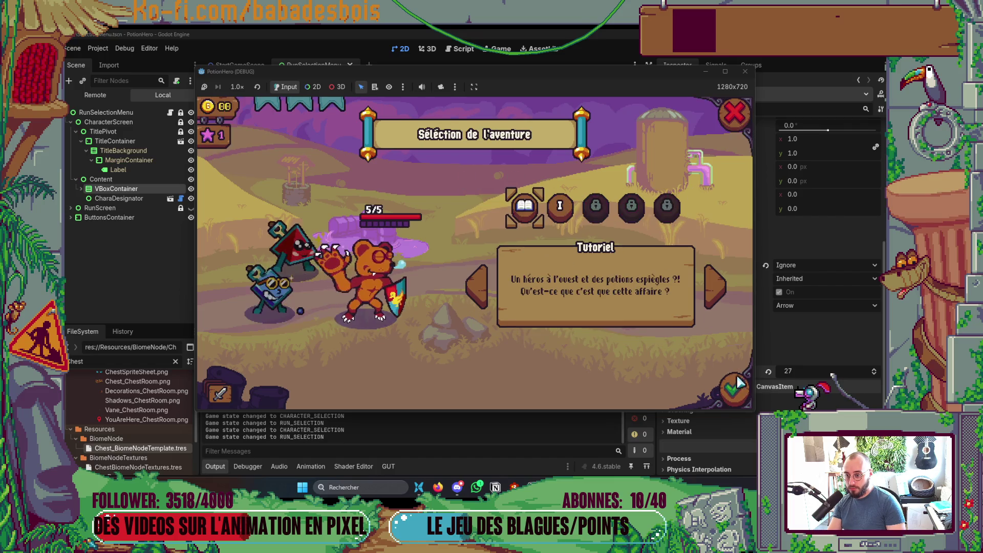
click(735, 111)
click(751, 71)
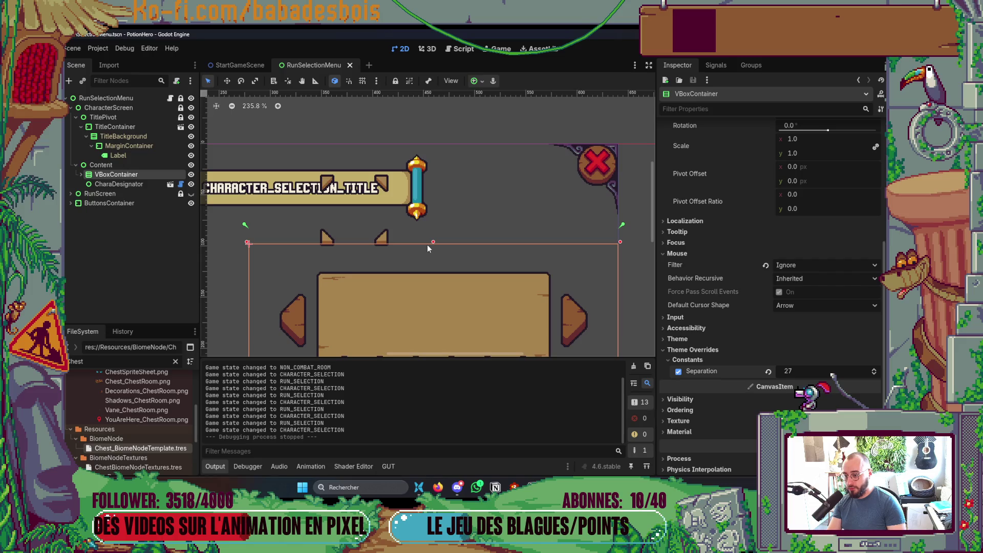
Step: Raise the VBoxContainer's top edge about 5 px and playtest the hero and adventure screens
drag(433, 242, 434, 240)
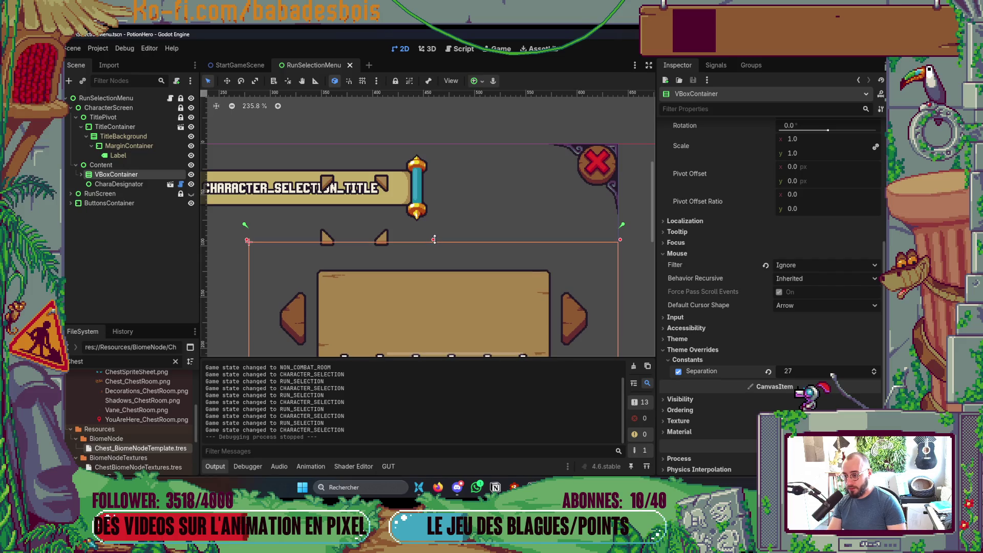
key(F5)
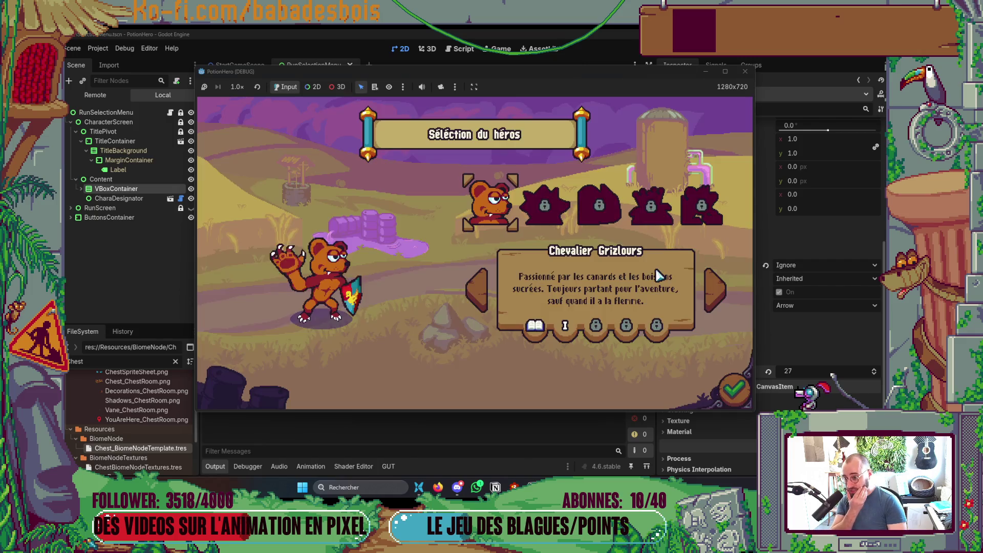
click(727, 390)
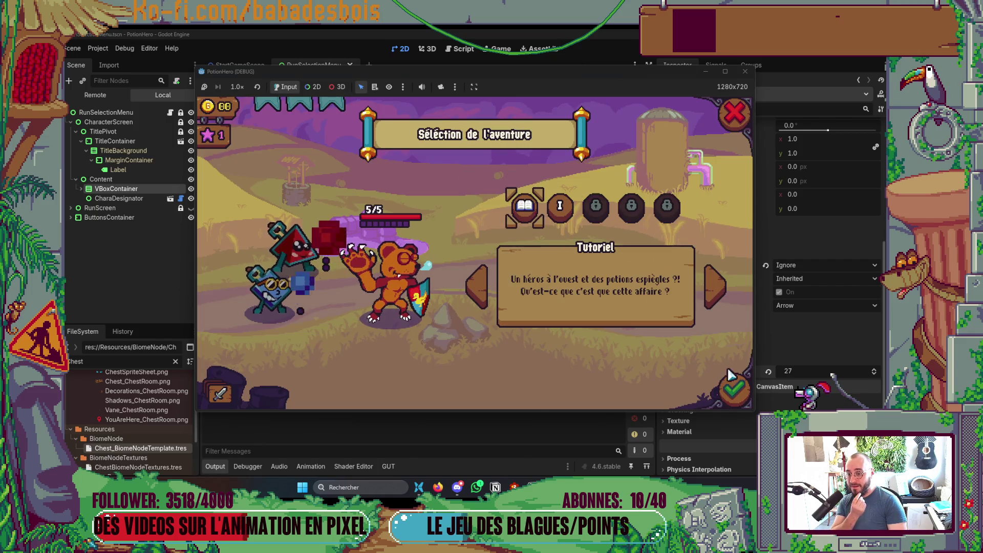
click(735, 114)
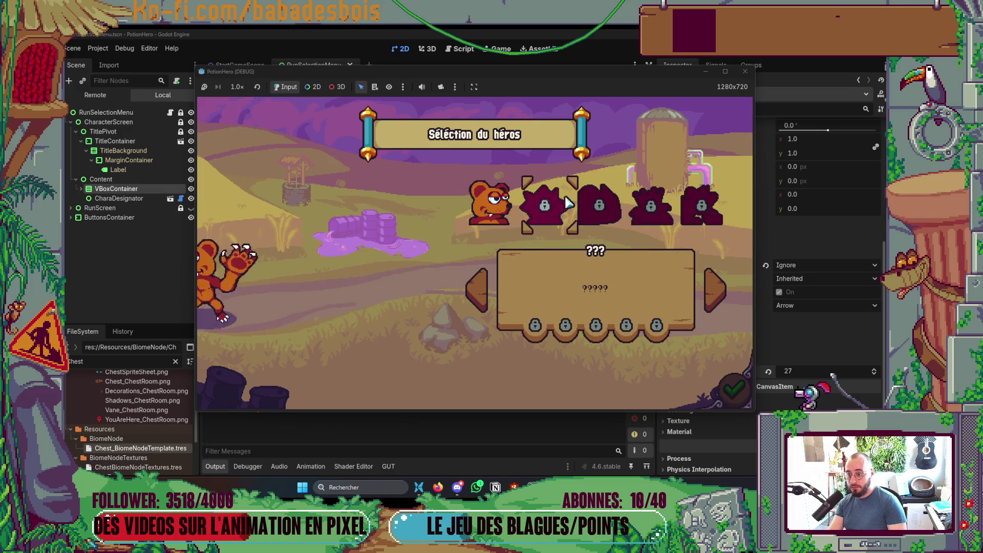
click(744, 72)
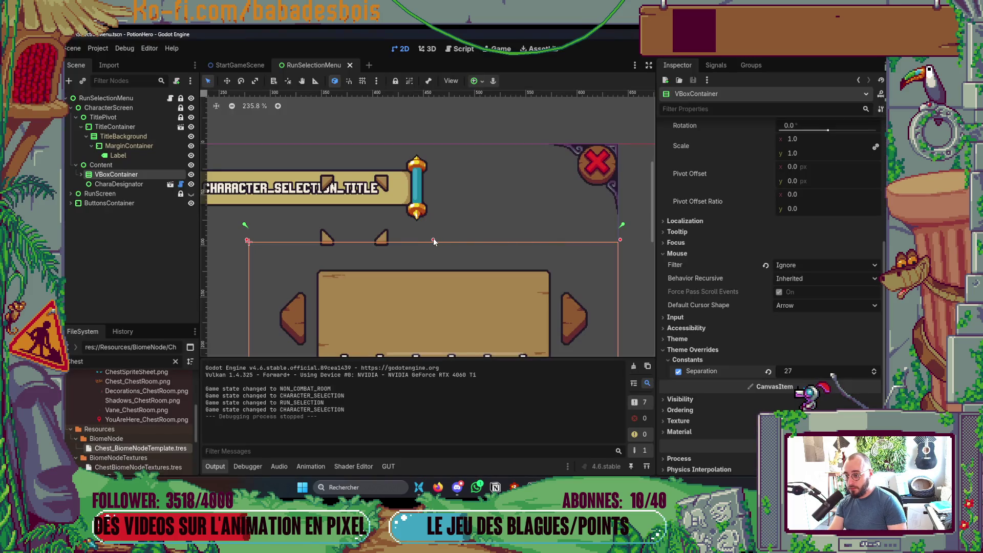
Step: Nudge the top edge again, playtest, stop the game, and adjust the VBoxContainer to 361×267
drag(433, 241, 443, 238)
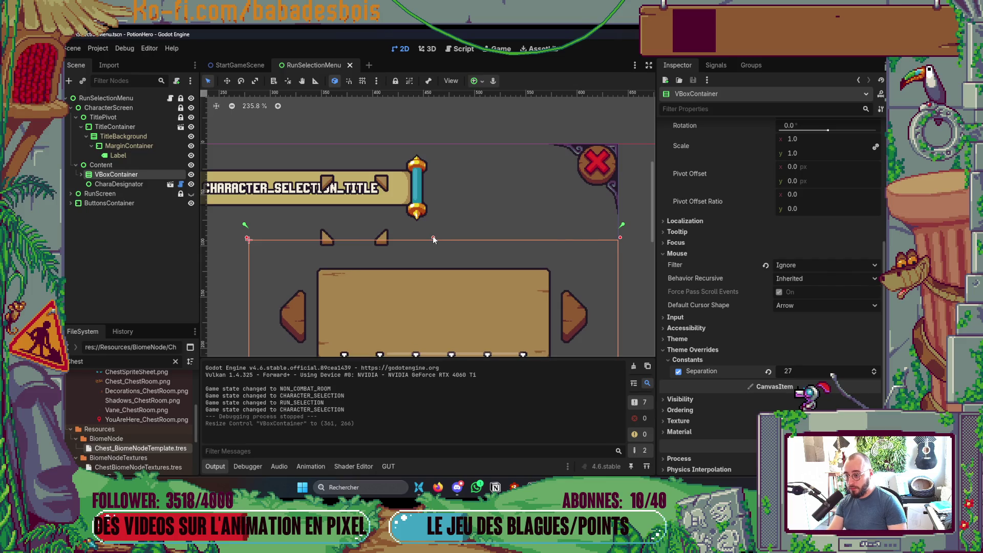
key(F6)
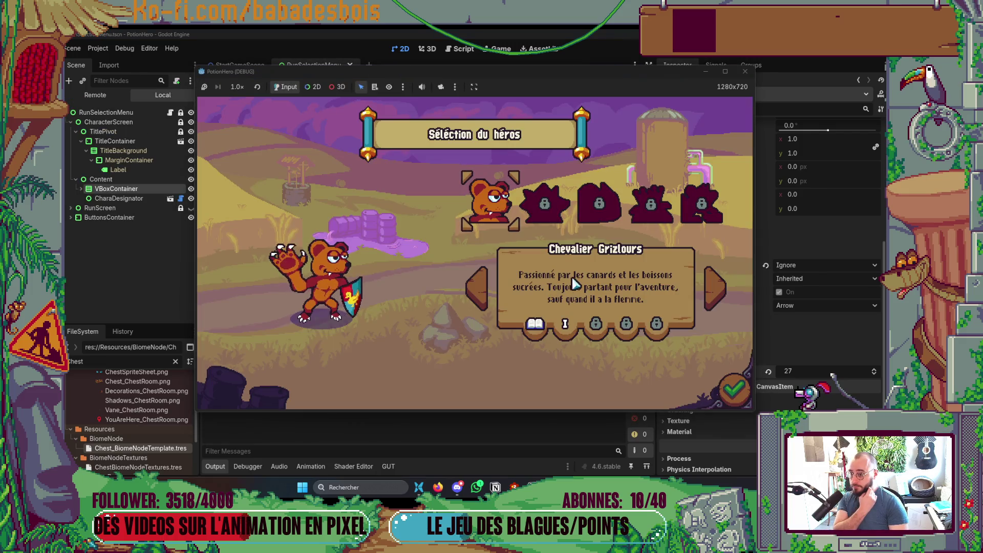
click(735, 381)
click(729, 102)
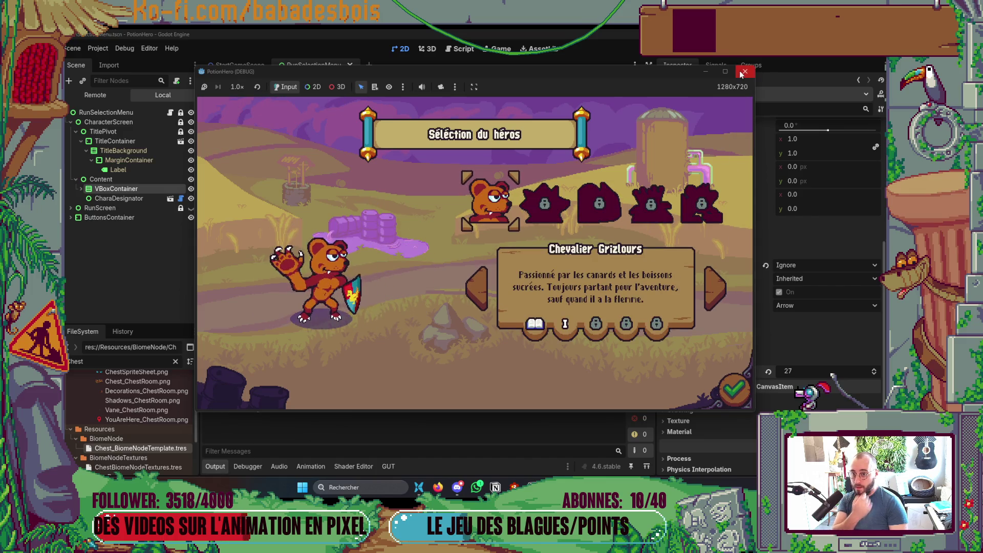
key(F8)
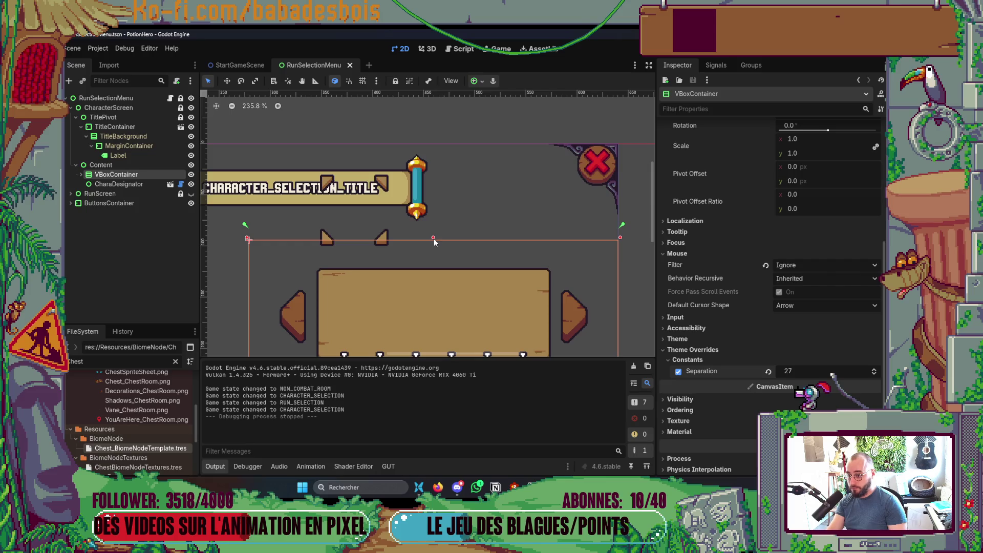
drag(434, 238, 435, 226)
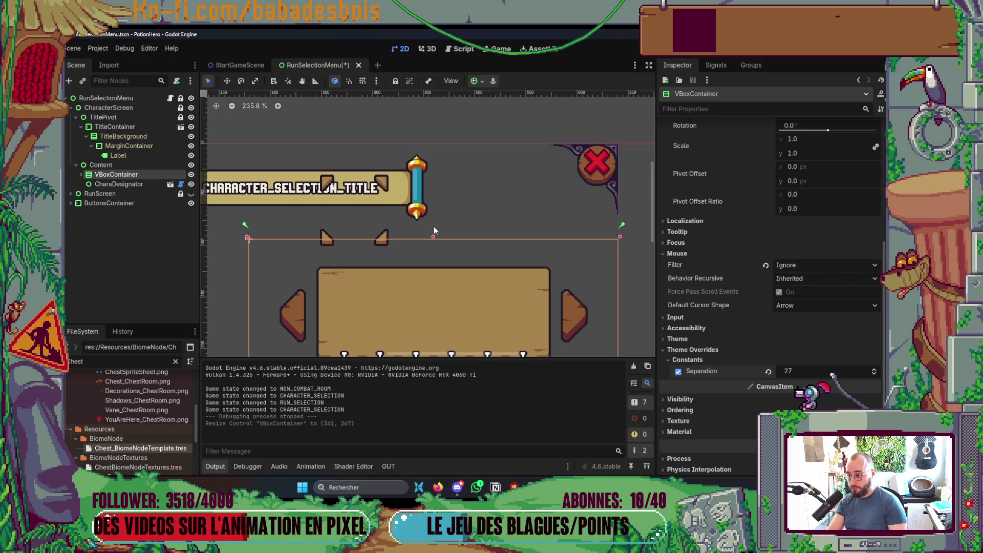
Step: Save the scene, then apply an anchor preset to the VBoxContainer and save again
scroll(436, 230, down, 3)
drag(443, 260, 463, 145)
key(ctrl+s)
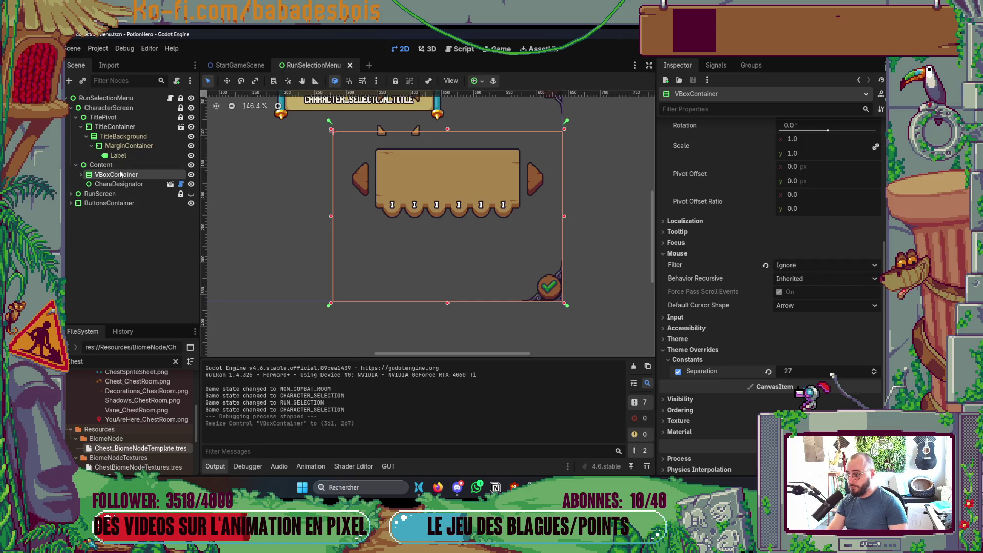
click(124, 165)
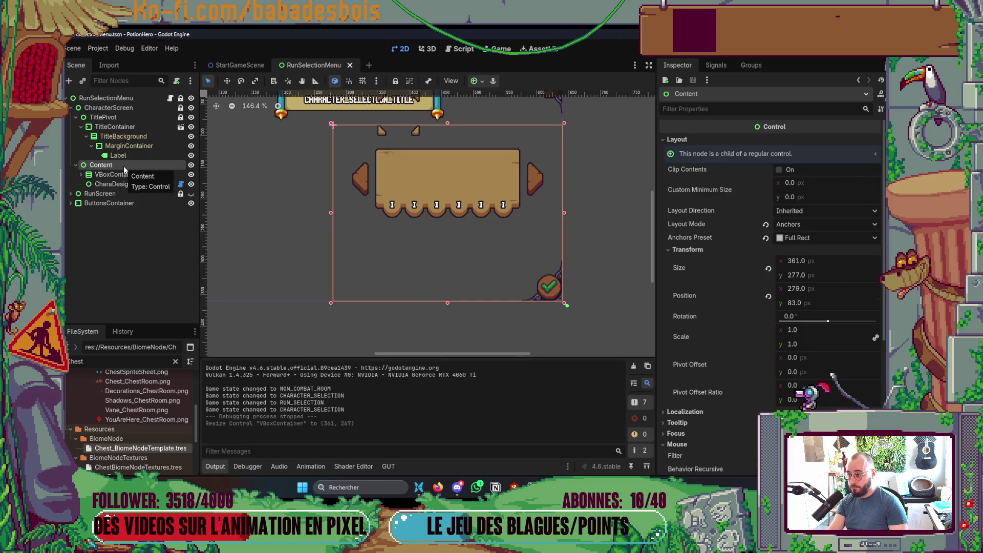
click(126, 178)
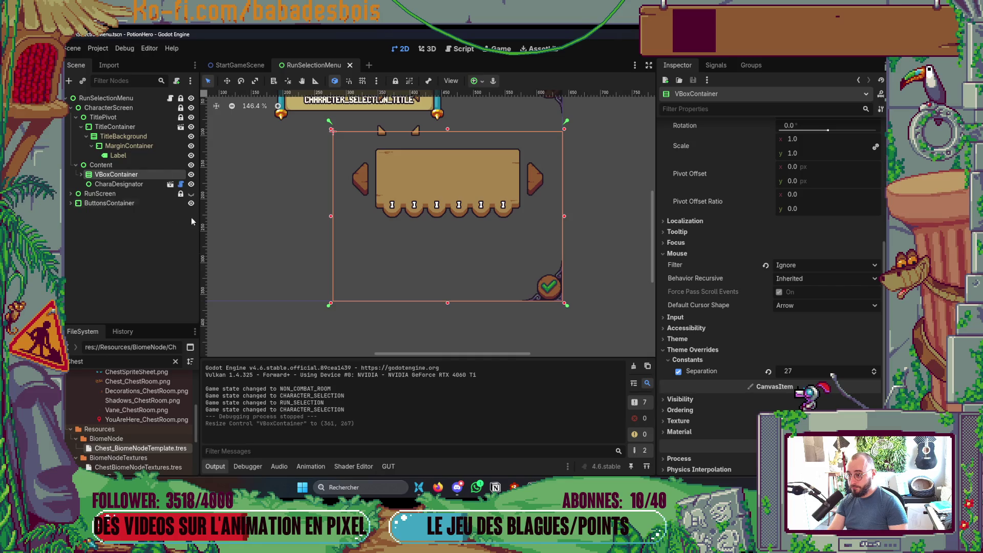
click(480, 82)
click(526, 191)
key(ctrl+s)
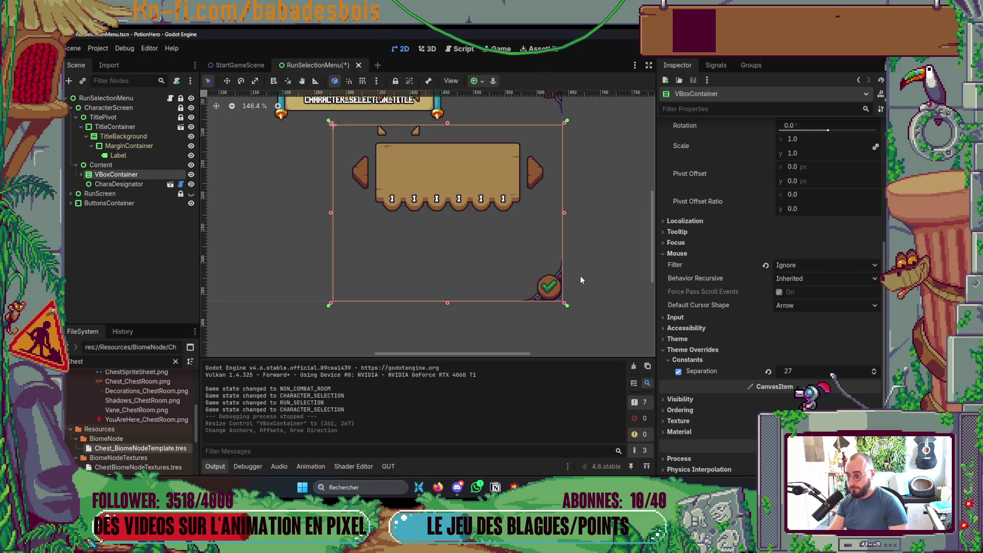
Step: Lock the VBoxContainer, select the Content node, and save the scene
scroll(450, 230, down, 2)
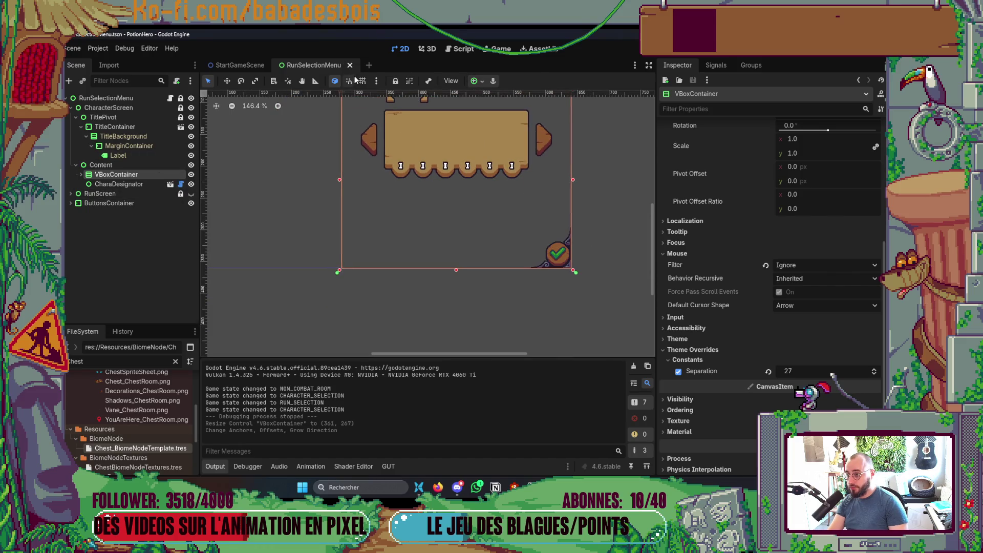
click(395, 81)
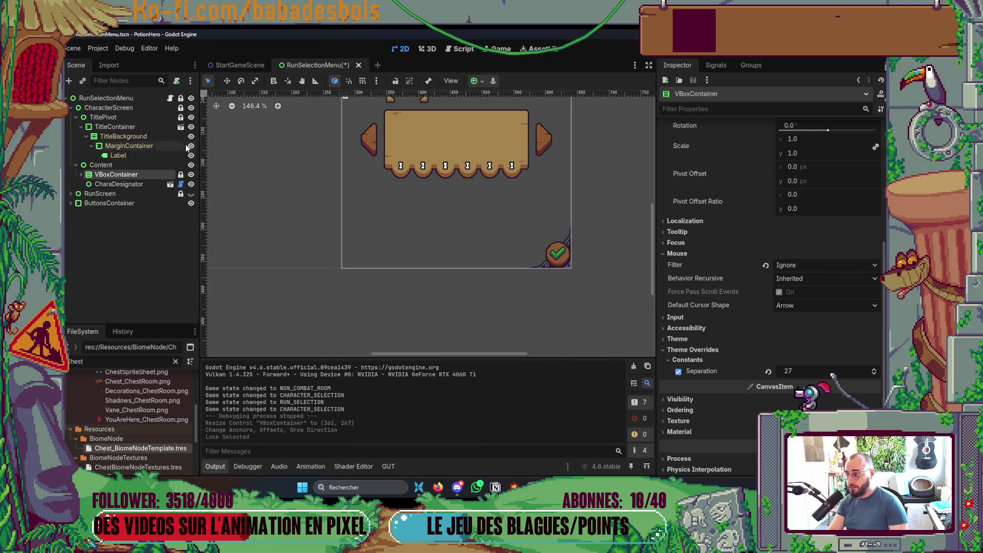
click(123, 165)
scroll(422, 223, up, 2)
key(ctrl+s)
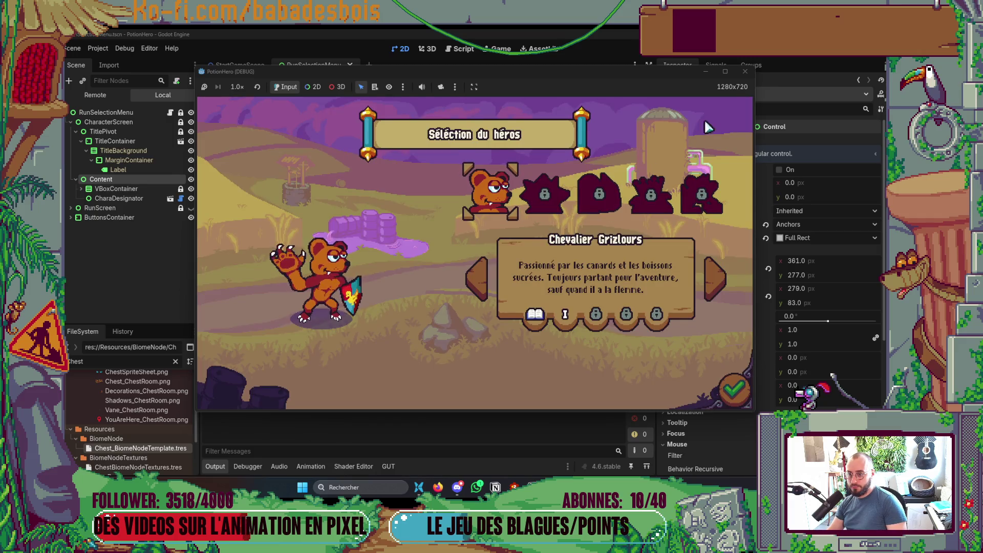
Step: Stop the game, lower Content's top edge, save, and test the spacing in game
click(734, 389)
key(F8)
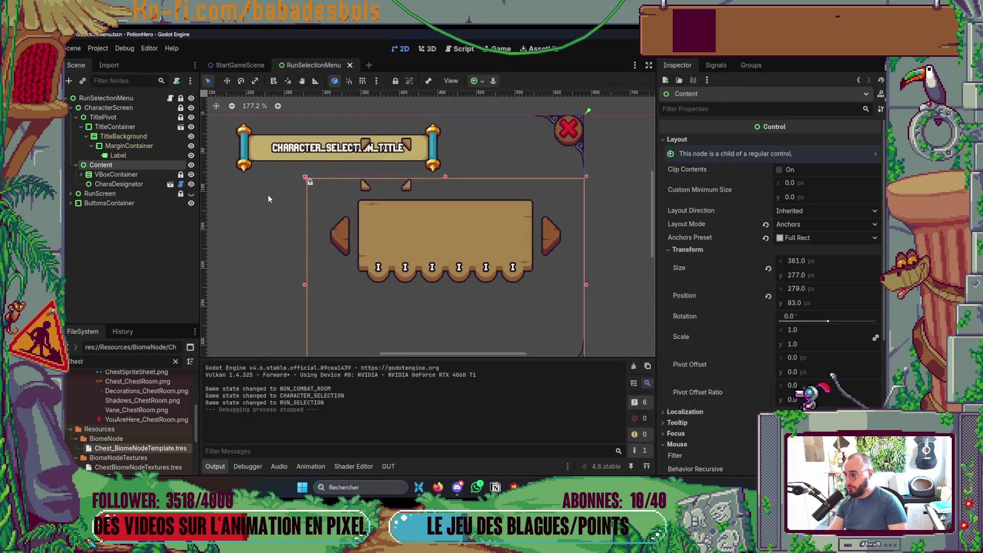
drag(445, 177, 445, 180)
key(ctrl+s)
key(F5)
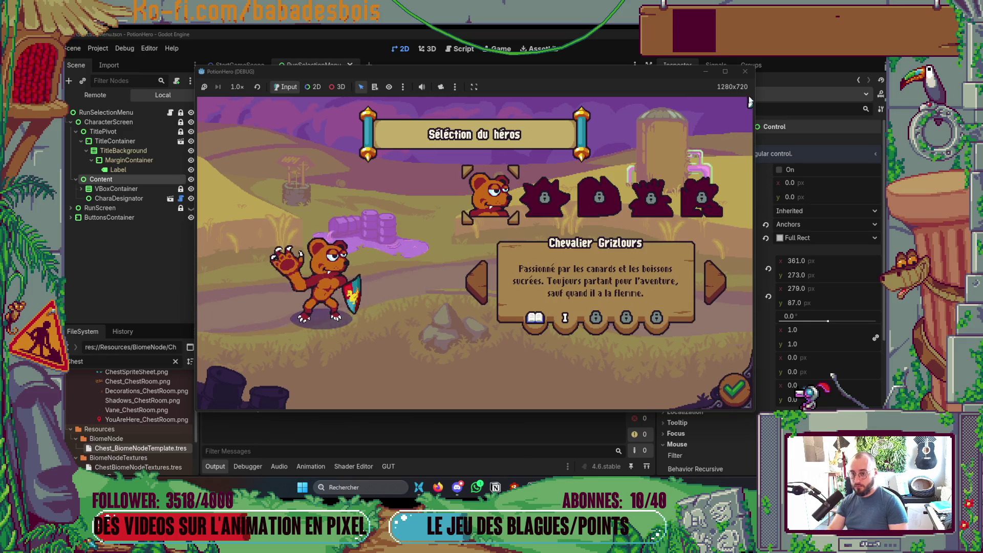
click(745, 71)
Step: Lower Content's top edge further and playtest hero and adventure selection again
drag(445, 181, 445, 184)
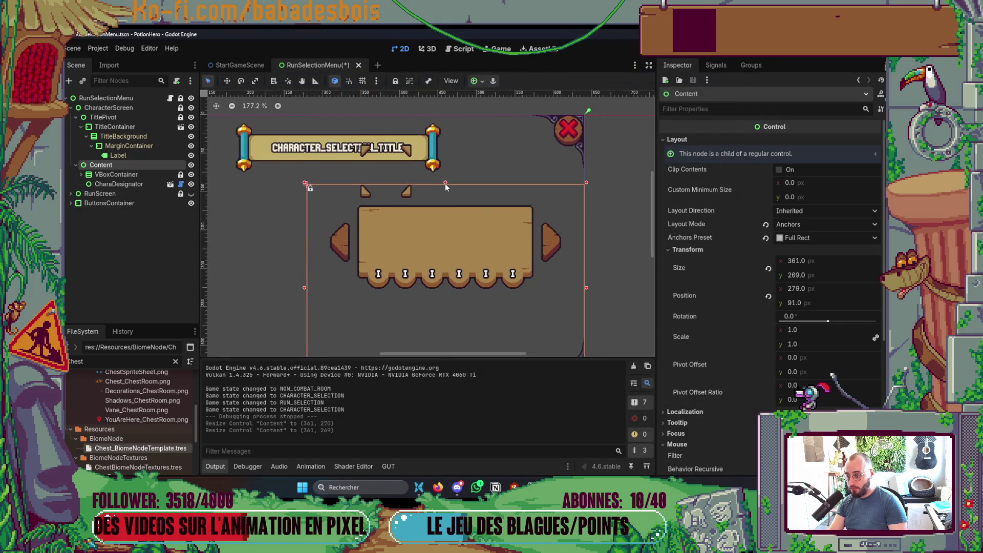
scroll(553, 291, down, 4)
key(F6)
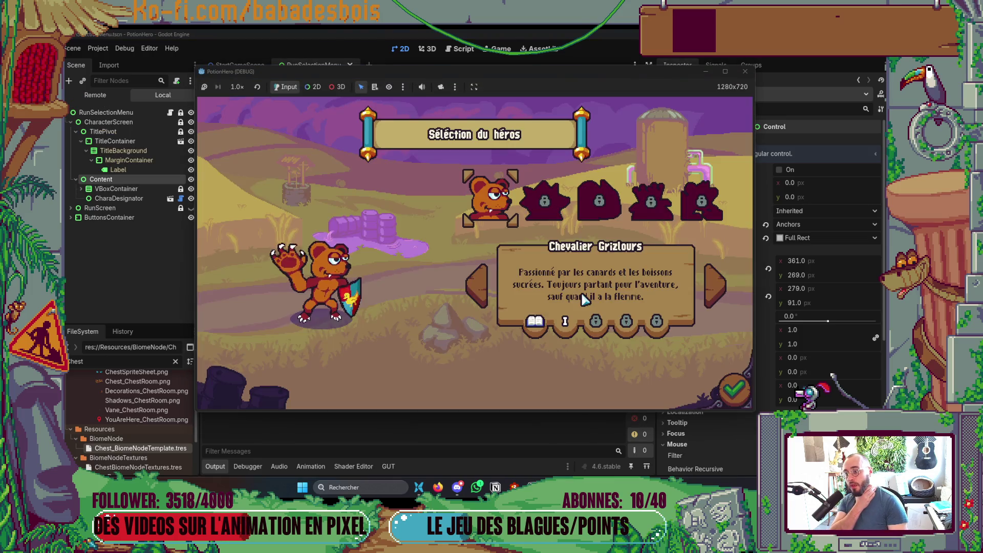
click(735, 384)
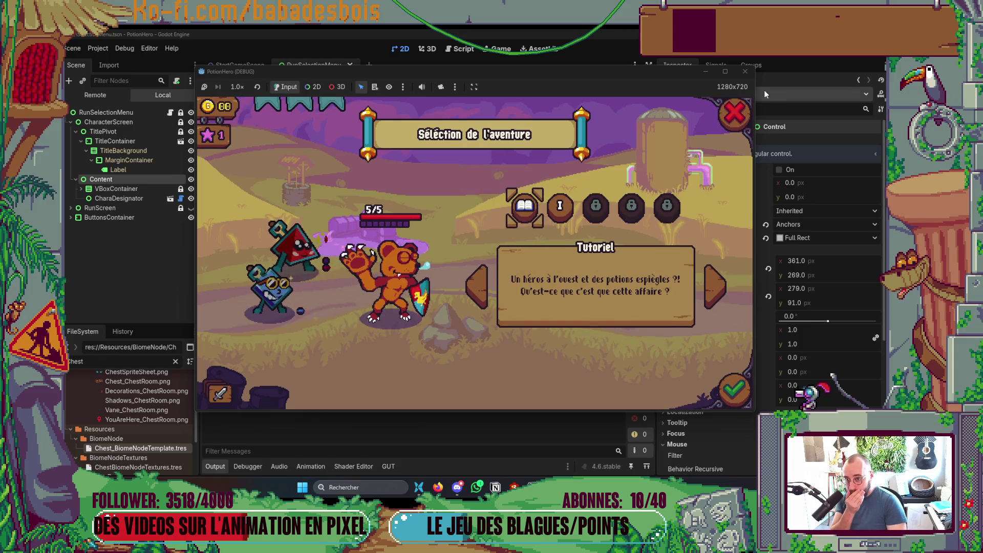
key(Escape)
click(731, 393)
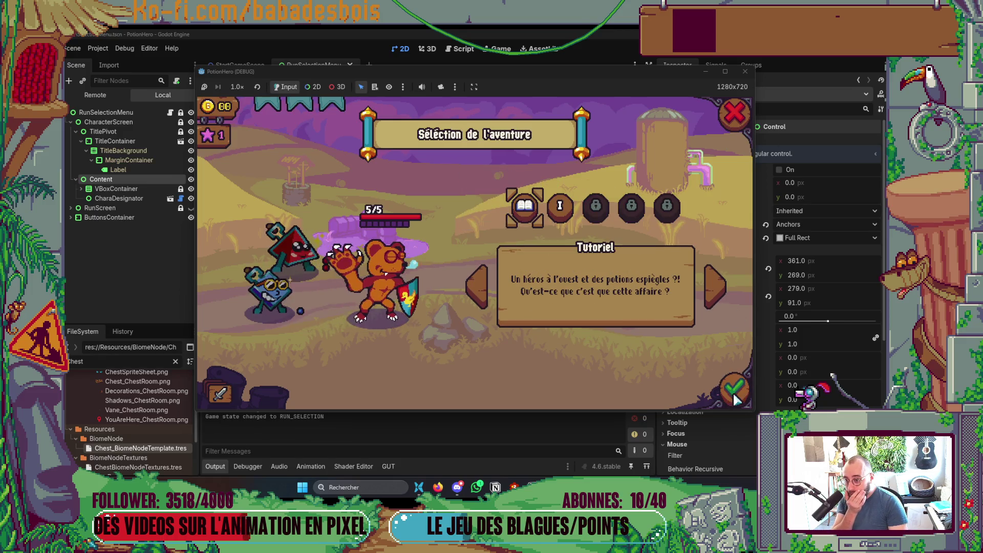
click(737, 109)
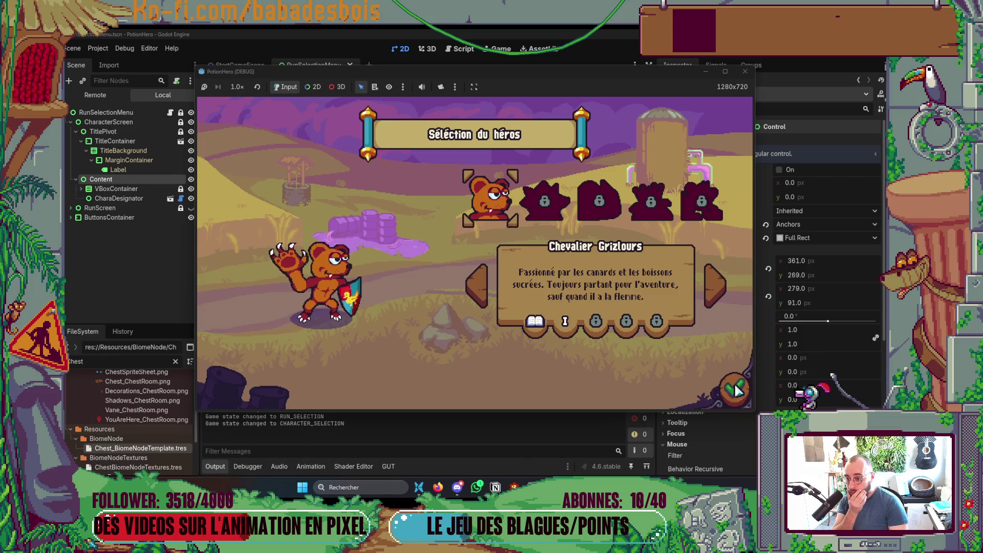
click(744, 71)
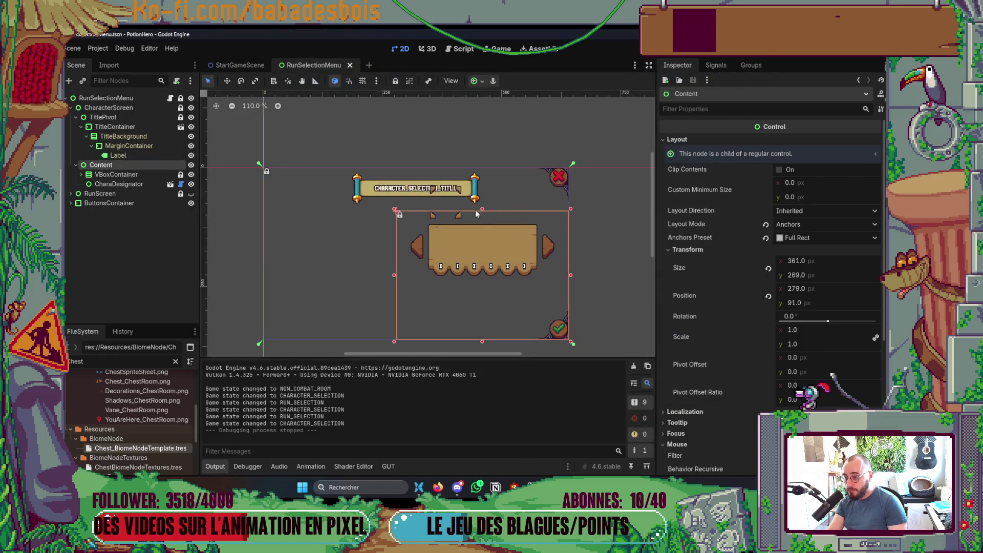
Step: Lower Content's top edge one pixel to 361×268 at y 92, lock it, and relaunch
scroll(476, 214, up, 8)
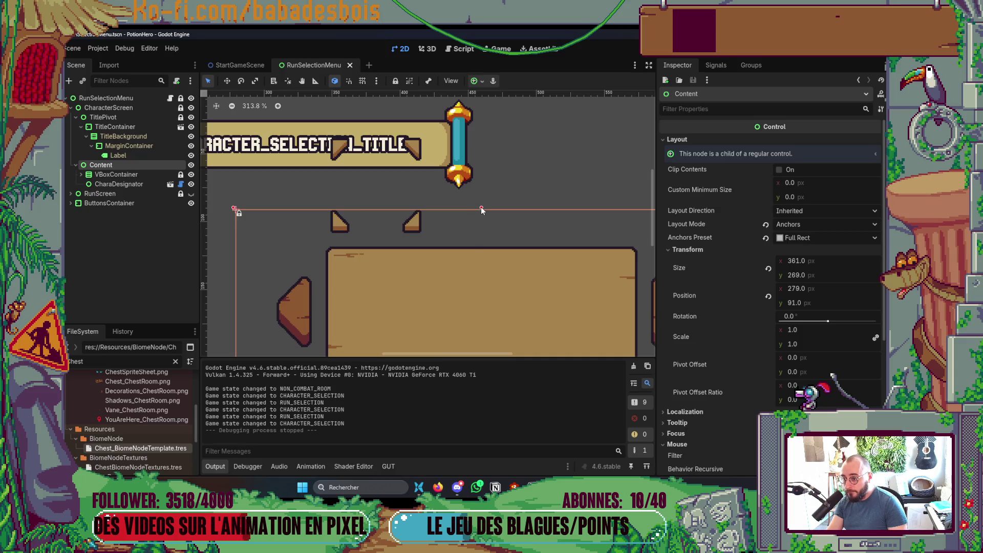
drag(481, 207, 482, 209)
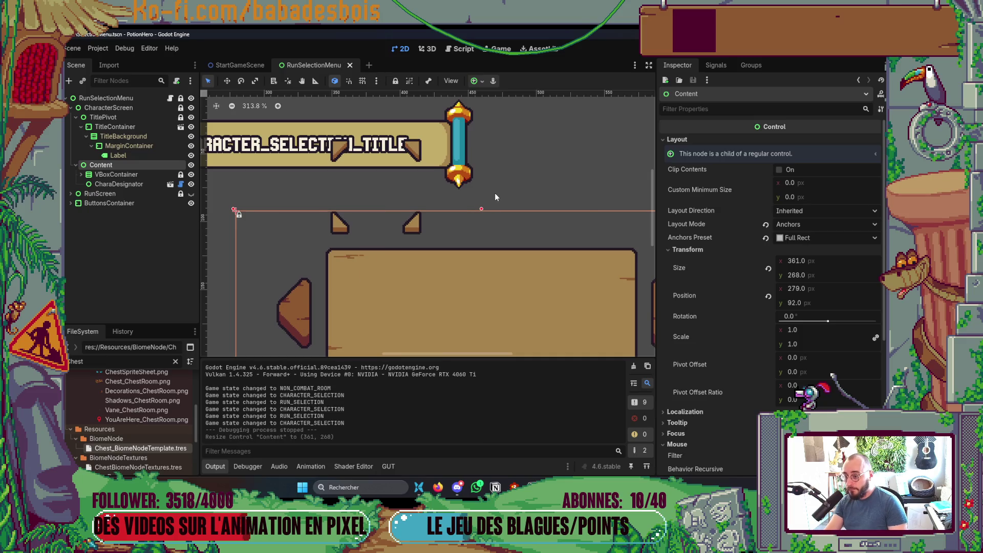
click(395, 81)
key(F5)
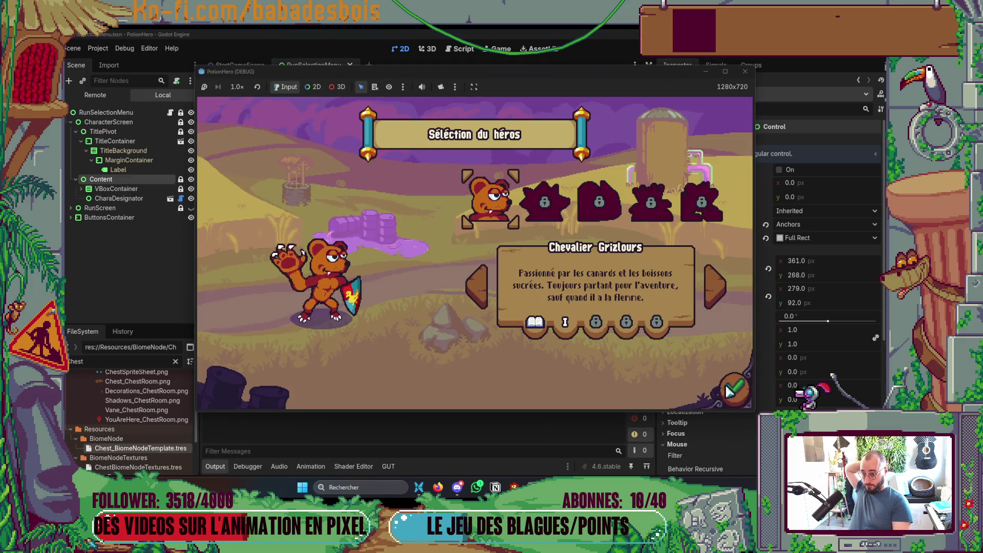
Step: Toggle between hero and adventure selection using the check, X, Escape and Enter, then close the game
click(734, 389)
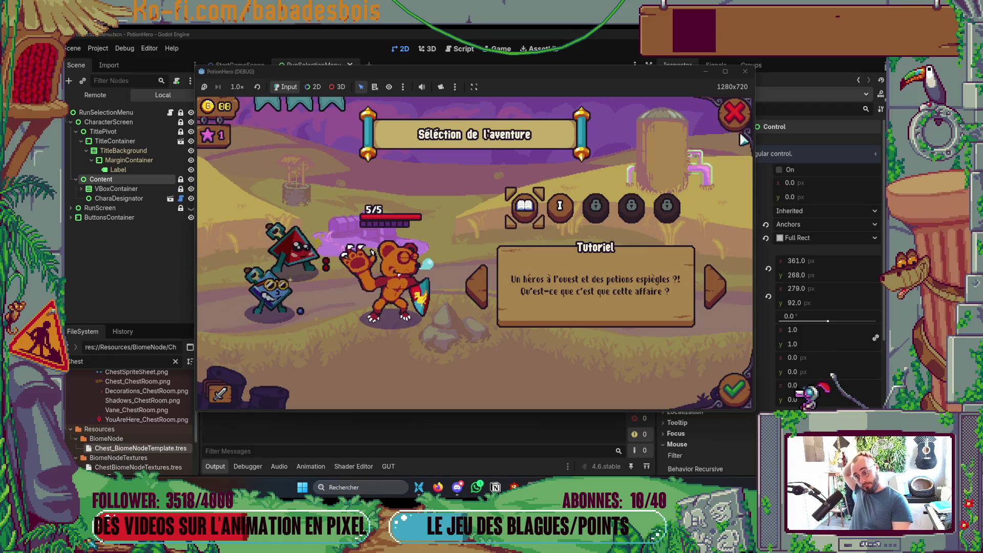
click(735, 115)
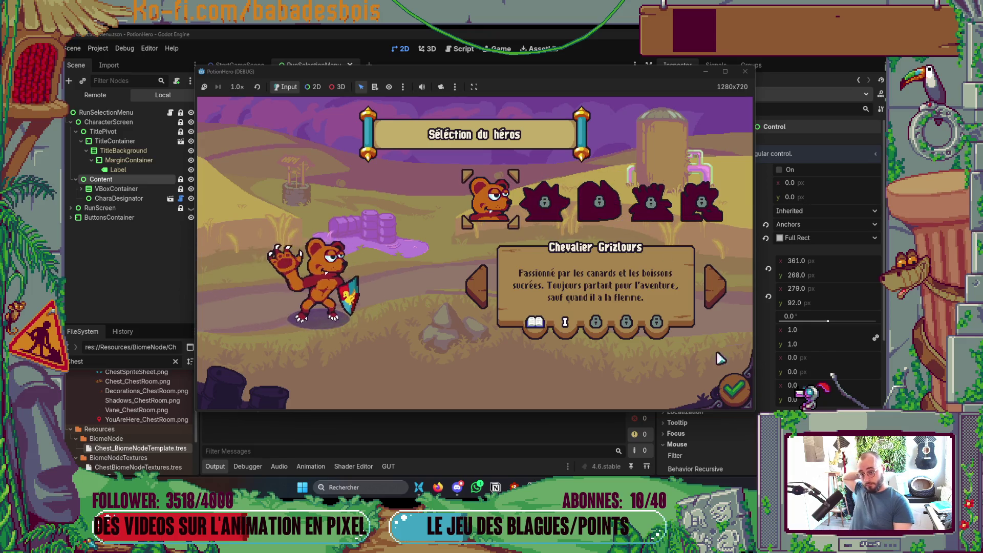
click(733, 389)
key(Escape)
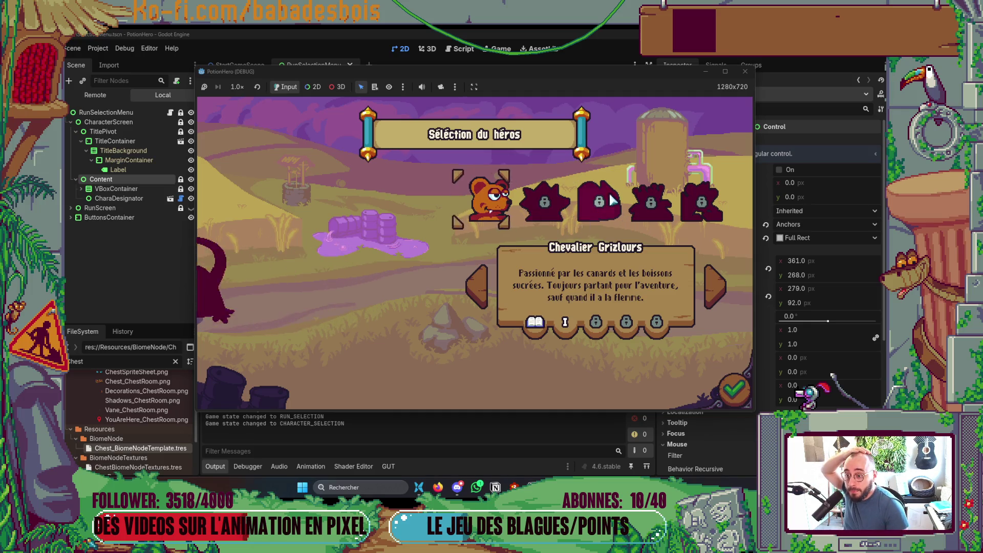
key(Return)
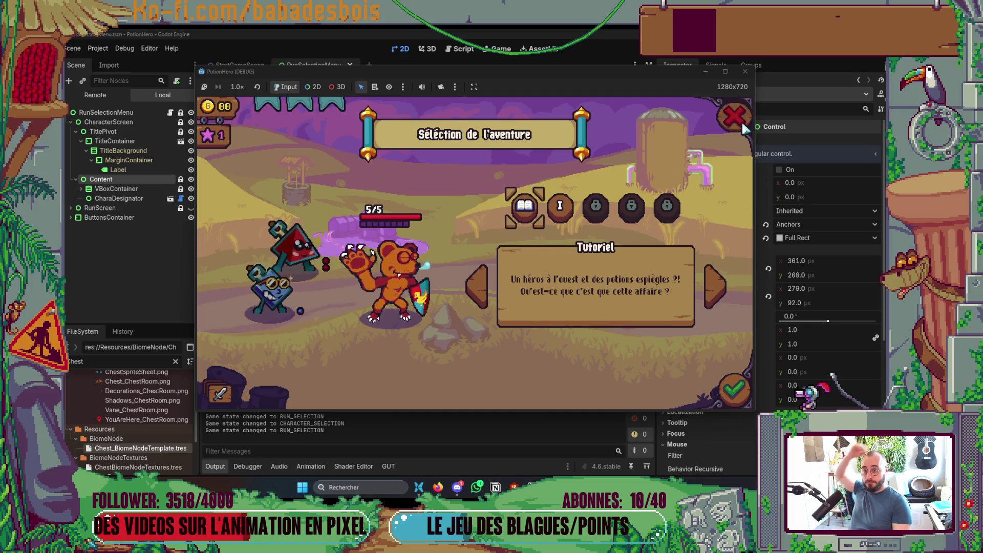
click(744, 128)
click(744, 71)
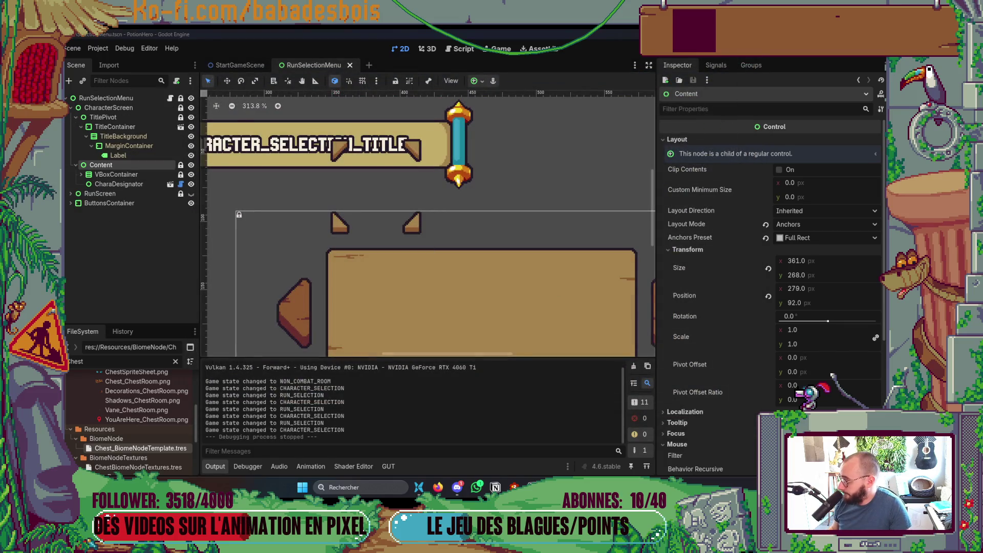
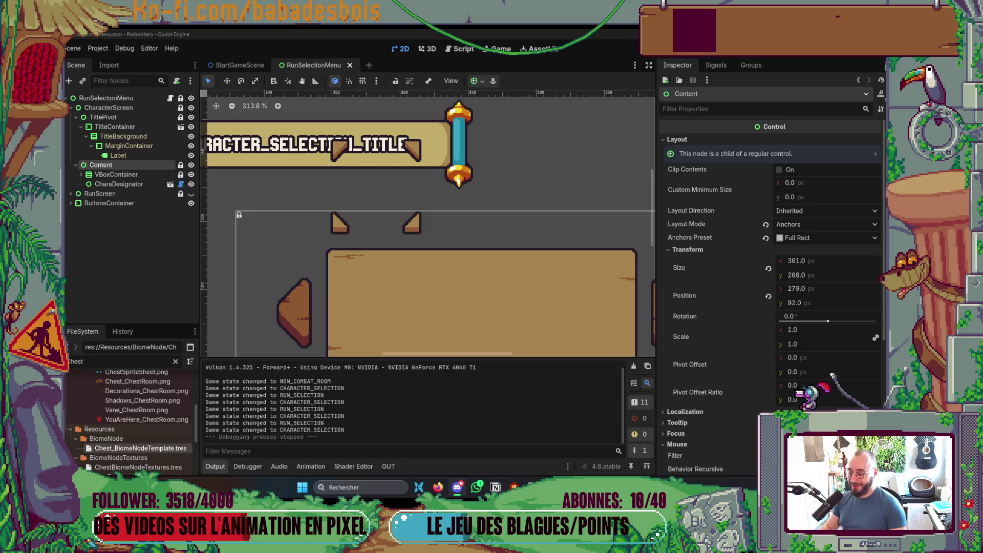
Step: Scroll the Inspector down to the Mouse section, then switch to the terminal window
scroll(660, 250, down, 5)
scroll(435, 266, down, 2)
click(215, 466)
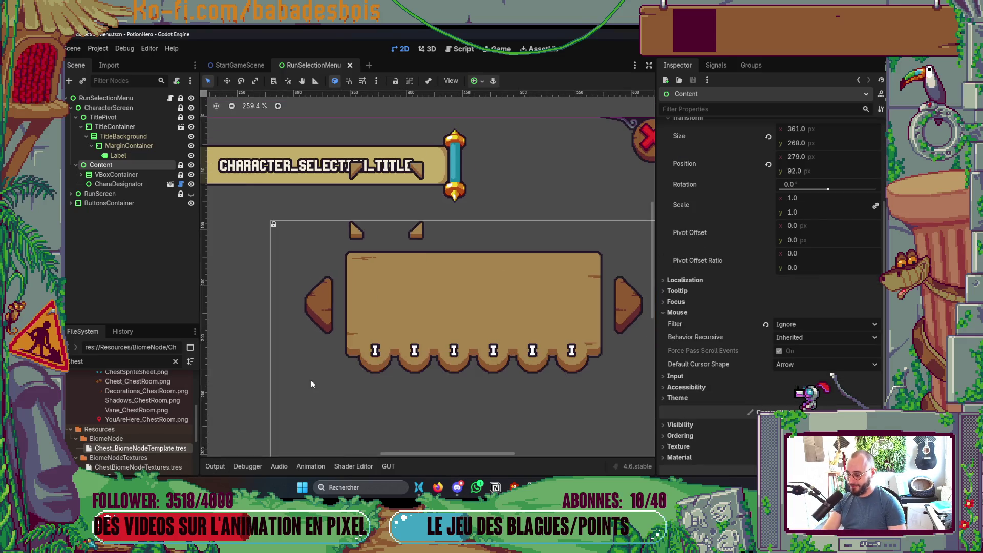
key(alt+Tab)
key(alt+Tab)
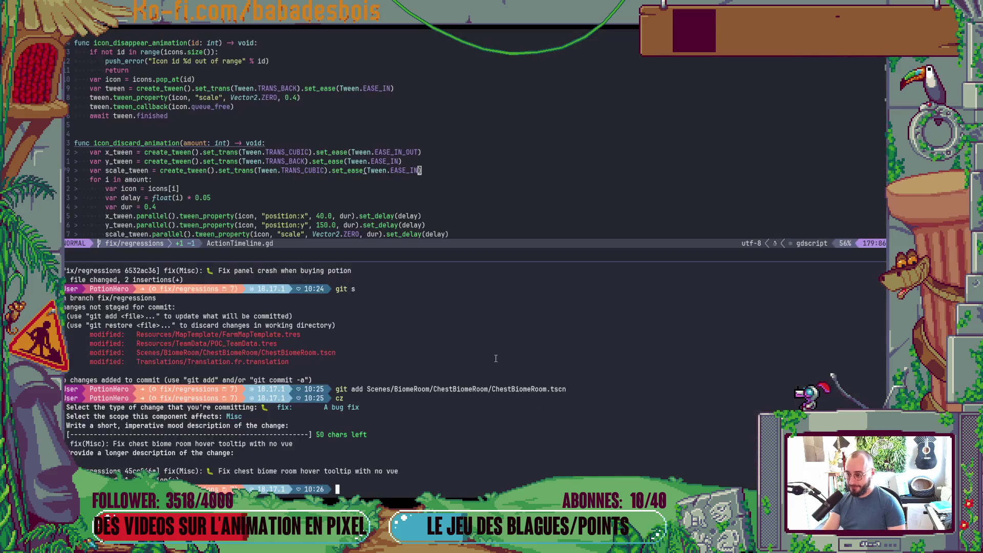
Step: Check git status and stage the modified RunSelectionMenu.tscn file
text(s)
key(Return)
text(git add)
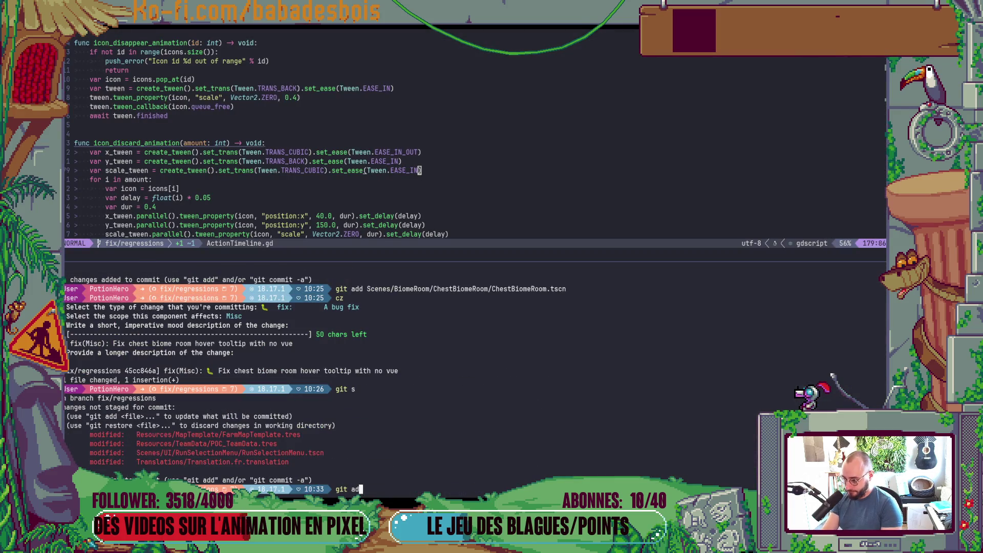
double_click(283, 453)
middle_click(620, 471)
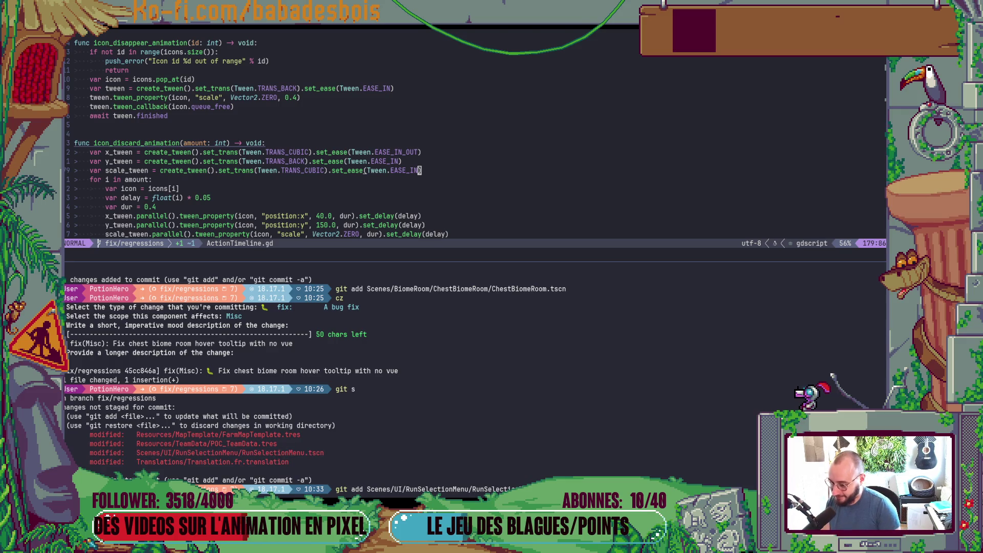
key(Return)
Step: Start a cz commit with type fix and scope UI
text(cz)
key(Return)
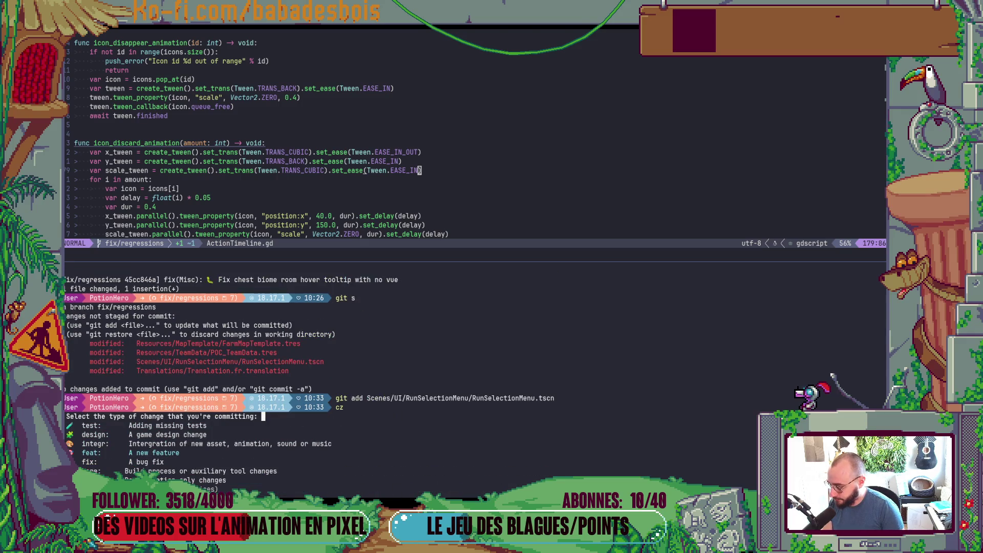
text(fix)
key(Return)
text(UI)
key(Return)
Step: Enter the description 'Fix portraits margin RunSelectionMenu' to finish the commit
text(Fix )
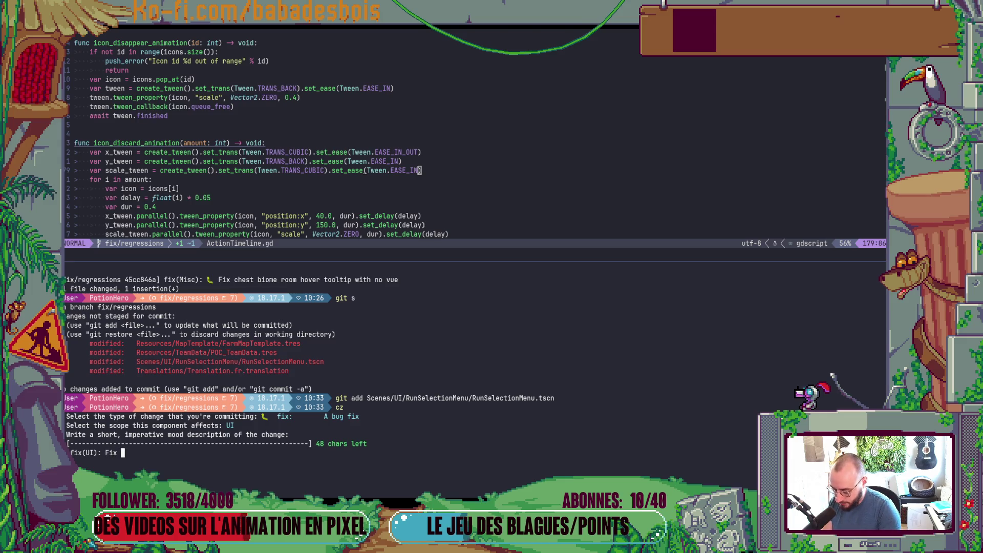
text(m)
text(enu align)
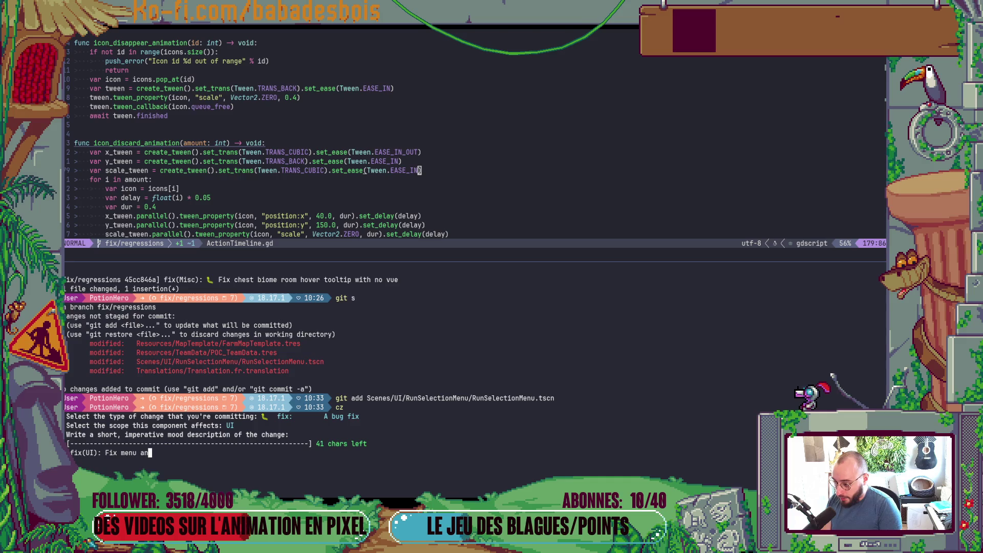
key(Return)
text(ment )
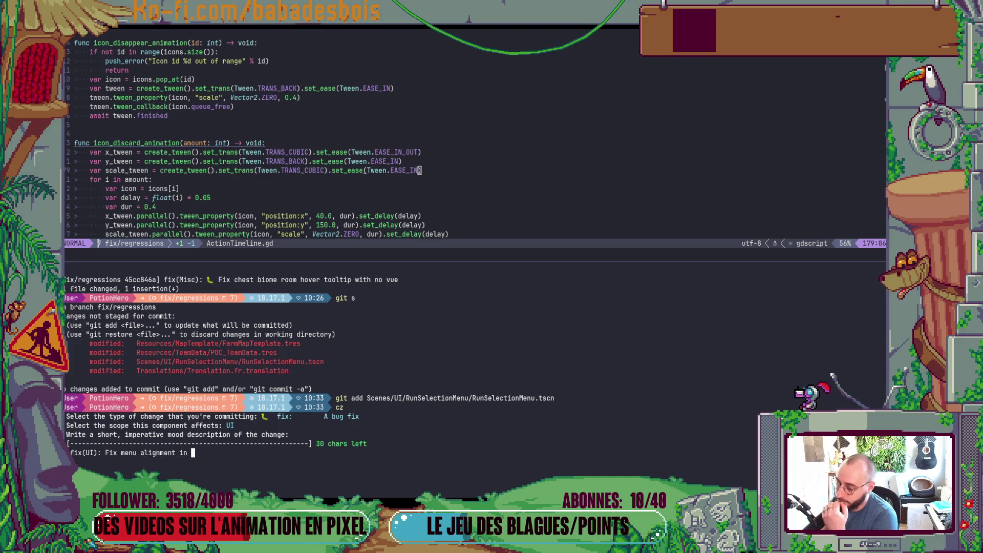
text(RunSelectionMan)
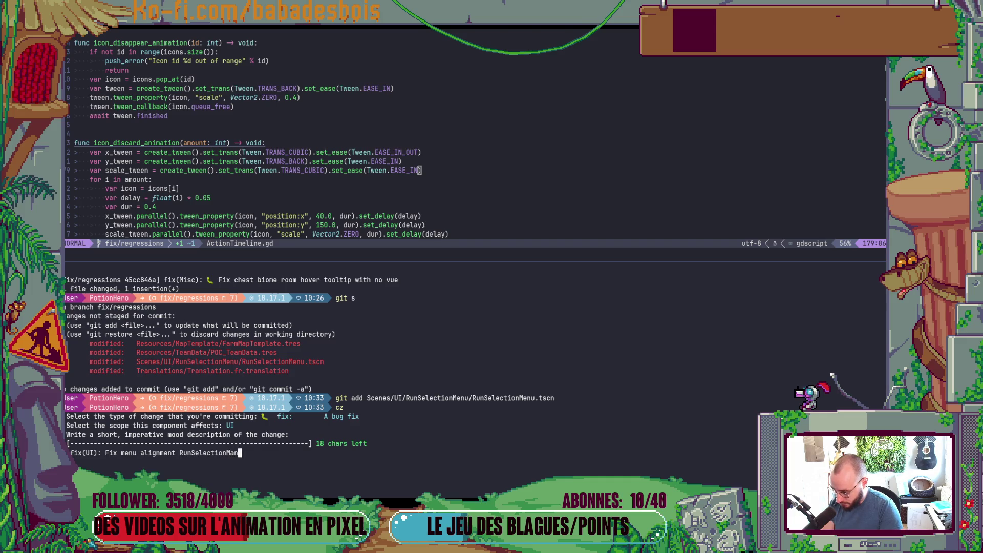
key(BackSpace)
text(en)
key(BackSpace)
key(BackSpace)
key(BackSpace)
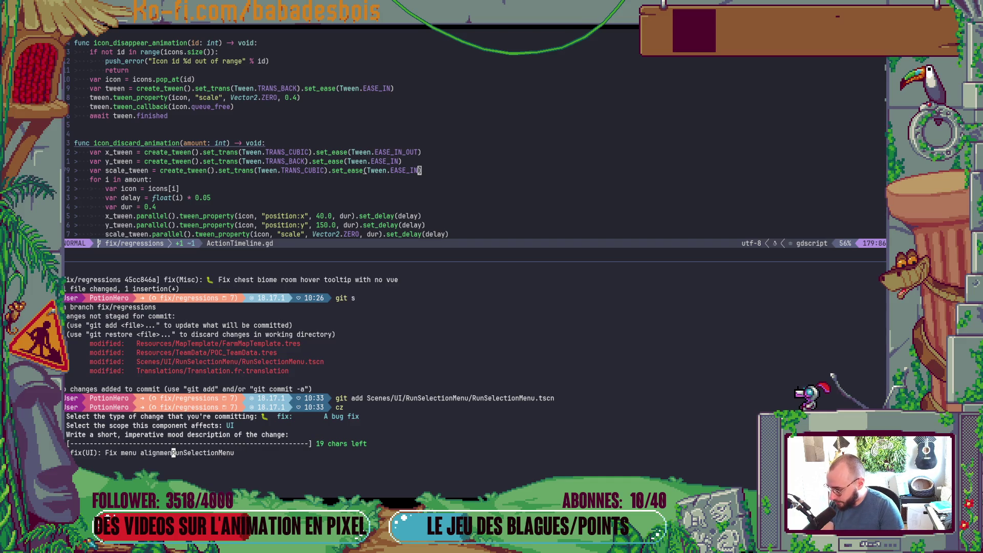
key(BackSpace)
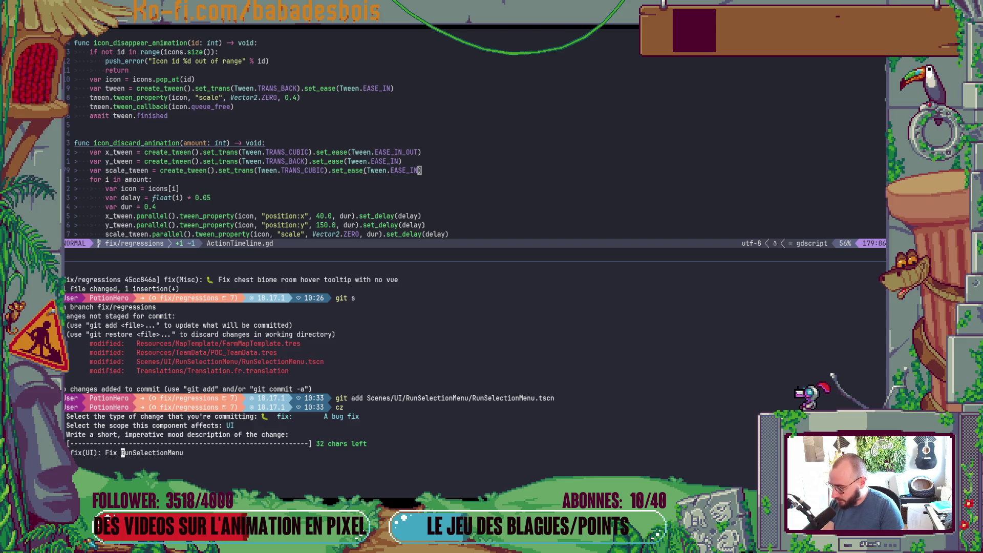
text(portraits in)
key(Return)
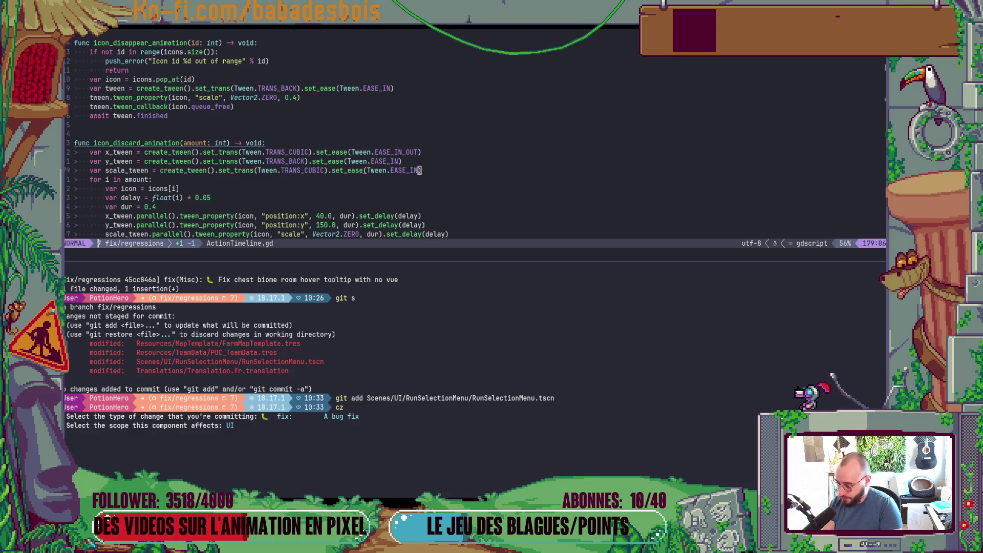
key(Return)
key(alt+Tab)
key(alt+Tab)
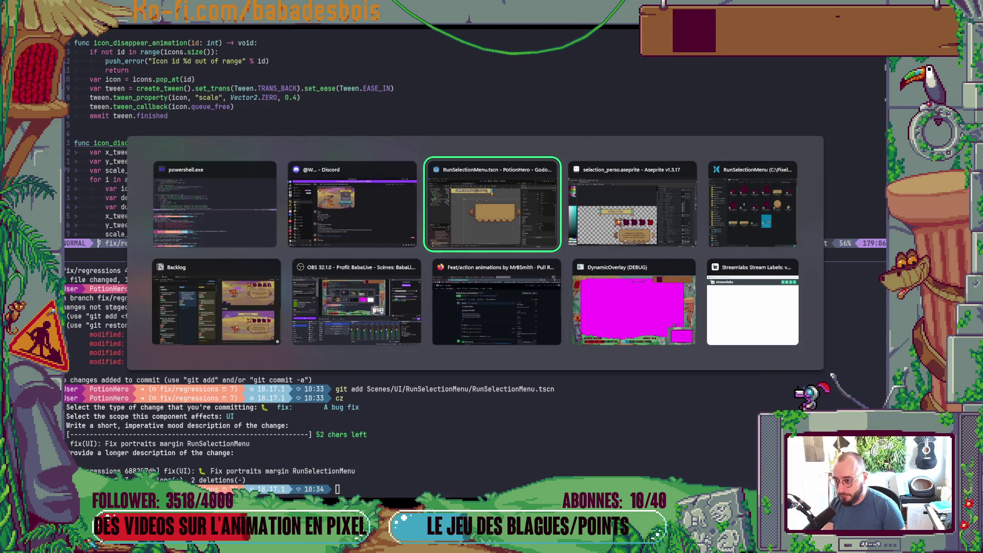
Step: Run the game, confirm a hero and start an adventure, then stop it
key(F5)
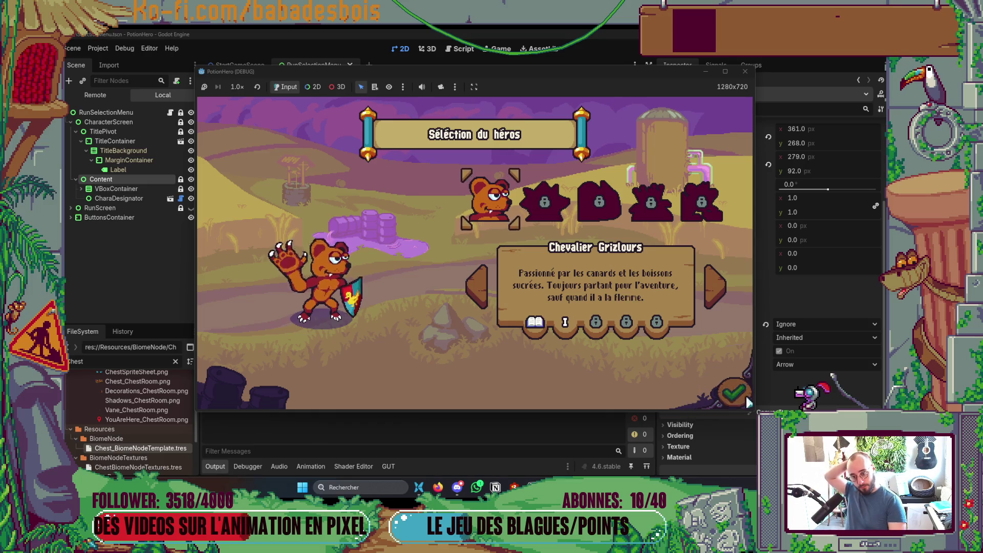
click(733, 390)
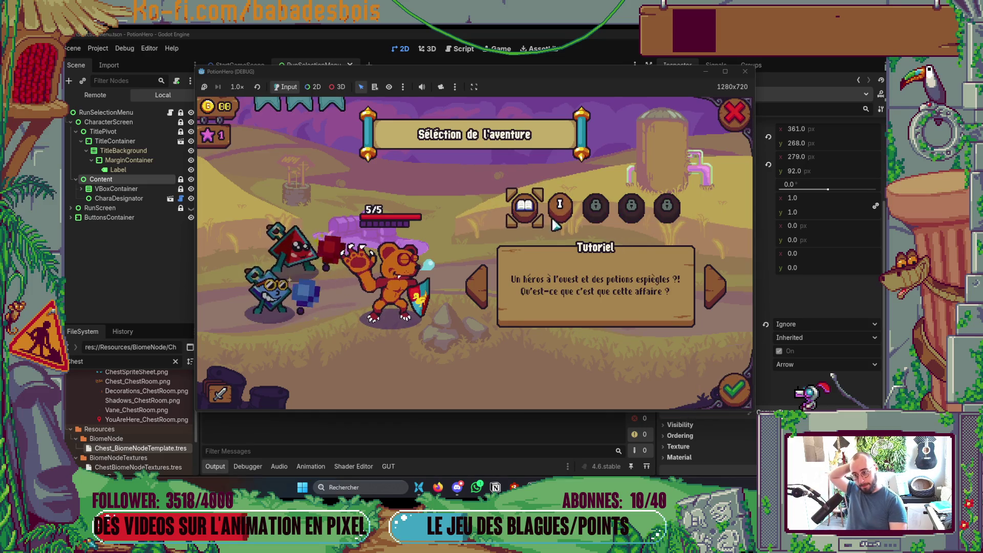
click(735, 116)
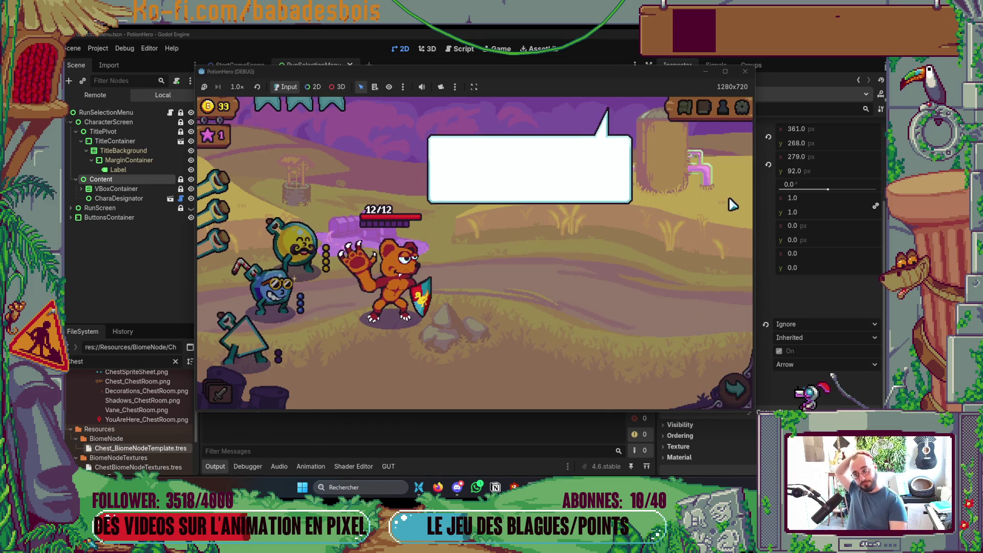
key(F8)
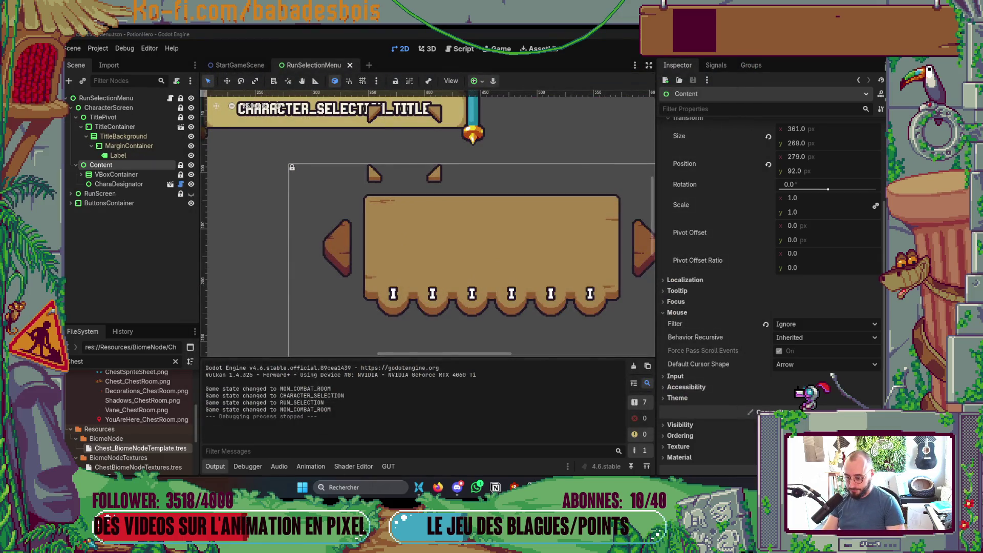
Step: In Notion, move the hero-selection margins task to En review and close its details
key(alt+Tab)
mouse_move(340, 219)
mouse_down()
mouse_move(82, 204)
mouse_move(133, 190)
mouse_move(165, 210)
mouse_up()
click(485, 55)
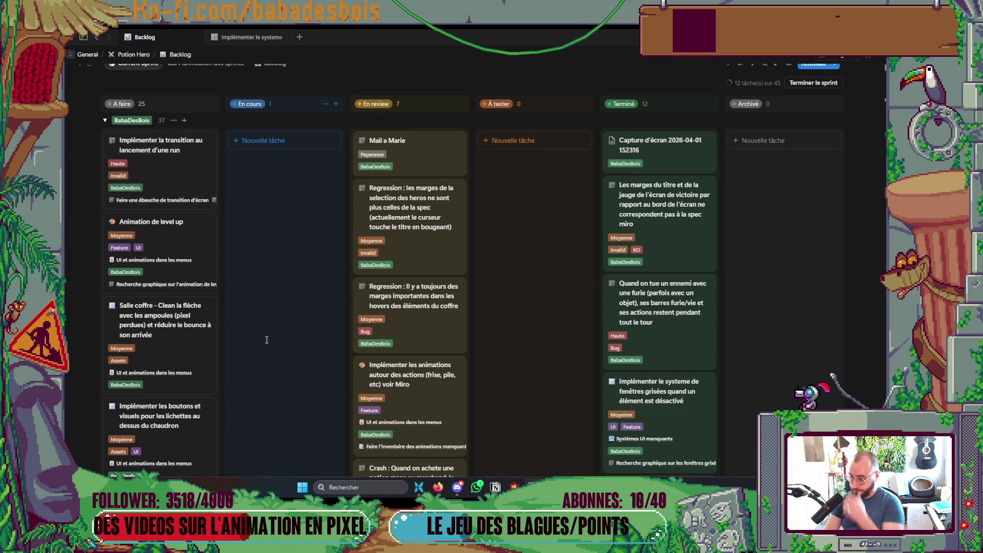
Step: Review the special-room animations task and drag it into En cours
scroll(267, 340, down, 2)
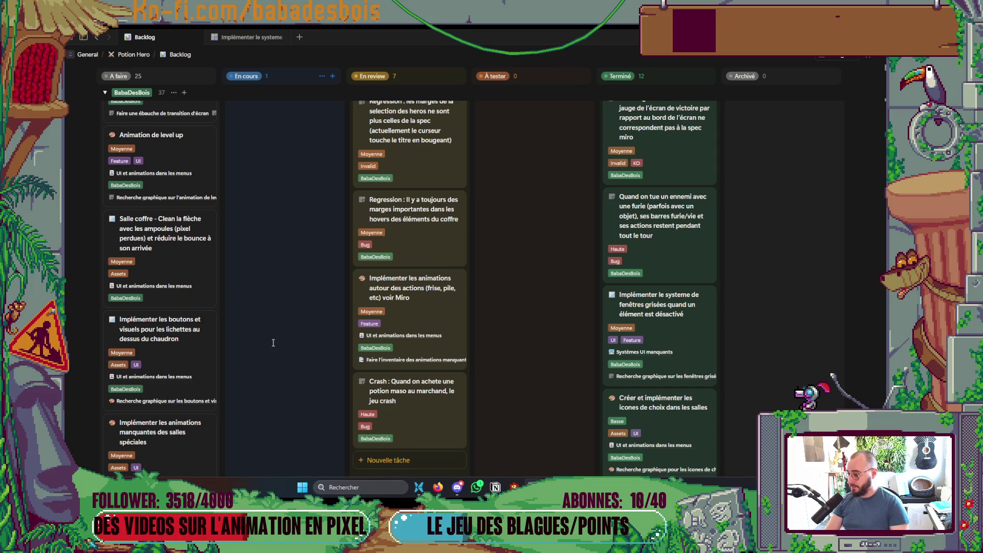
scroll(273, 343, down, 2)
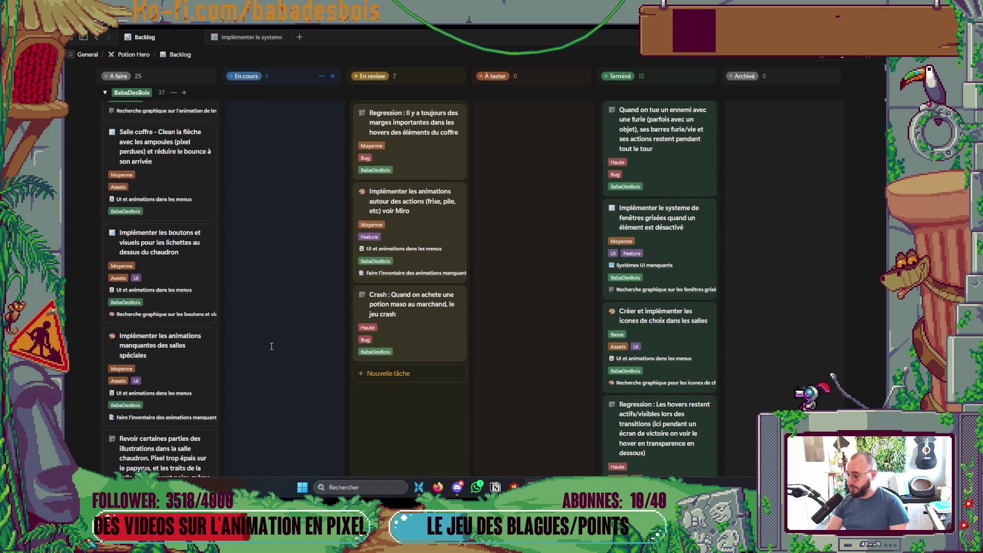
scroll(271, 346, down, 2)
scroll(270, 346, down, 1)
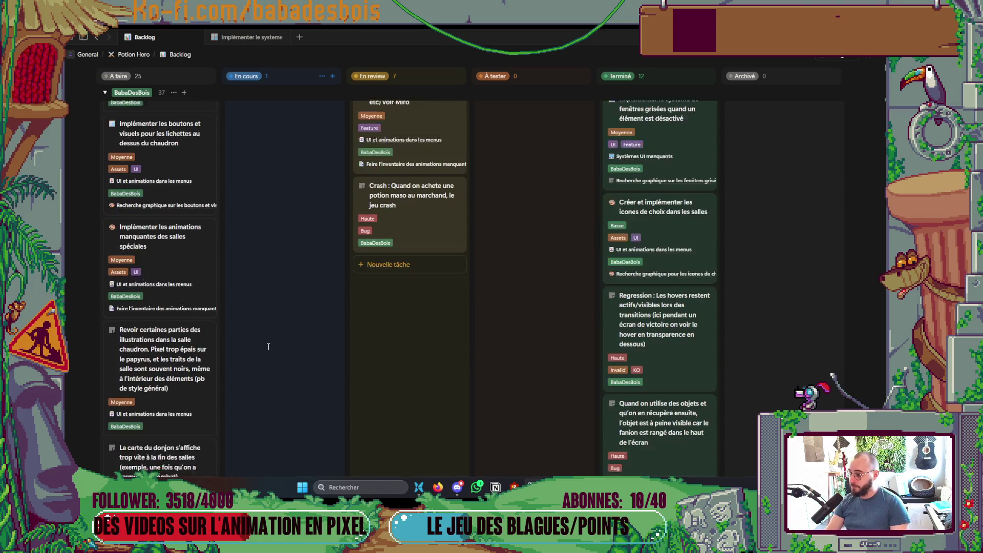
scroll(267, 344, down, 2)
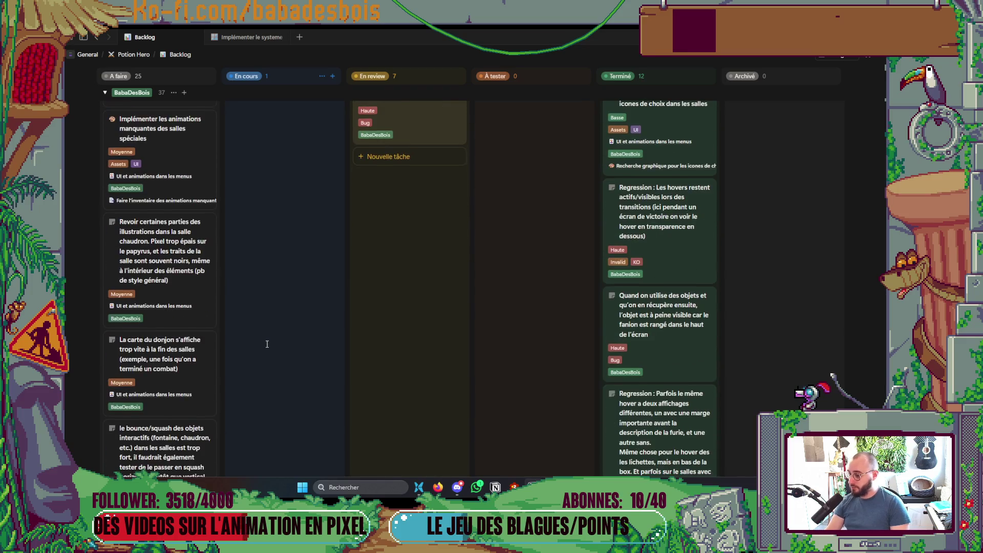
scroll(267, 344, up, 1)
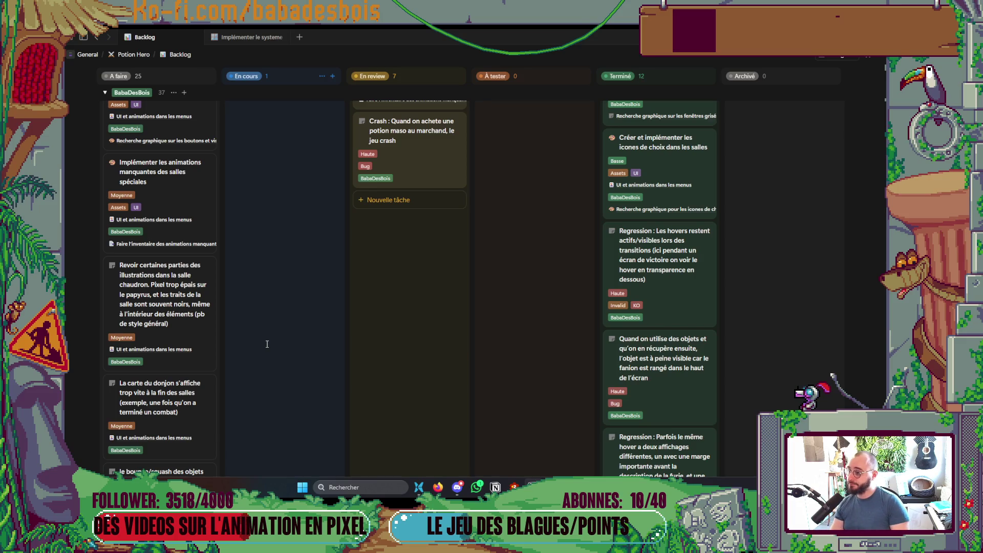
click(169, 202)
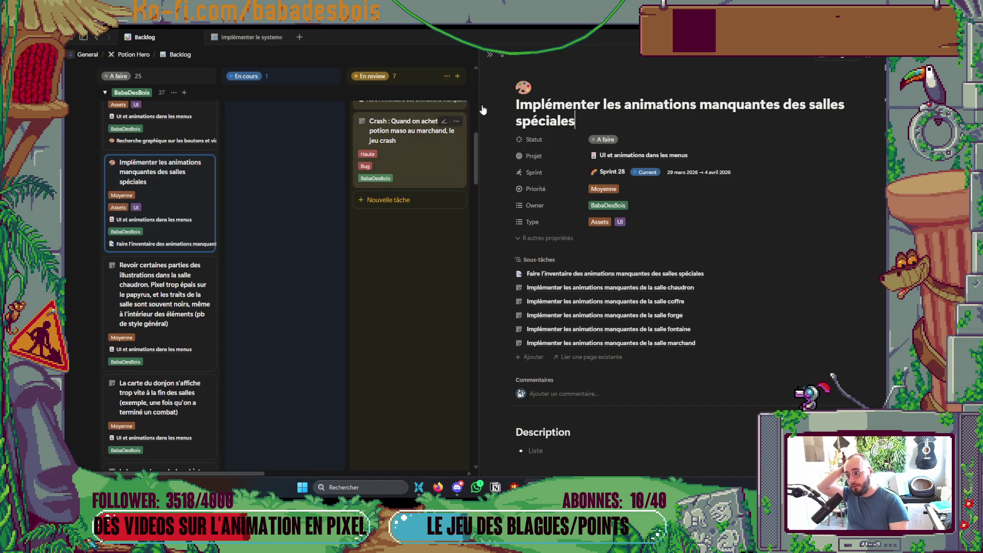
click(490, 55)
mouse_move(183, 215)
mouse_down()
mouse_move(292, 213)
mouse_move(308, 303)
mouse_move(317, 306)
mouse_up()
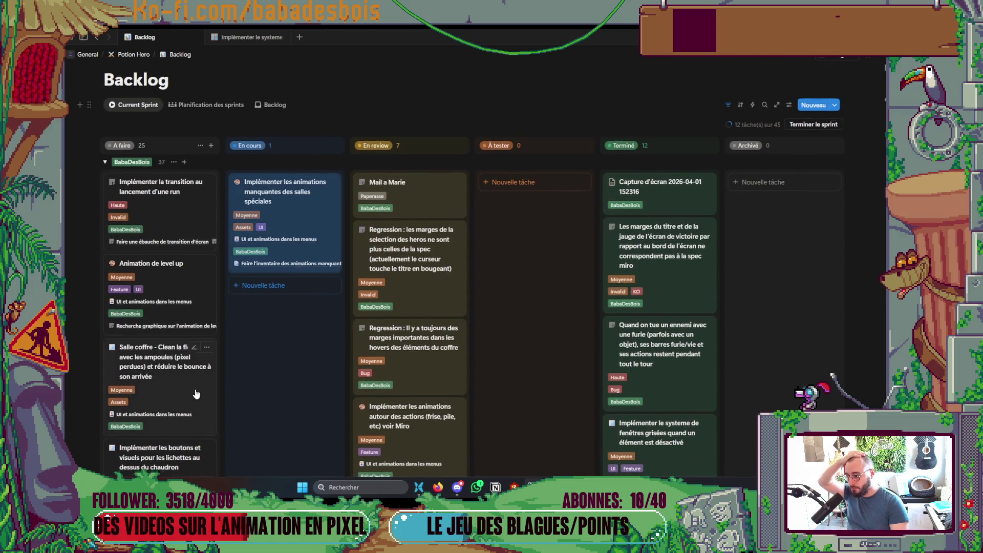
Step: Drag the salle coffre missing-animations task from À faire into En cours
scroll(201, 389, down, 10)
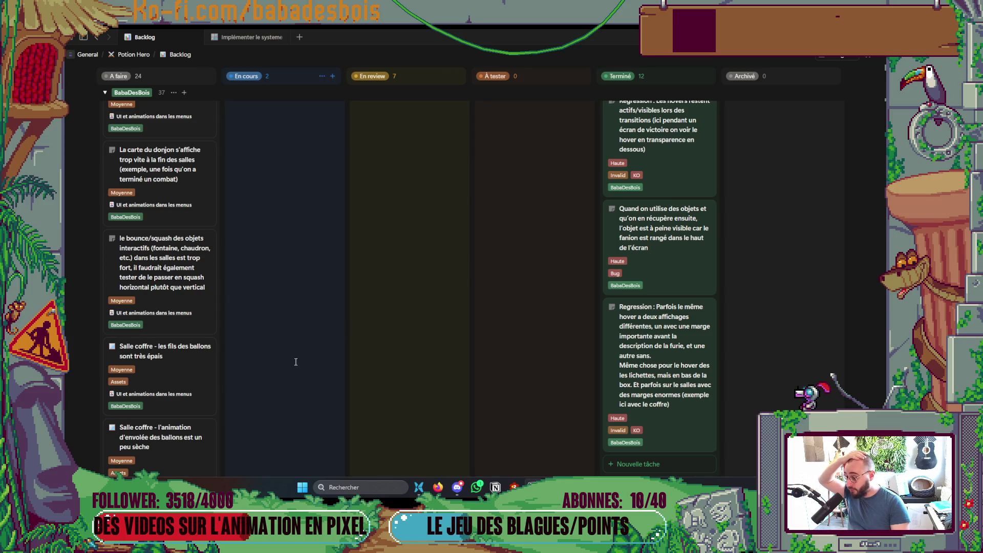
scroll(267, 370, down, 1)
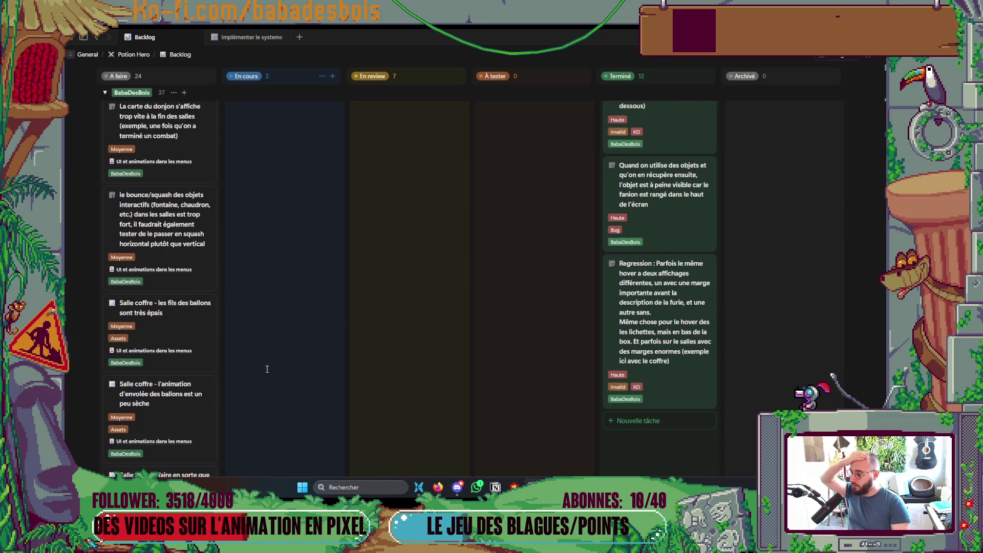
scroll(261, 366, down, 2)
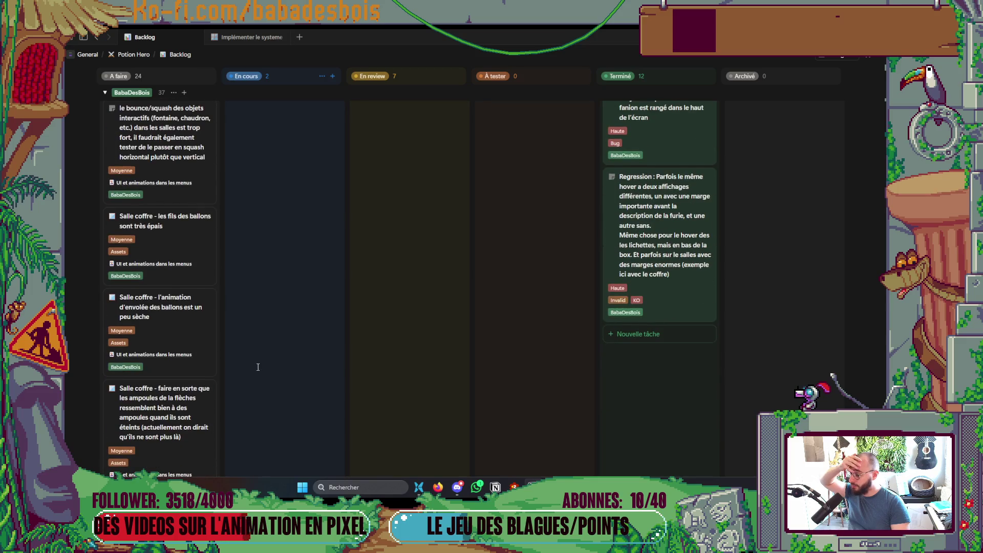
scroll(253, 369, down, 1)
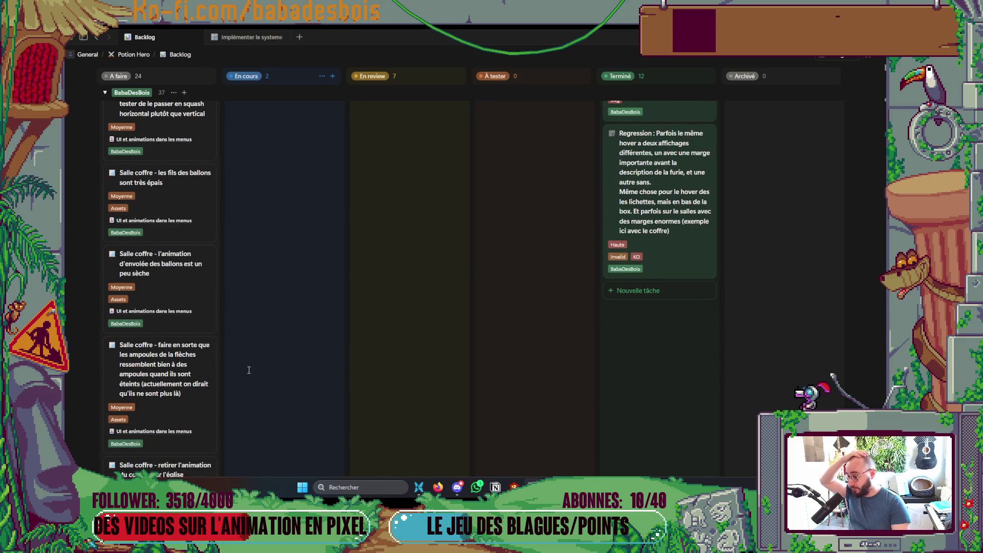
scroll(249, 370, down, 2)
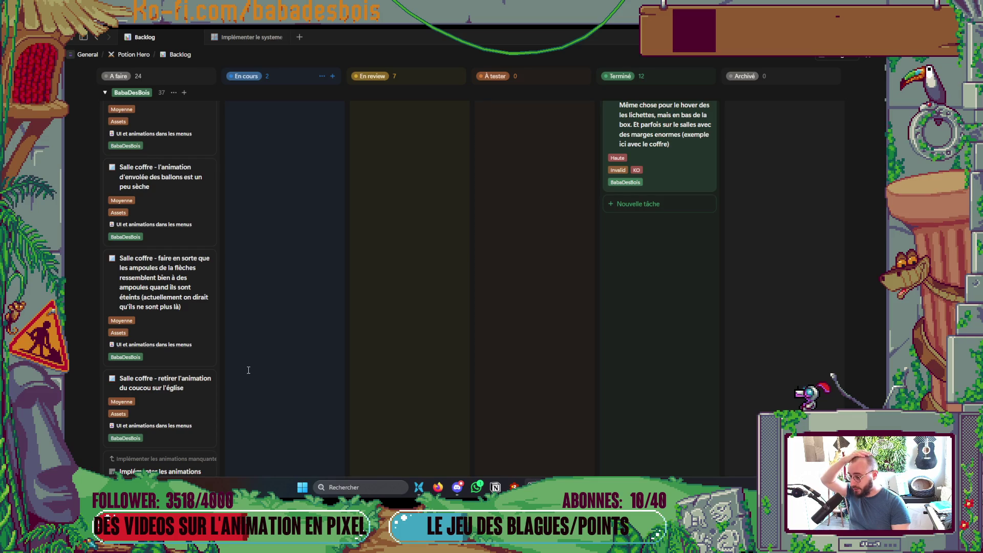
scroll(249, 370, down, 3)
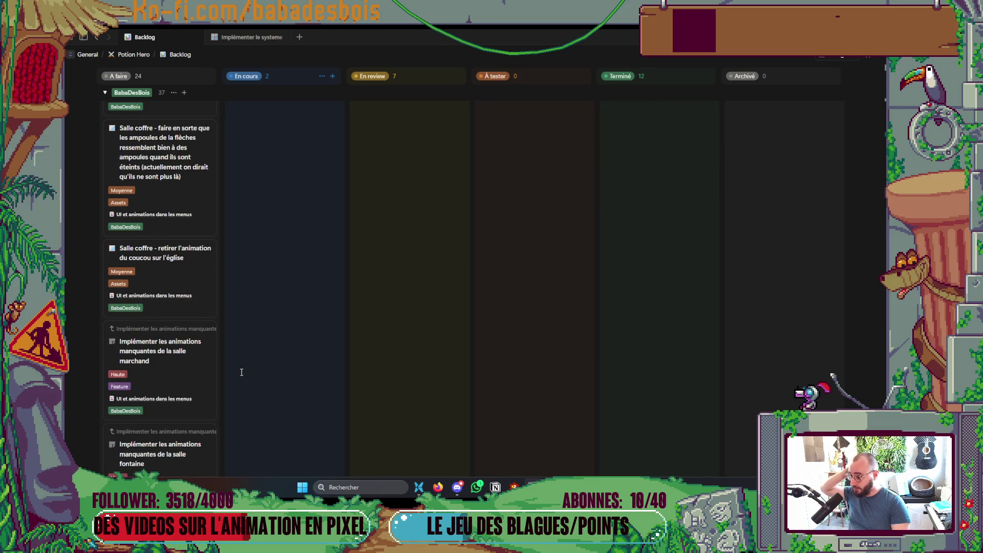
scroll(240, 372, down, 6)
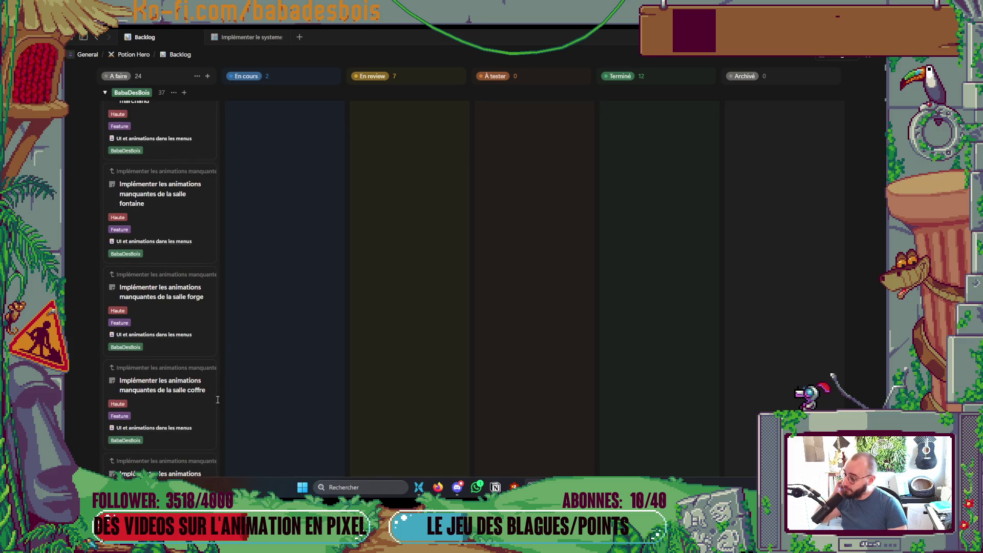
drag(180, 377, 290, 316)
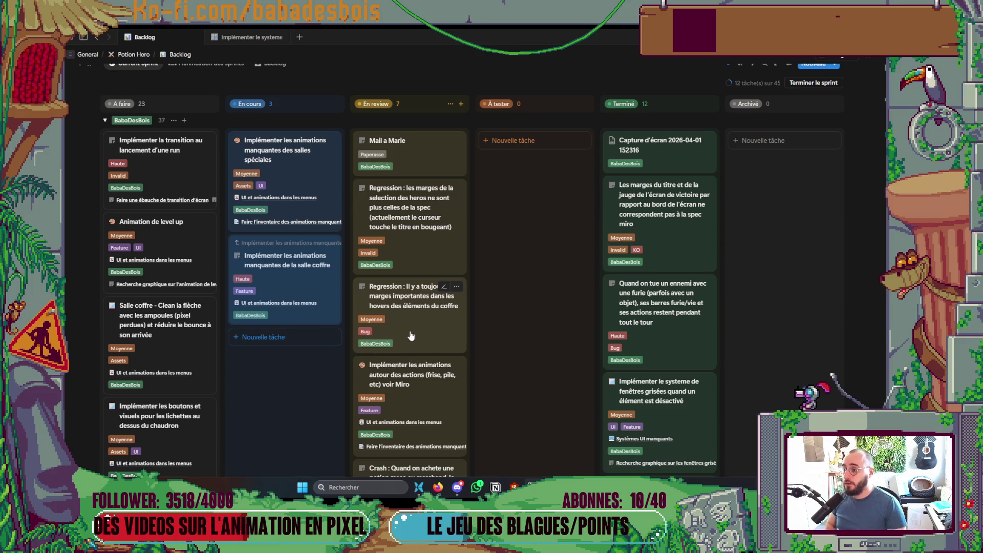
scroll(410, 358, down, 1)
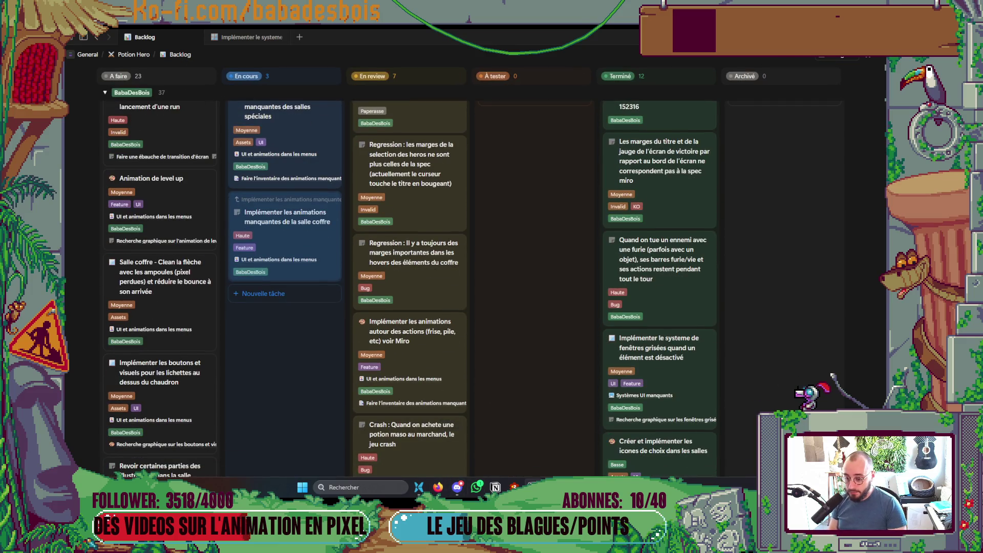
key(alt+Tab)
Step: Push the fix/regressions branch to the remote with git push
text(git push)
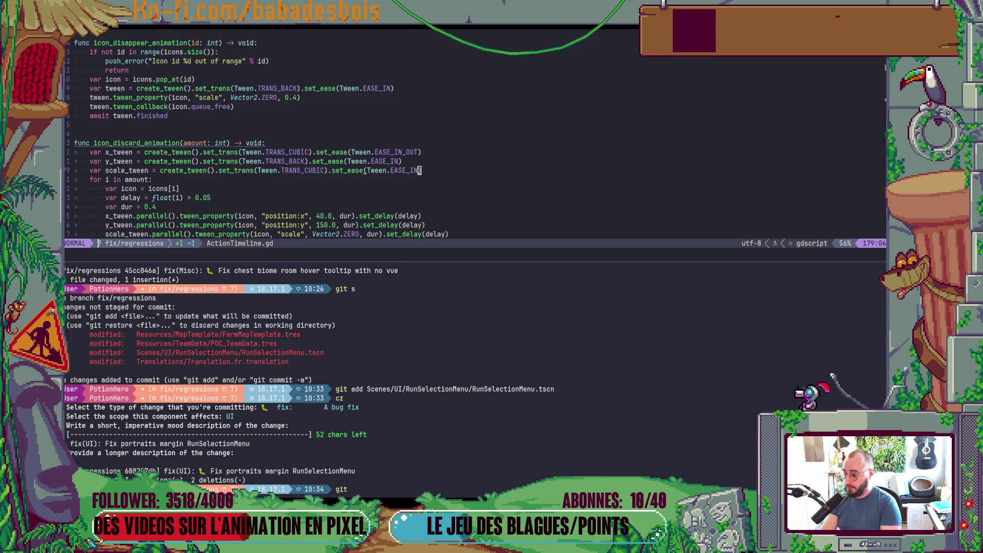
key(Return)
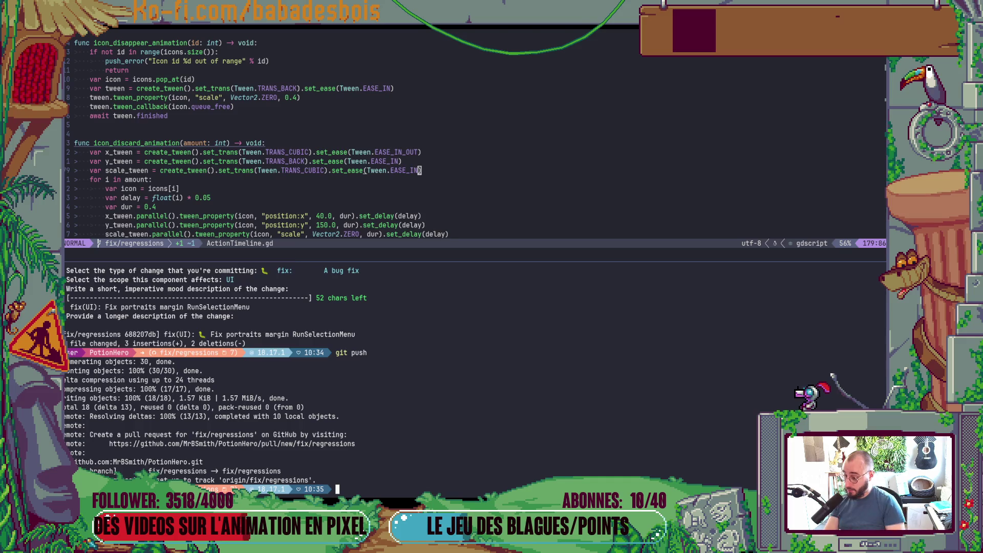
key(alt+Tab)
key(alt+Tab)
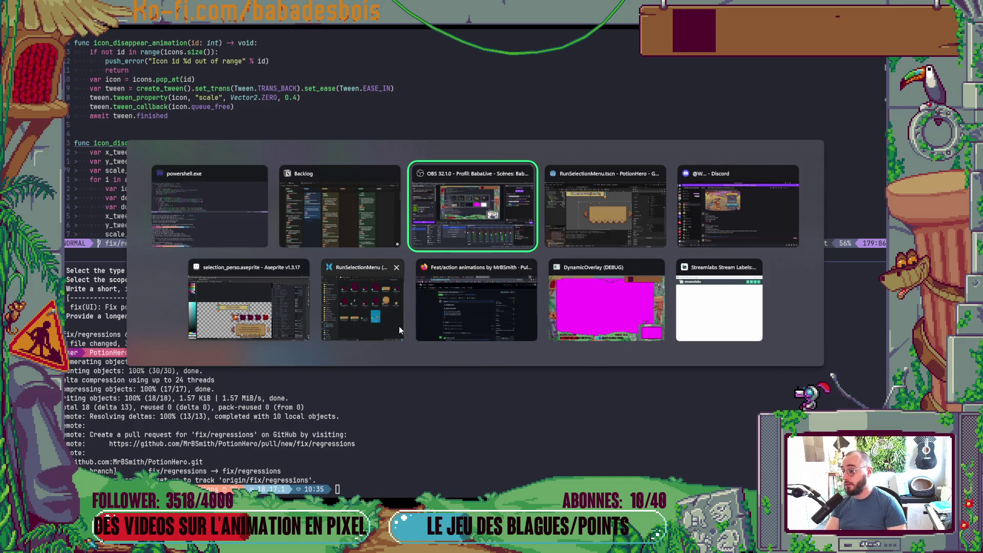
click(255, 229)
Step: Check git status and discard the leftover unstaged changes with git r
text(git s)
key(Return)
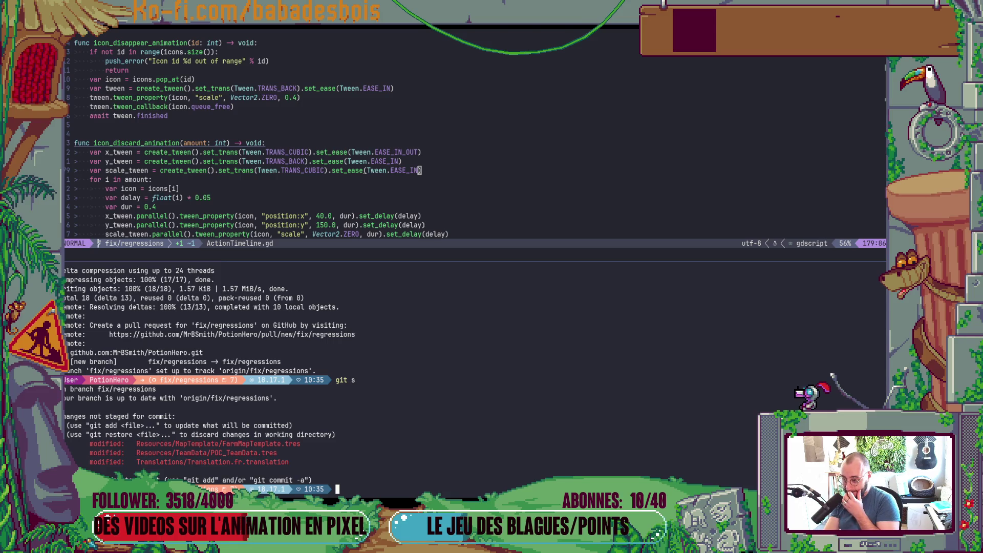
text(git r .)
key(Return)
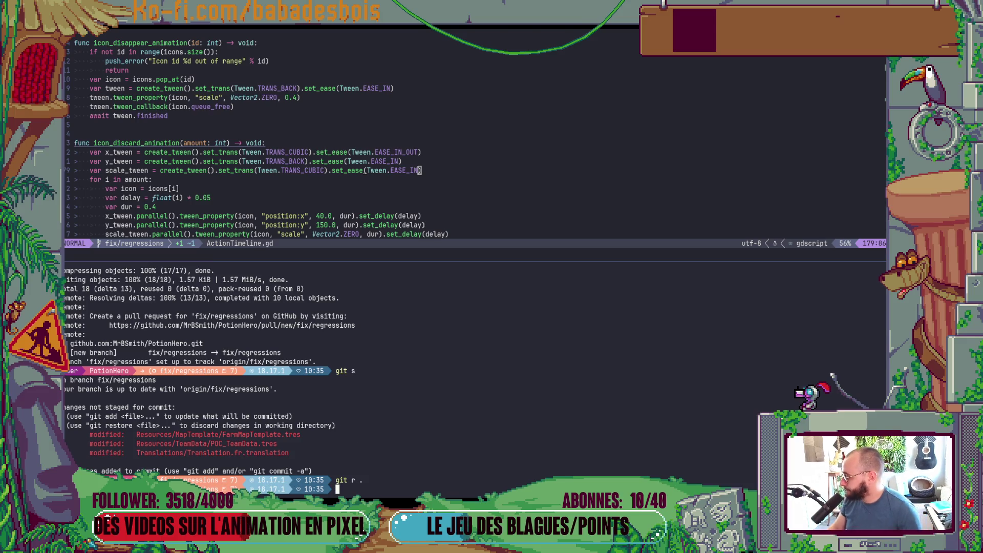
key(alt+Tab)
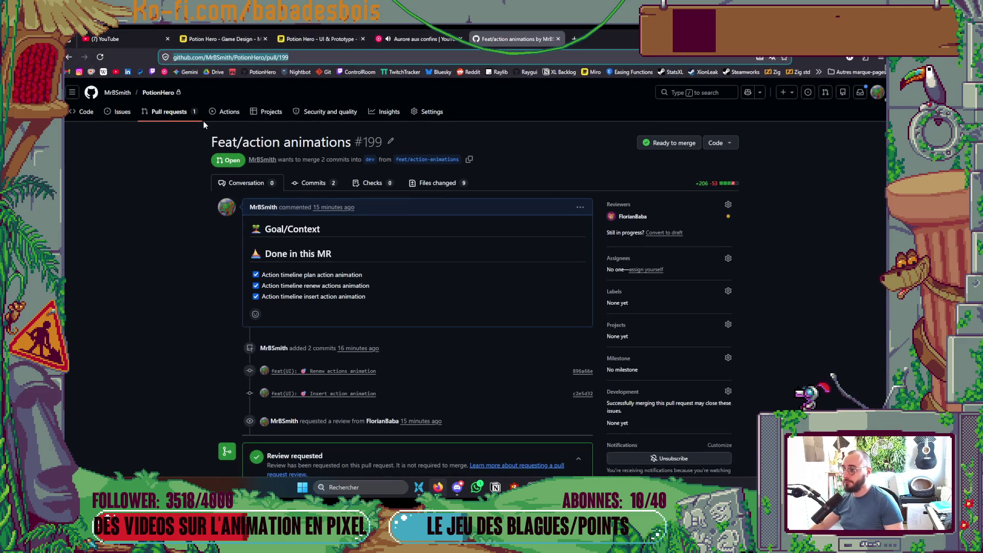
Step: Start a fix/regressions pull request, request a teammate's review, and load the Classic template
click(169, 112)
click(695, 143)
click(631, 203)
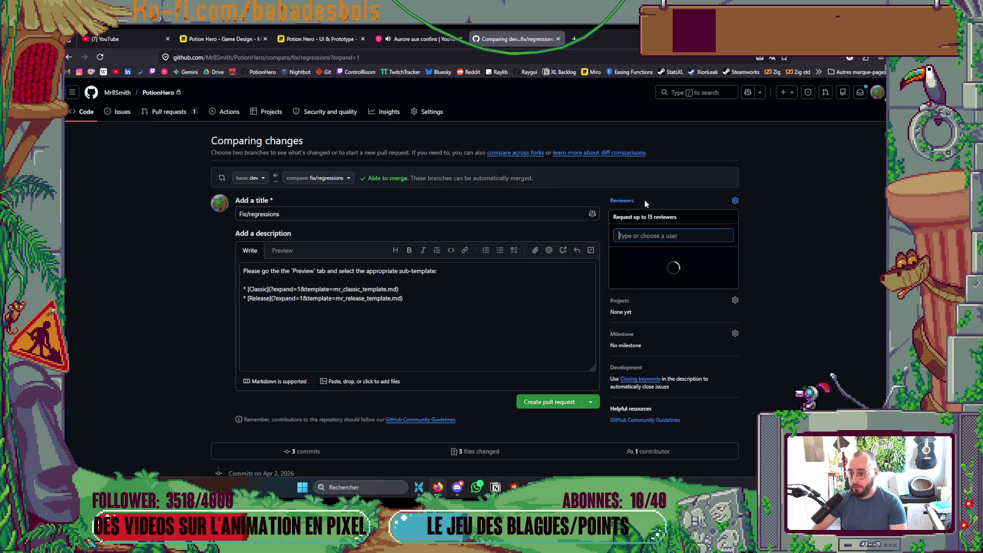
click(159, 300)
click(282, 251)
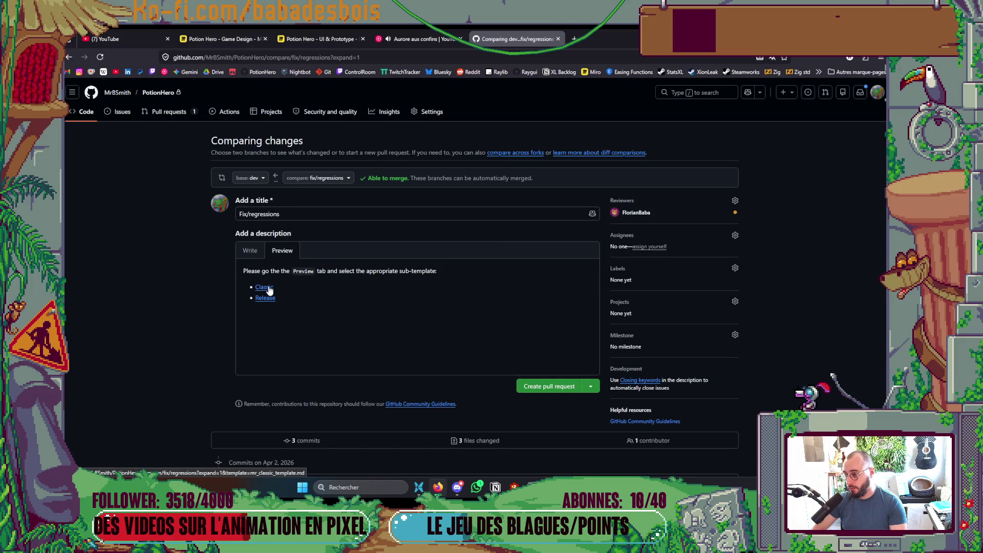
click(269, 289)
Step: Write the first checklist item 'Fix crash when buying a potion'
drag(319, 213, 250, 219)
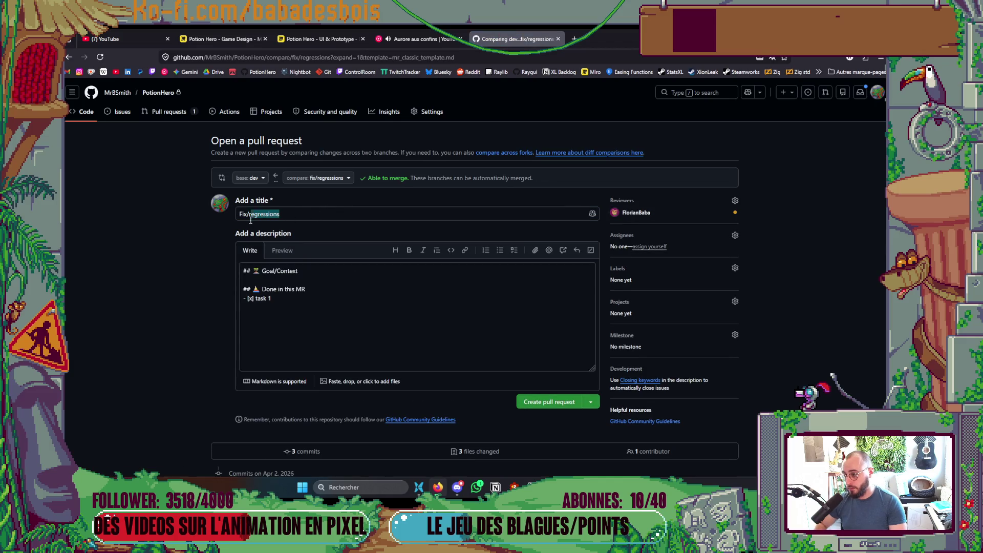
scroll(259, 229, down, 3)
click(290, 171)
key(ctrl+shift+Left)
key(ctrl+shift+Left)
text(Fi)
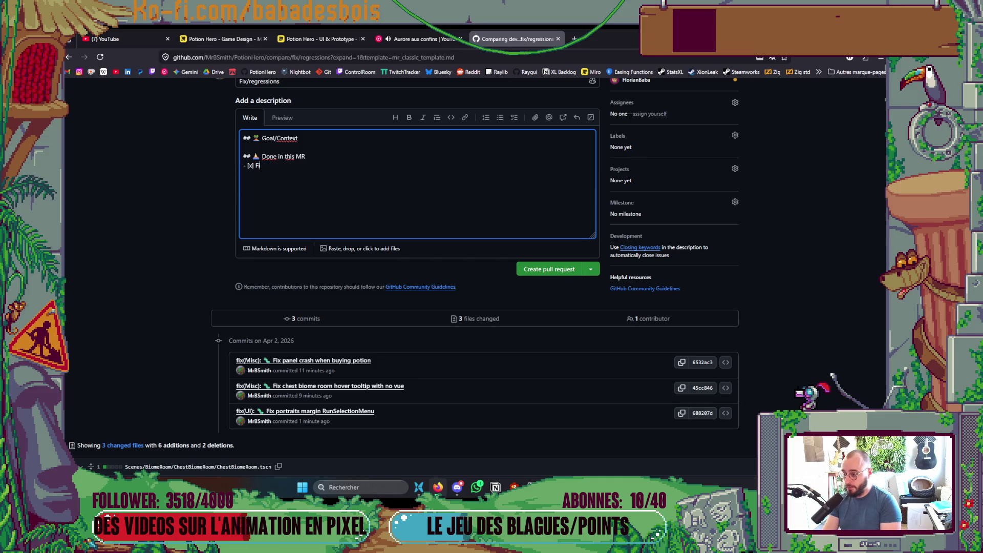
text(x crahs)
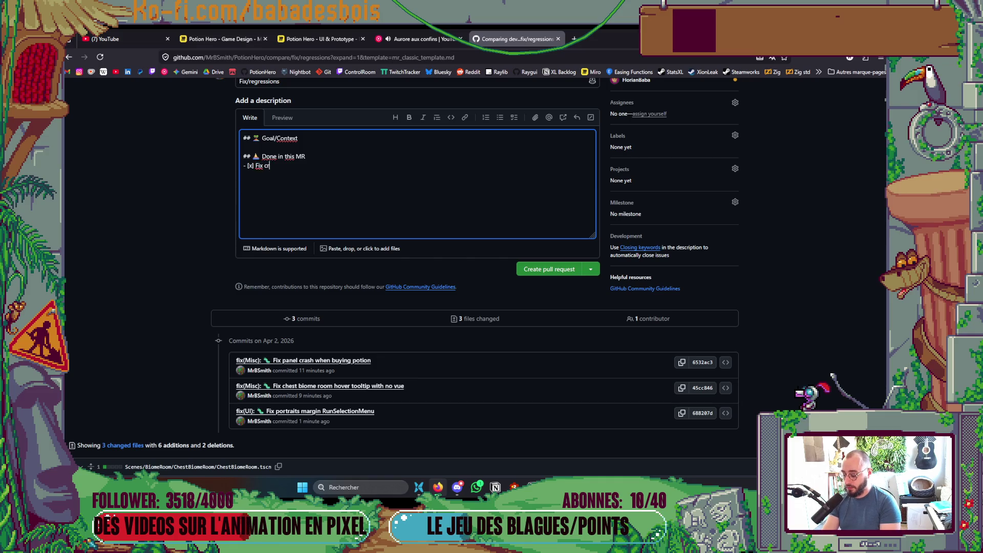
key(BackSpace)
text(sh w)
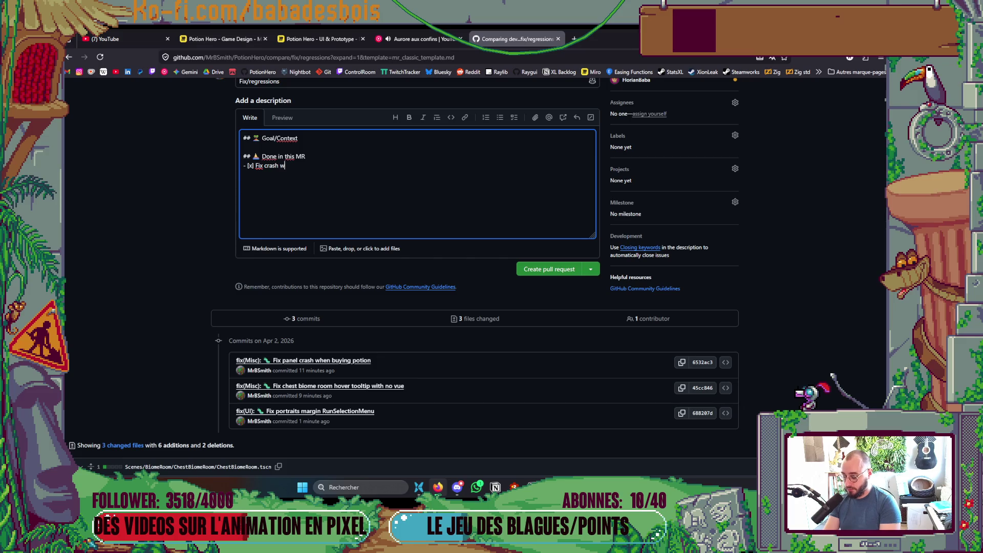
text(hen buying a potion)
key(Return)
key(BackSpace)
key(BackSpace)
key(BackSpace)
Step: Add a ticked checklist item 'Fix chest biome room hover tooltip'
text(x] Fix)
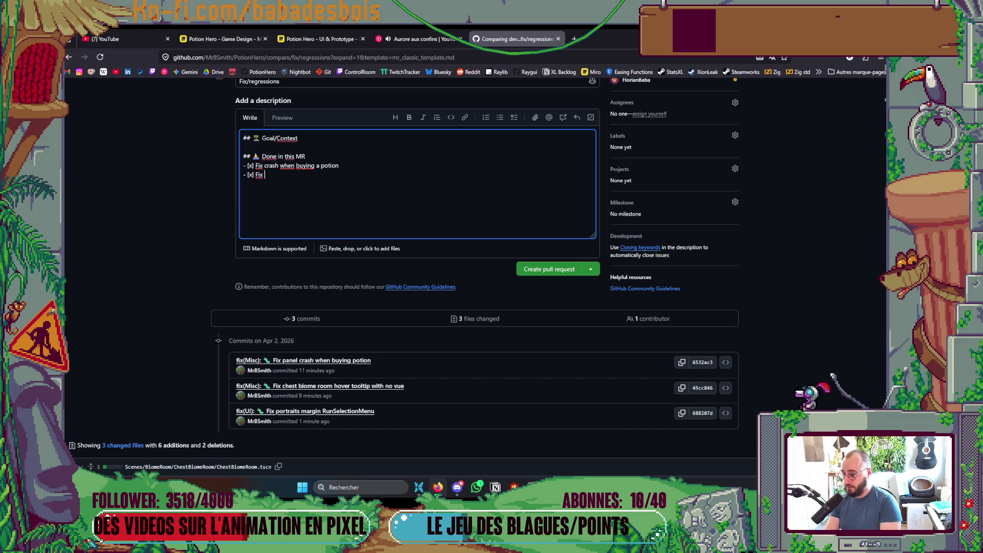
text( chest bniom)
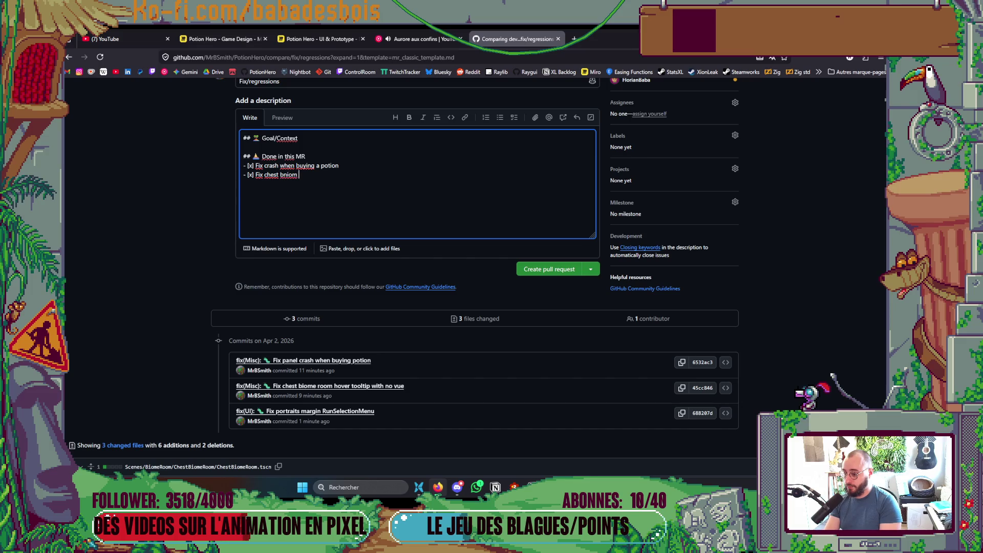
key(BackSpace)
key(BackSpace)
key(BackSpace)
text(iome )
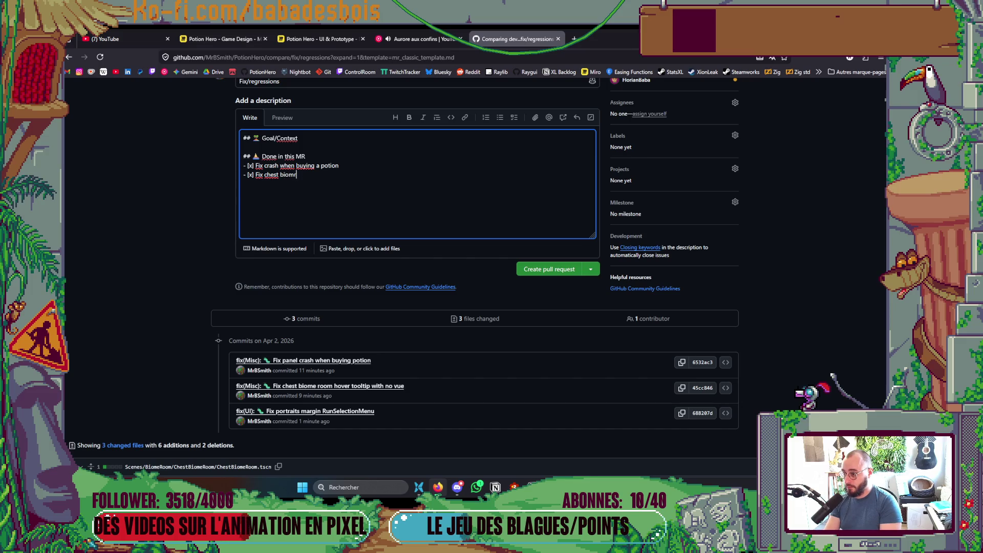
text(room hiover)
key(BackSpace)
key(BackSpace)
text(over trooltip)
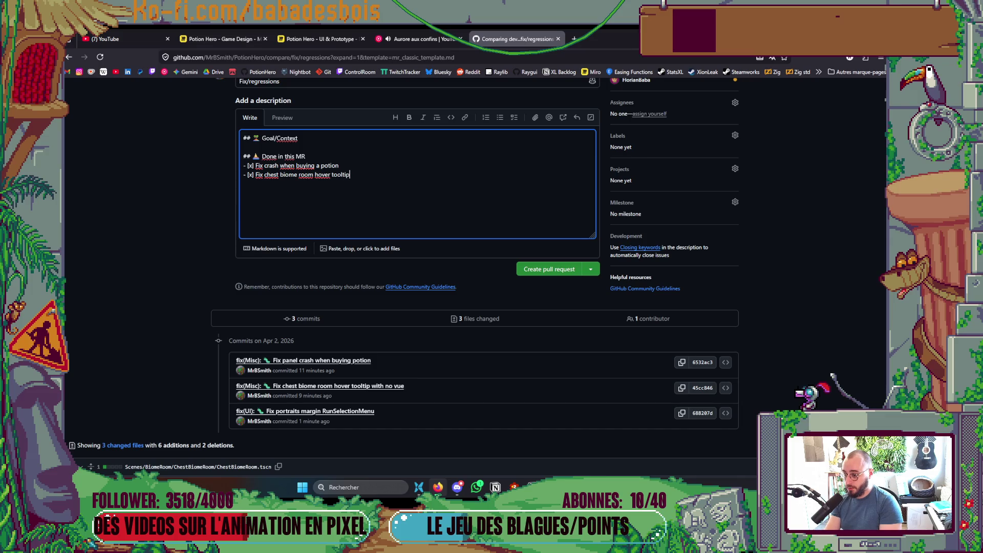
text( with no vue)
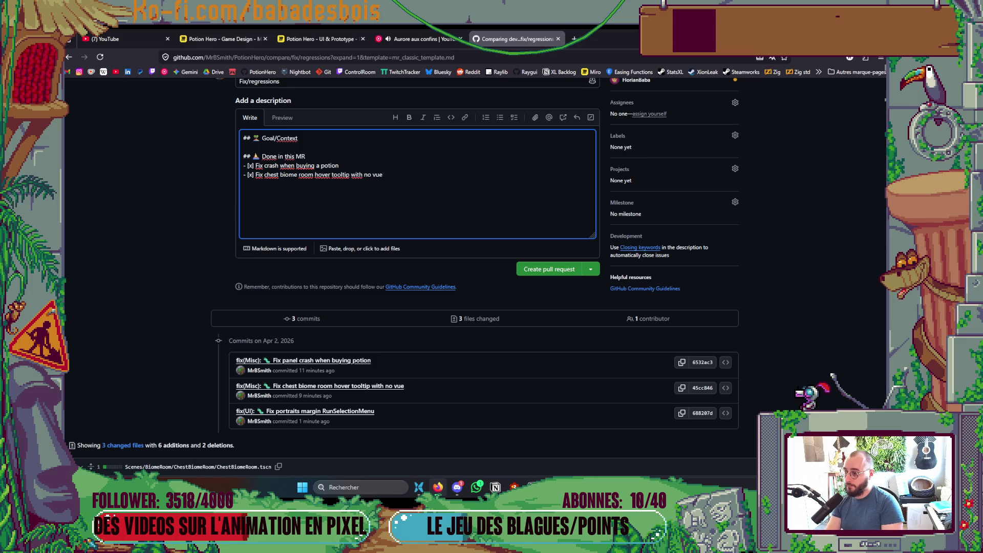
text(  inside)
Step: Add 'Fix portraits margin in RunSelectionMenu' to the checklist and create the pull request
key(Return)
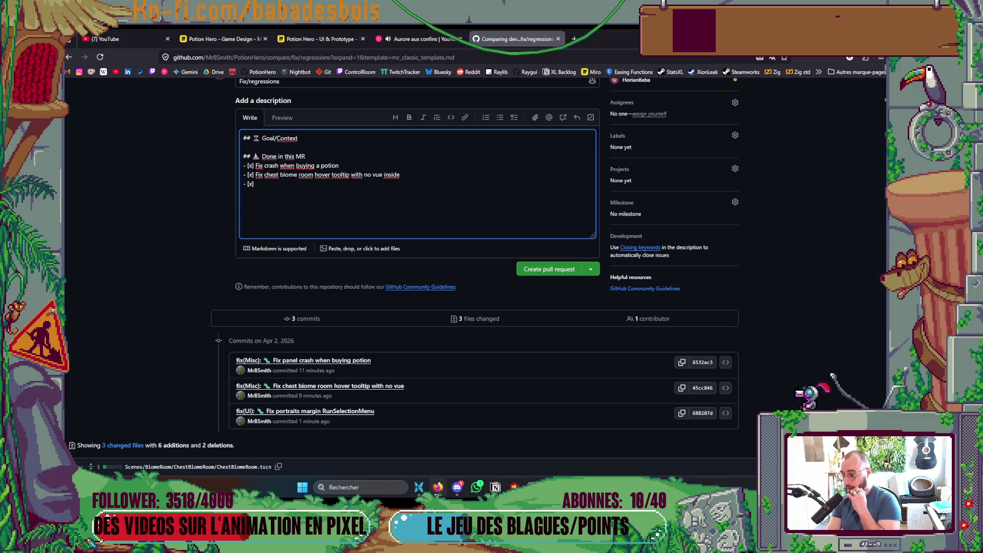
text(Fix portraits mnar)
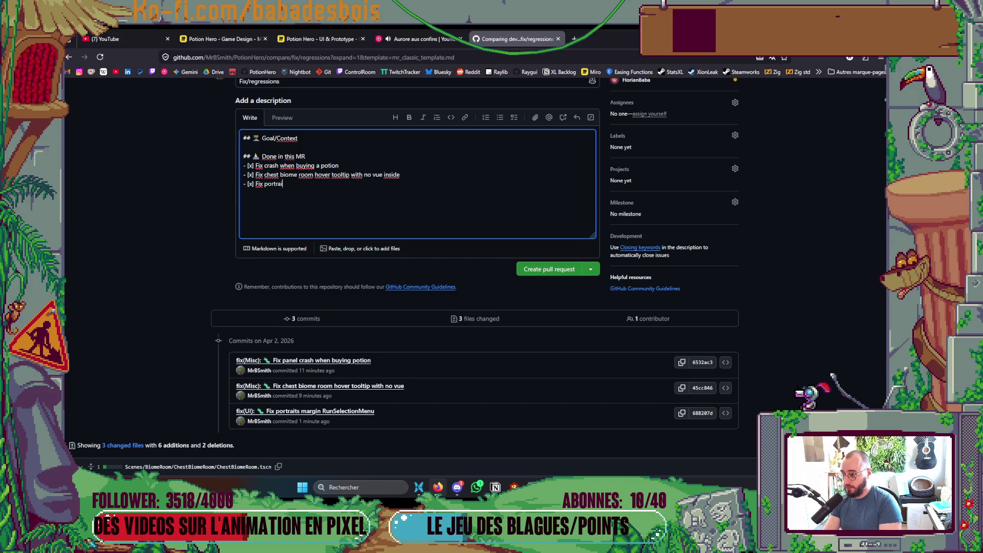
key(BackSpace)
key(BackSpace)
key(BackSpace)
text(argin in RunSelection)
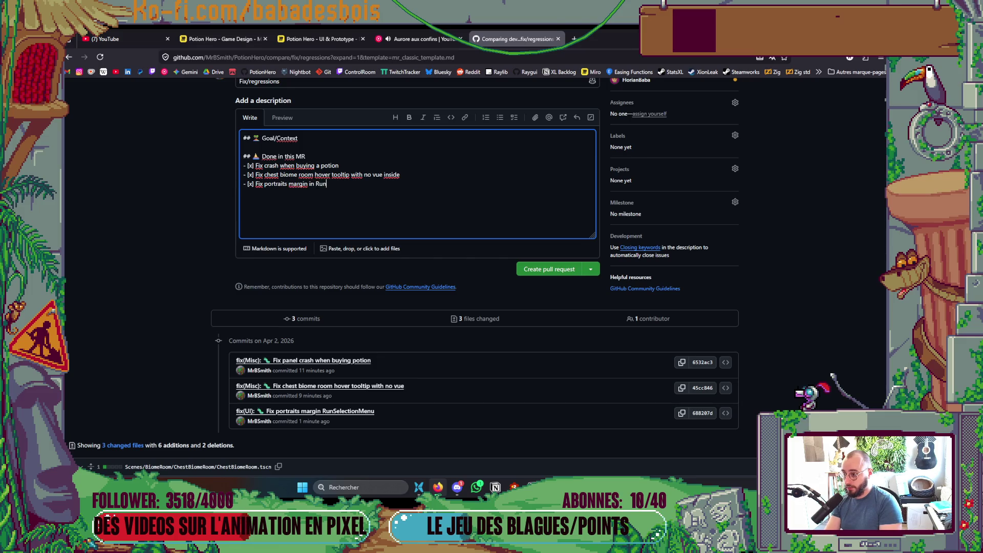
text(Menu)
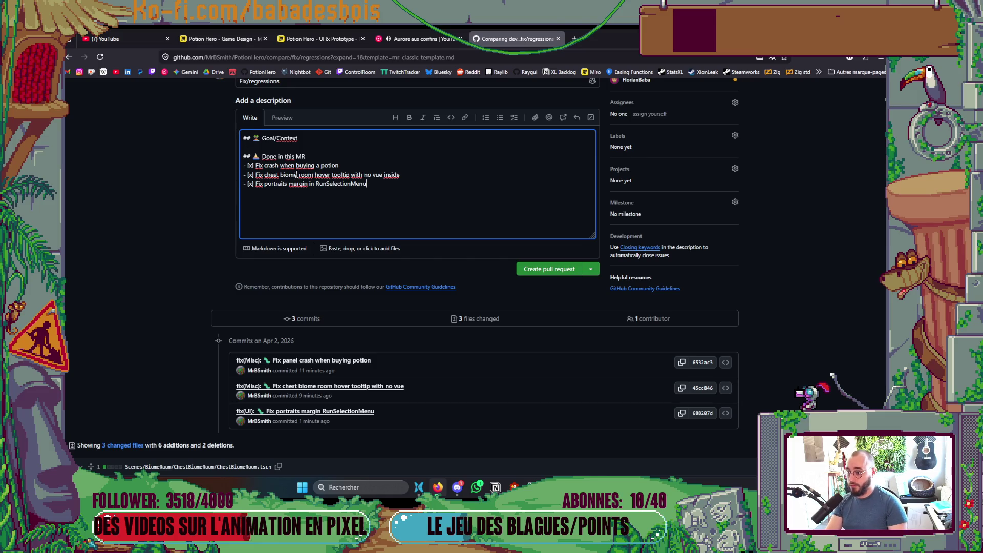
click(566, 269)
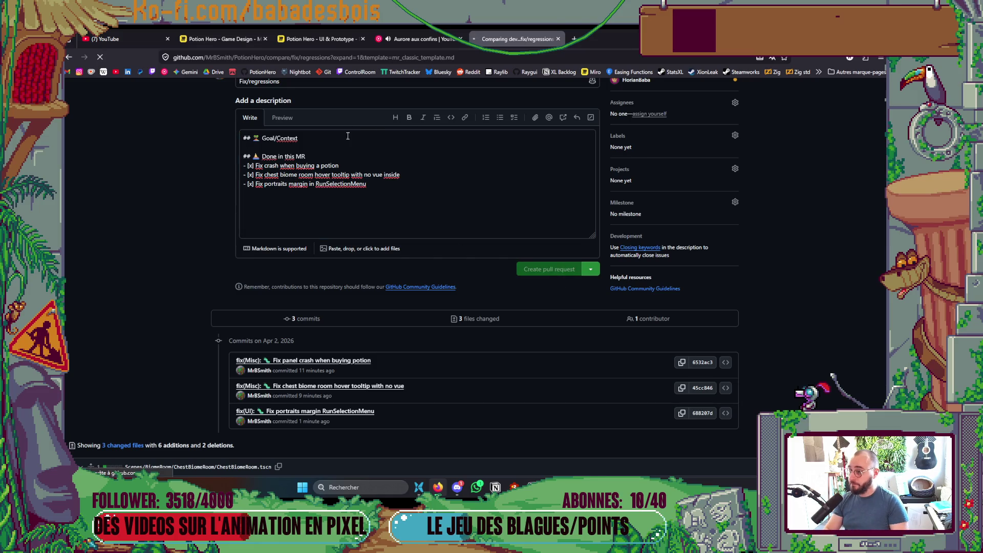
key(alt+Tab)
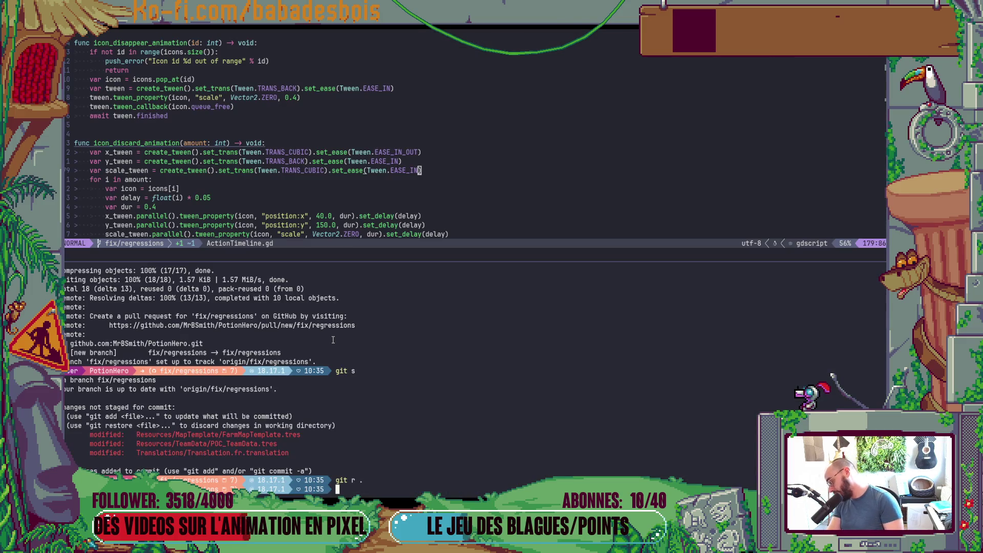
Step: Open Globals.gd through the file finder in the expanded editor pane
scroll(426, 179, up, 15)
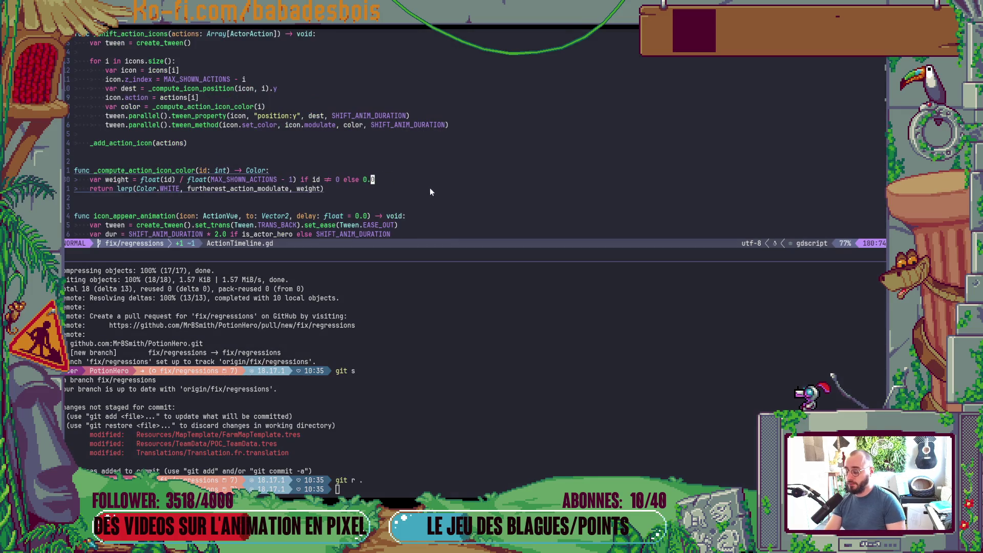
key(ctrl+shift+z)
key(ctrl+p)
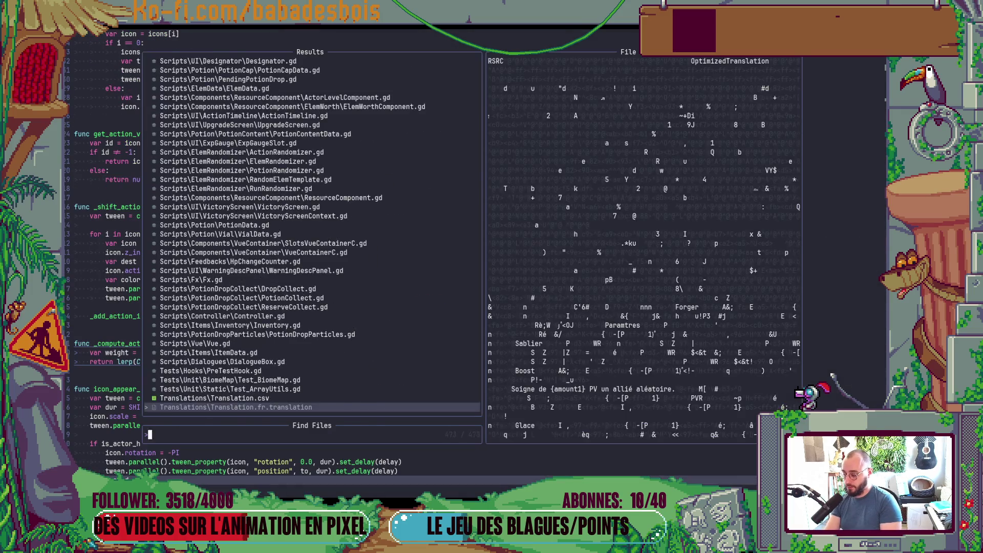
key(Escape)
key(ctrl+shift+z)
click(337, 488)
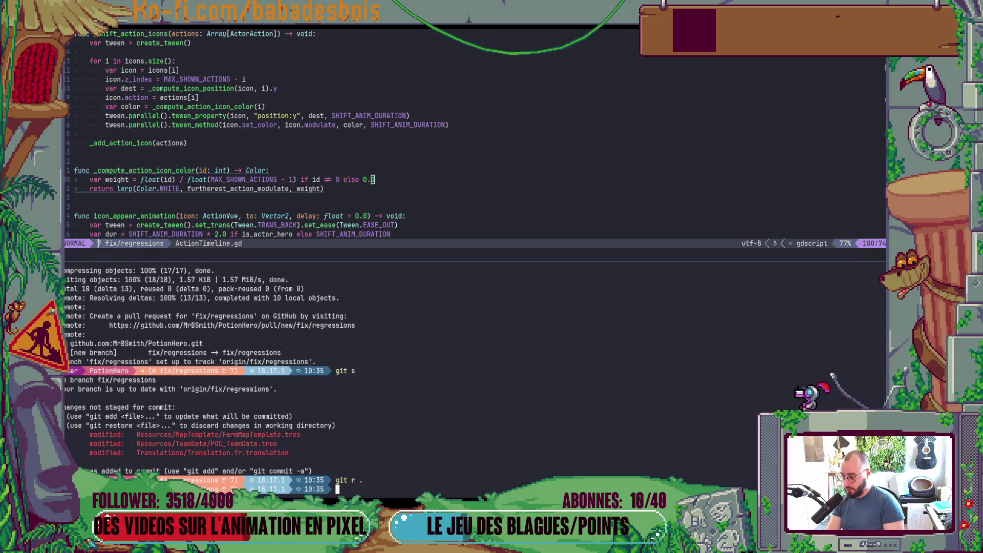
key(ctrl+shift+Up)
key(ctrl+shift+z)
key(ctrl+p)
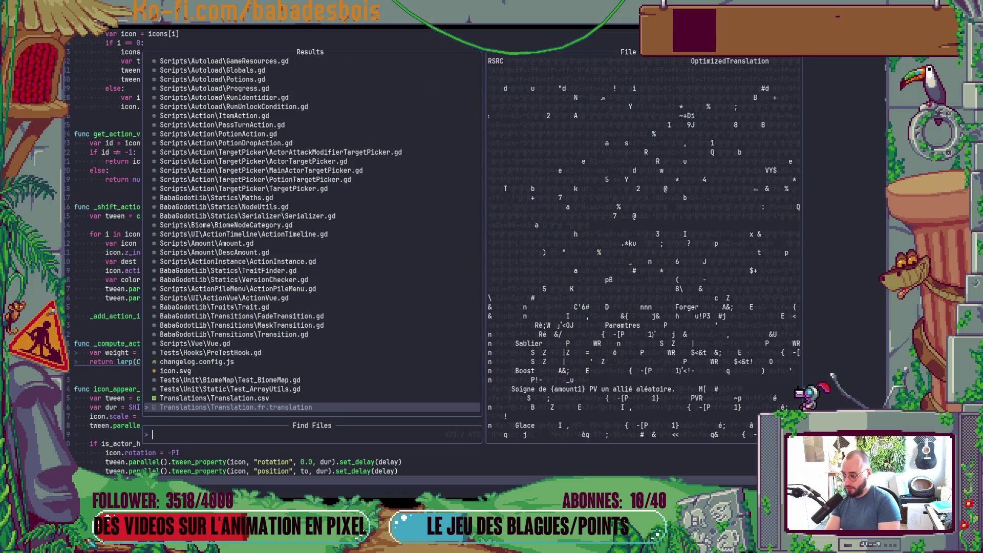
text(globals)
key(Return)
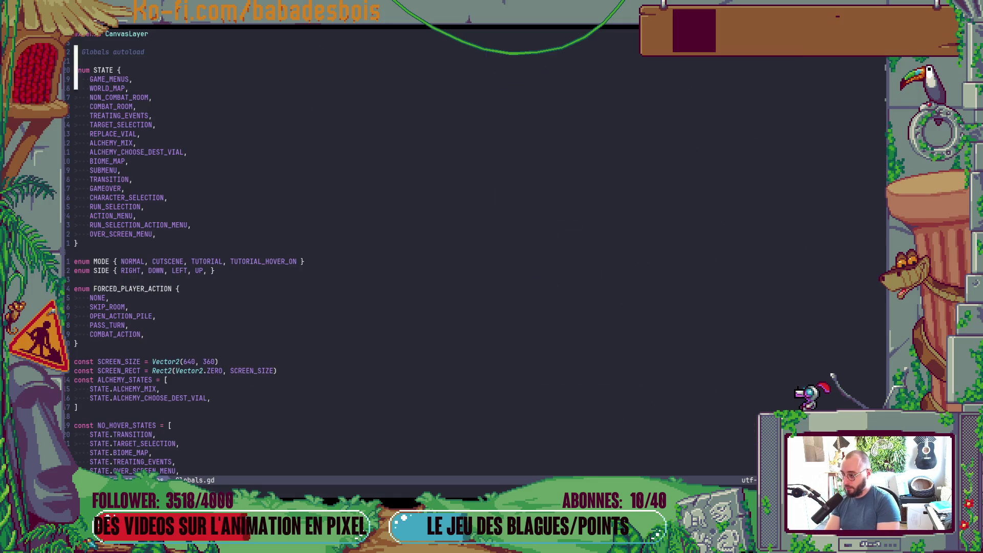
Step: Duplicate the STATE.OVER_SCREEN_MENU line, change the copy to STATE.GAMEOVER, and save with :w
key(j)
key(j)
key(j)
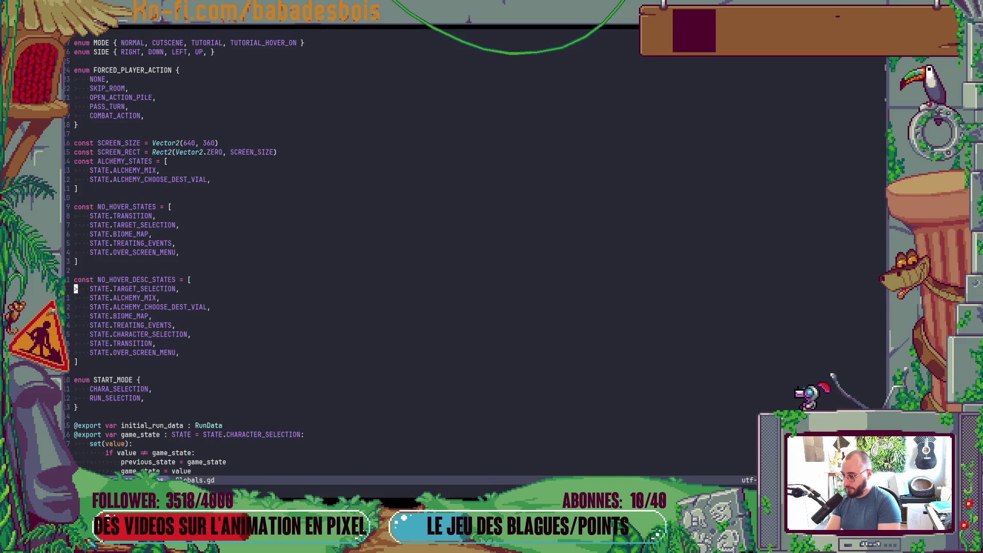
key(j)
key(j)
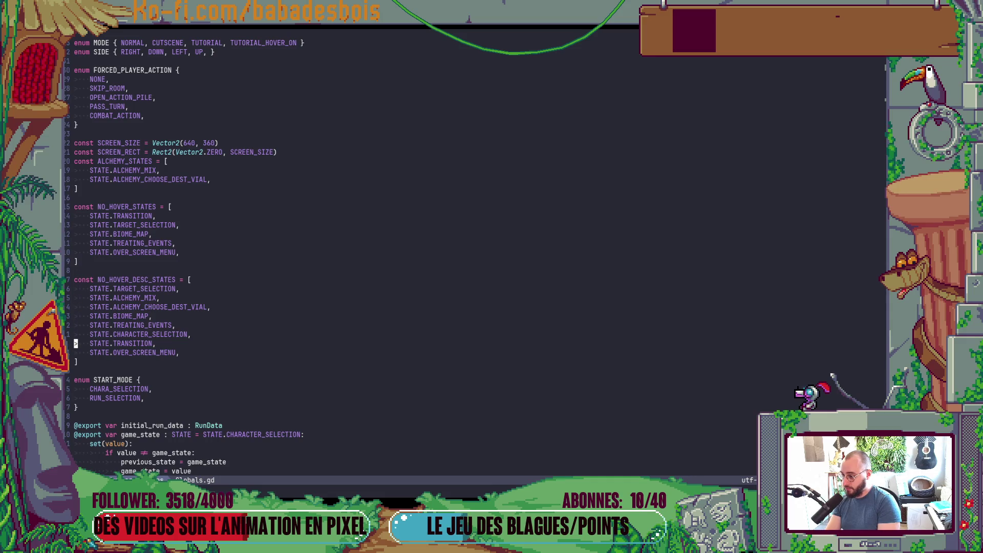
key(y)
key(y)
key(p)
key(l)
key(l)
key(l)
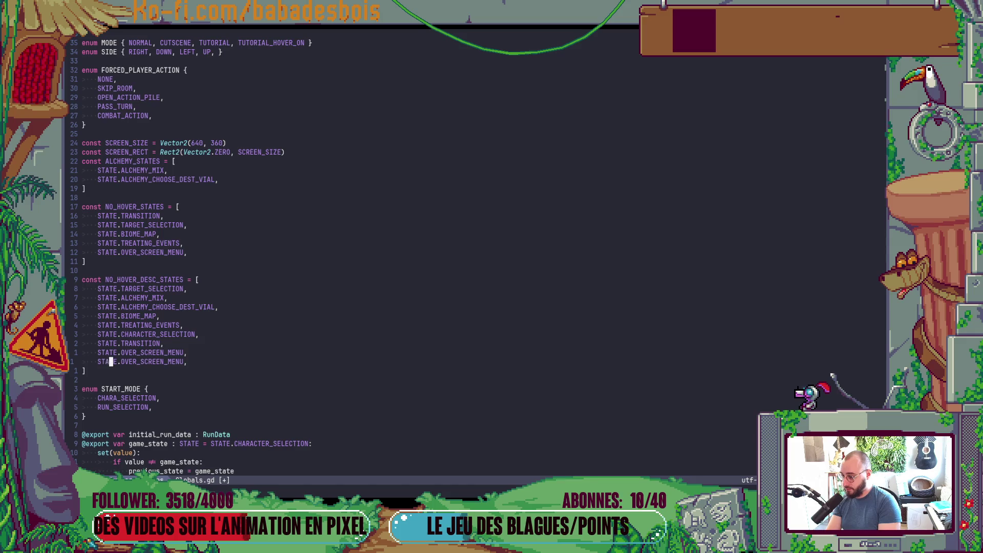
text(cwGAM)
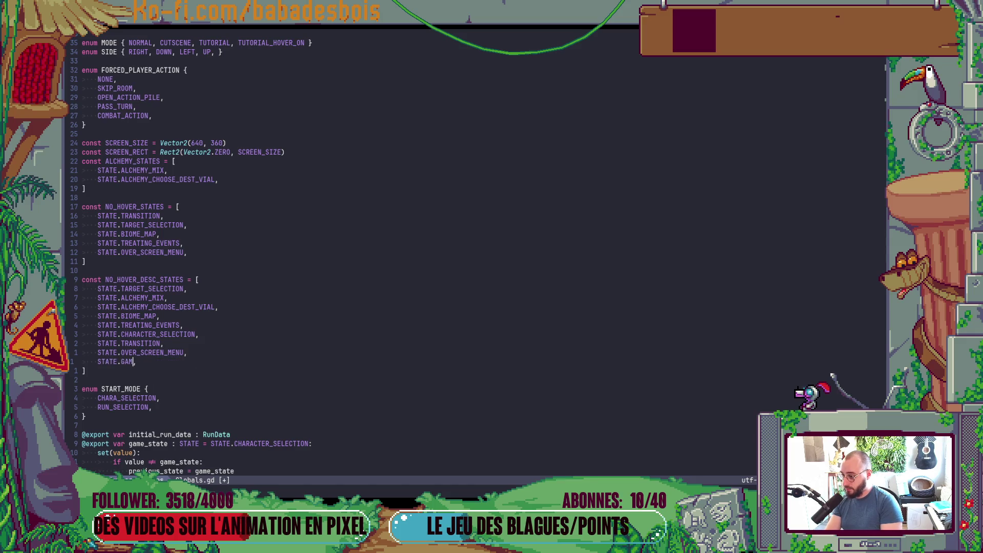
text(E_)
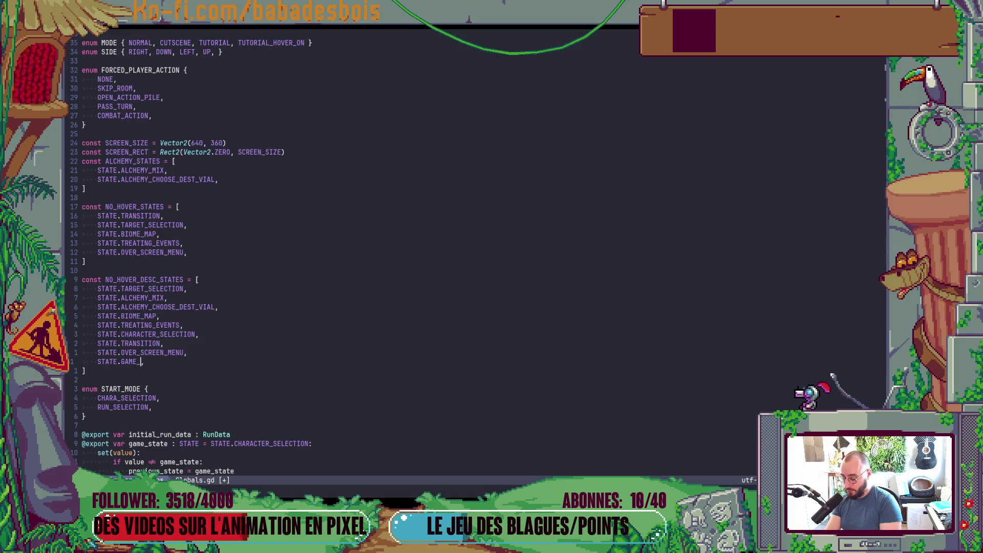
scroll(517, 205, up, 8)
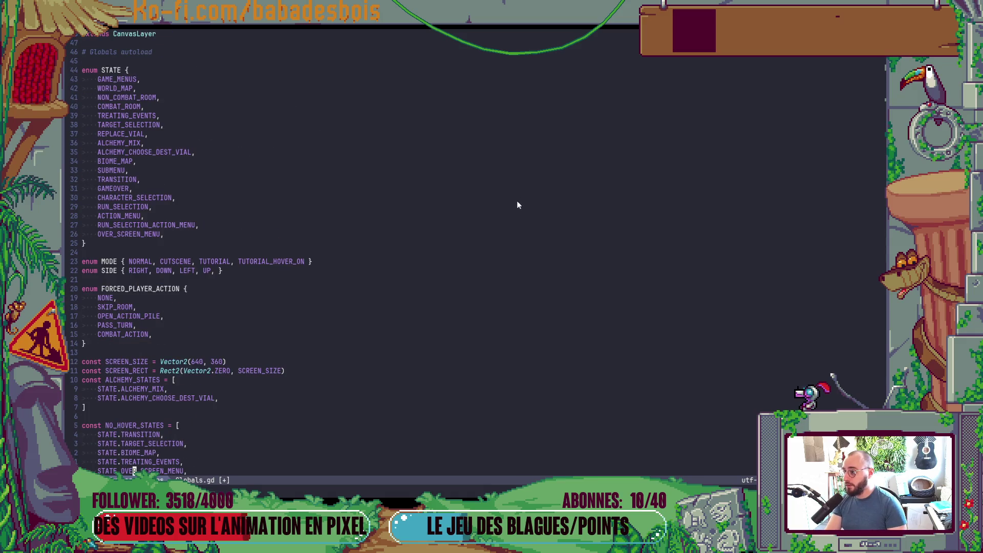
scroll(124, 212, down, 7)
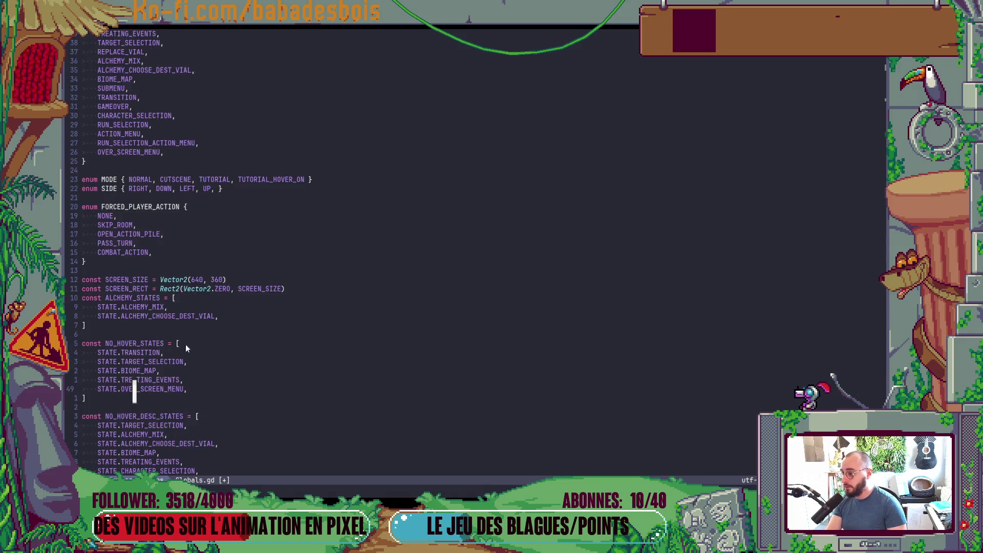
text(STATE.GAME)
click(135, 389)
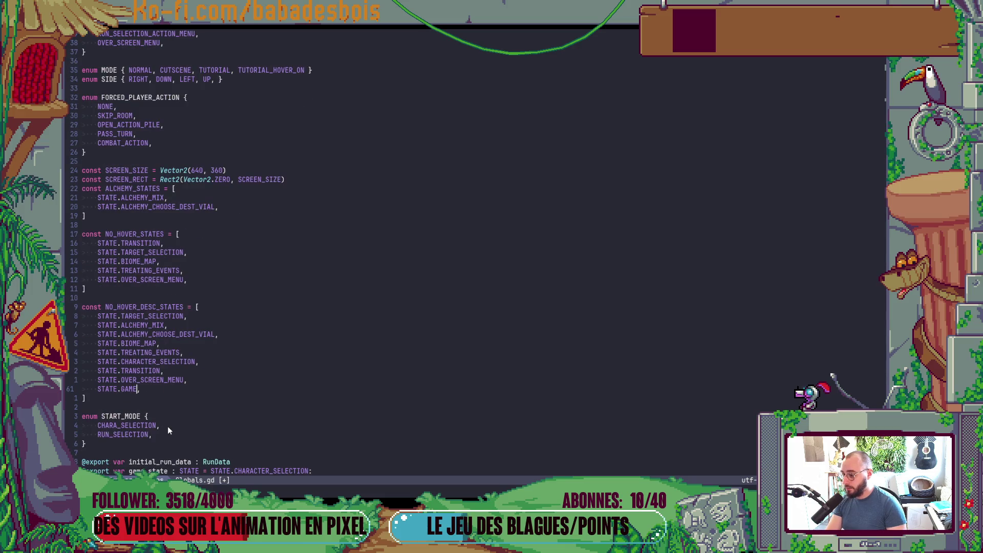
text(OVER,)
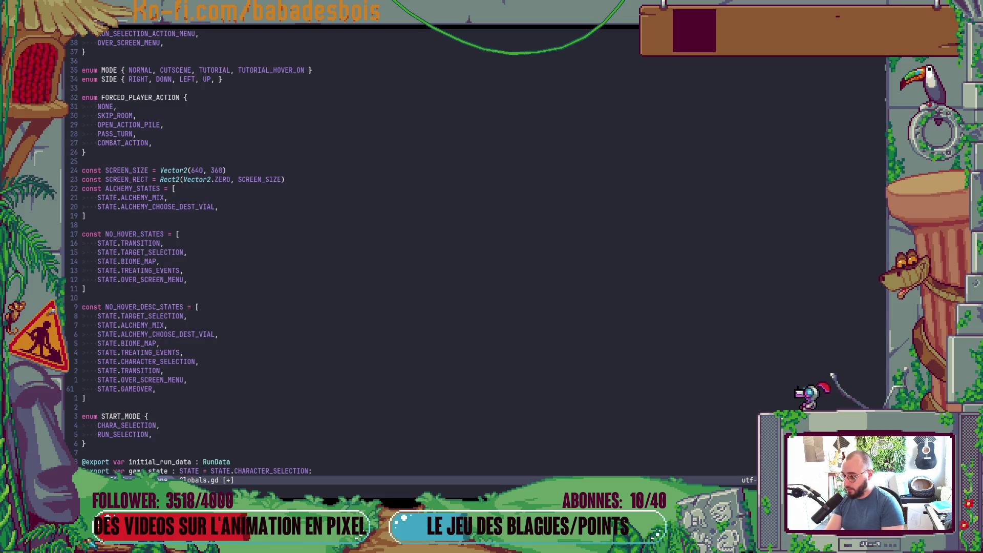
key(Escape)
text(:w)
key(Return)
key(alt+Tab)
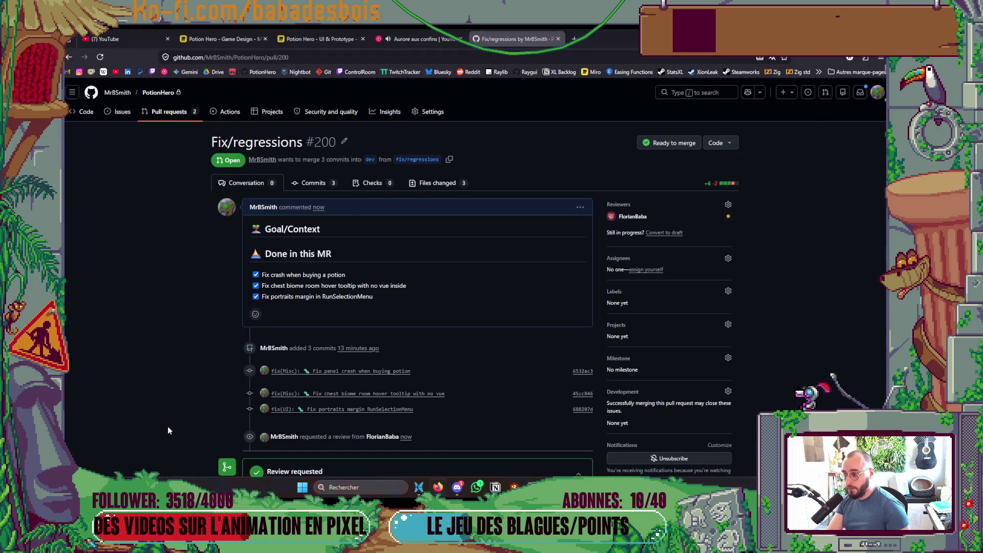
Step: Launch the game with F5 in Godot, then switch to pull request #199
key(alt+Tab)
key(alt+Tab)
key(alt+Tab)
key(alt+Tab)
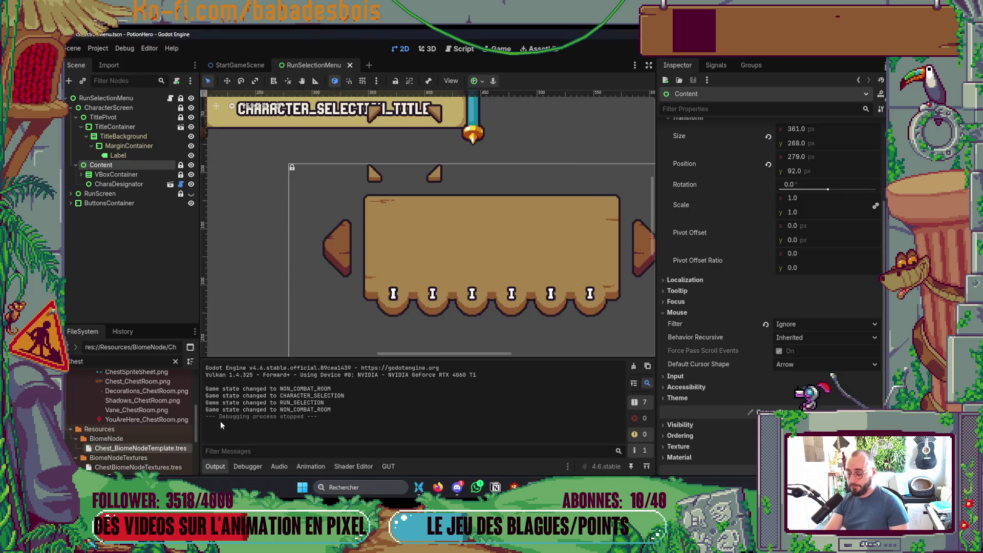
key(F5)
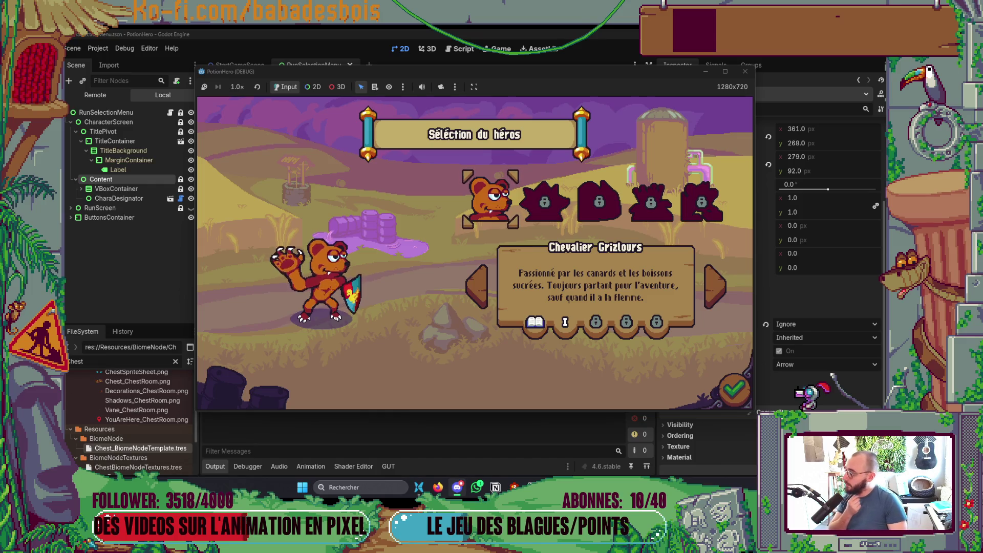
key(alt+Tab)
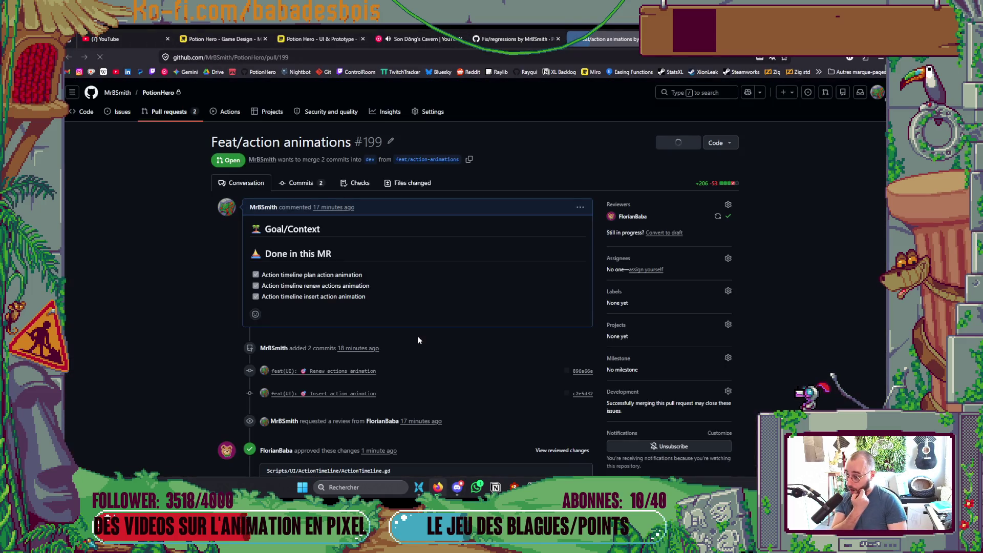
Step: Reply to the line-115 comment: previous_actions is checked non-empty and both arrays have the same size
scroll(416, 336, down, 3)
scroll(417, 338, up, 2)
scroll(421, 336, down, 3)
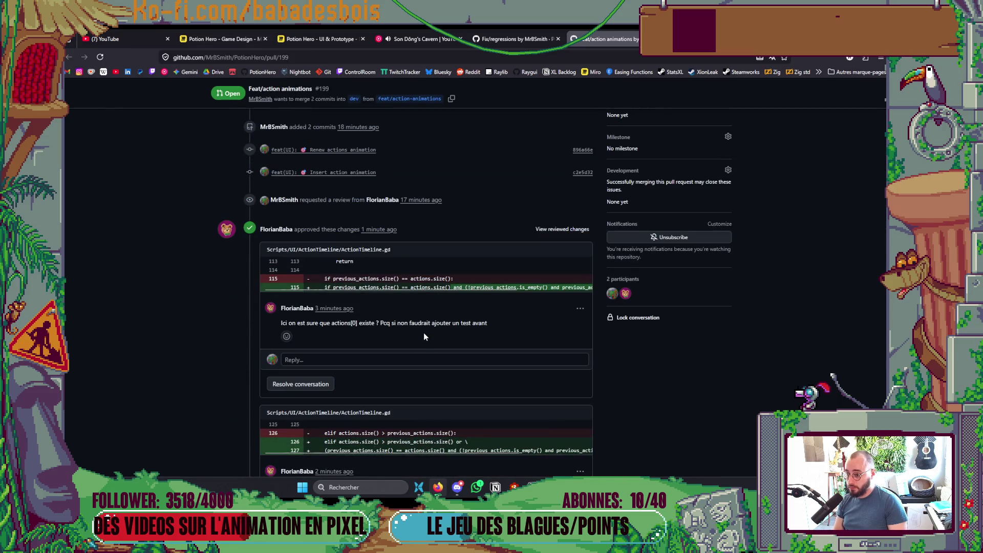
click(408, 359)
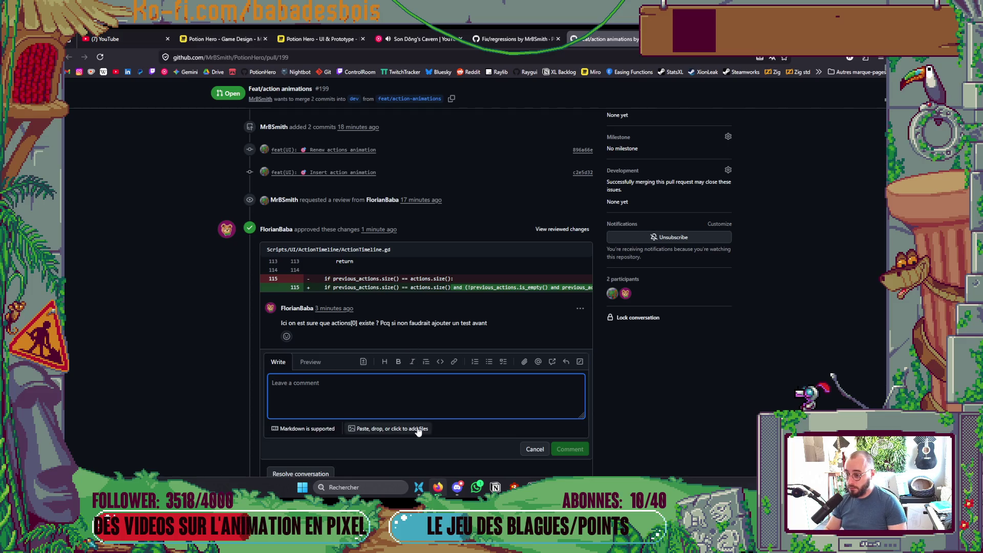
text(Oui parce q)
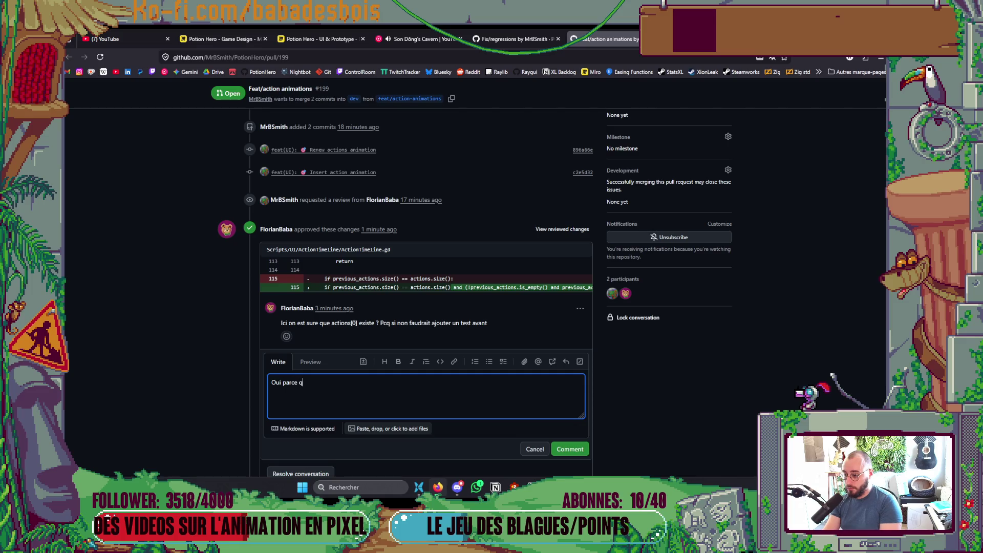
text(ue je test)
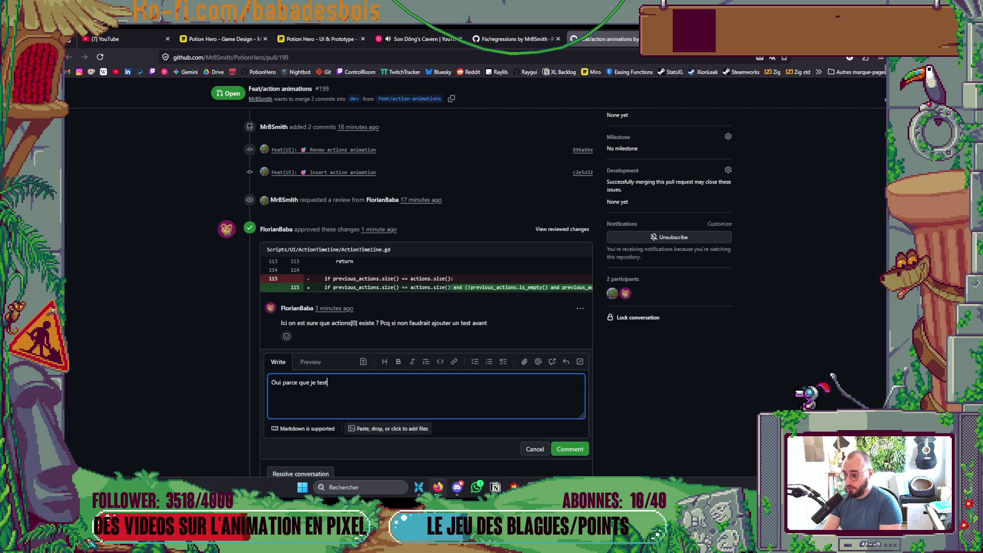
text( que pre)
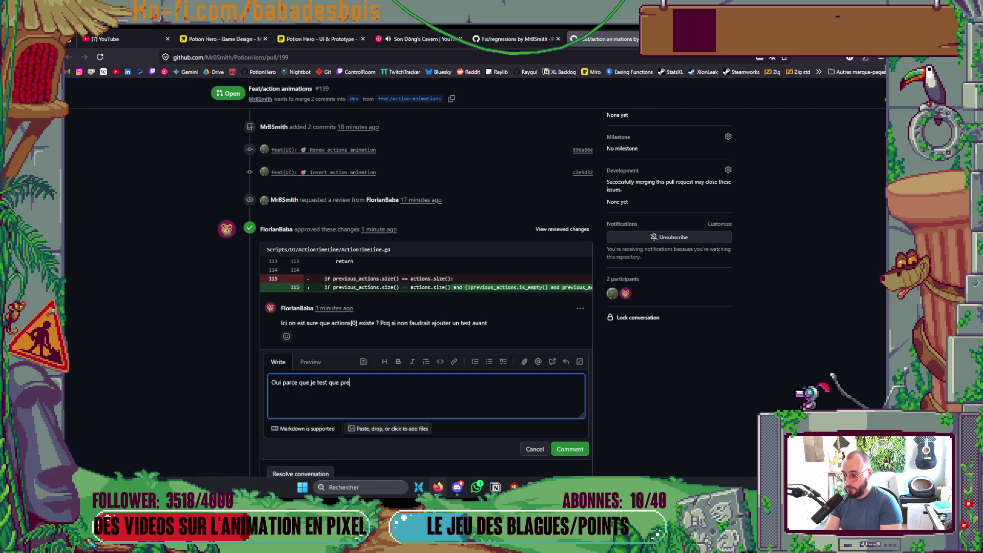
text(vious)
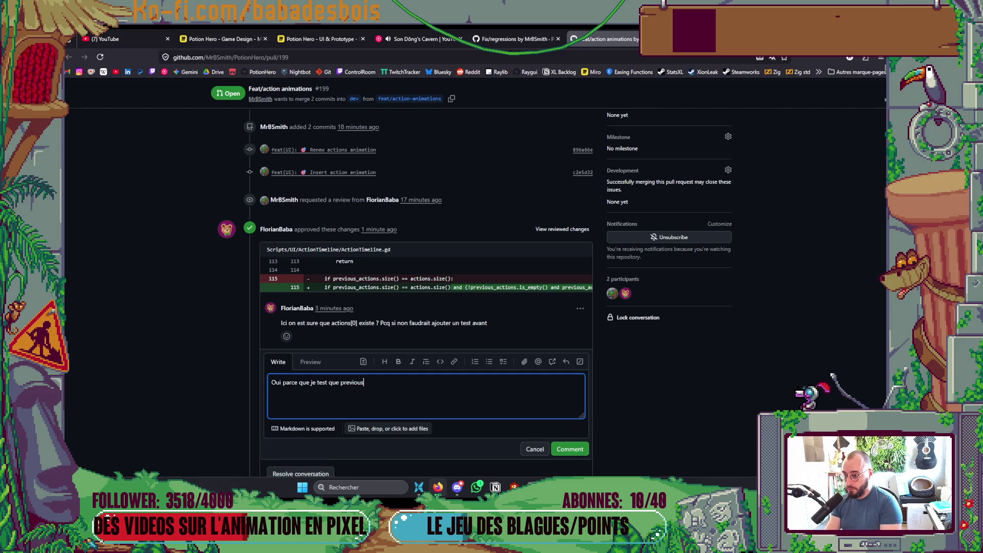
text(_actions n)
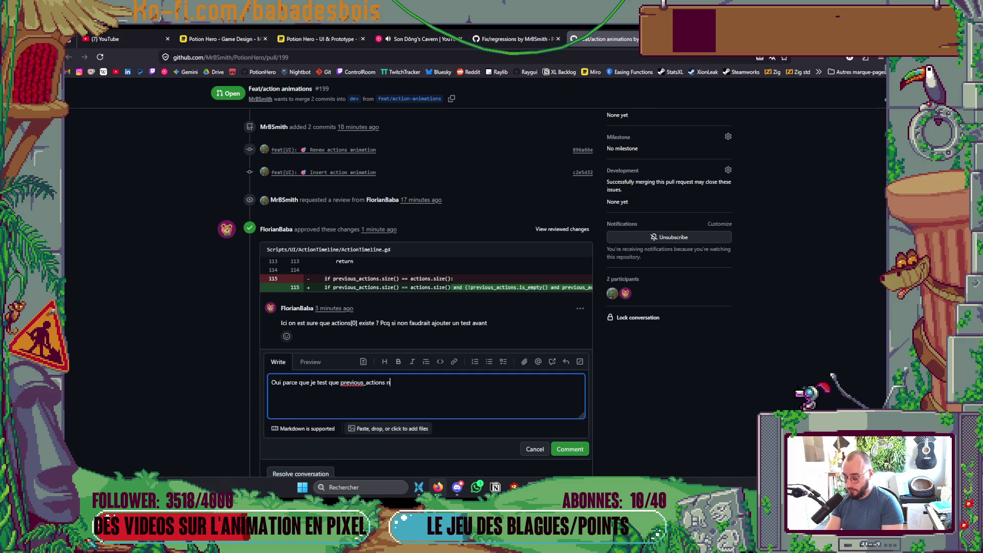
text('est pas vide)
key(BackSpace)
text(et que les d)
text(eux arrau)
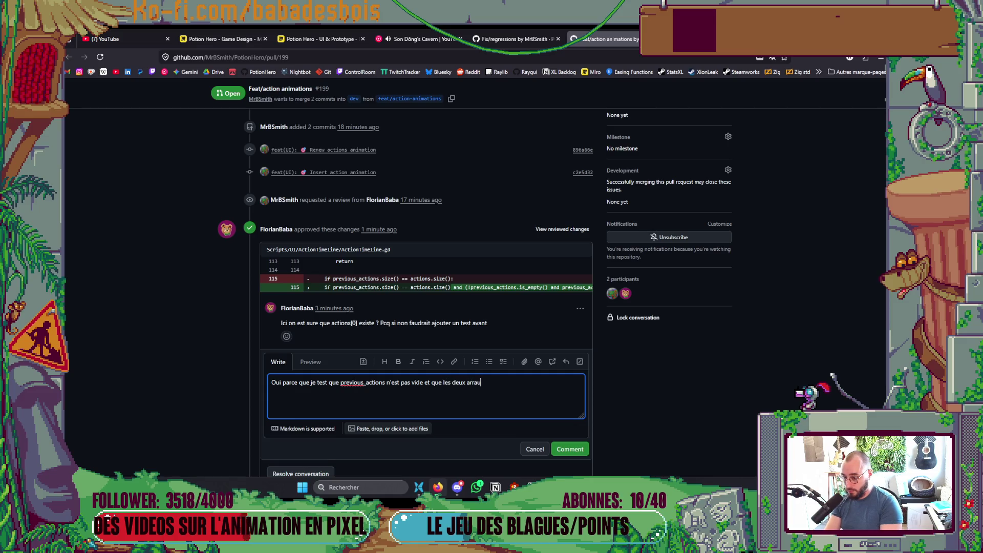
key(BackSpace)
text(y font )
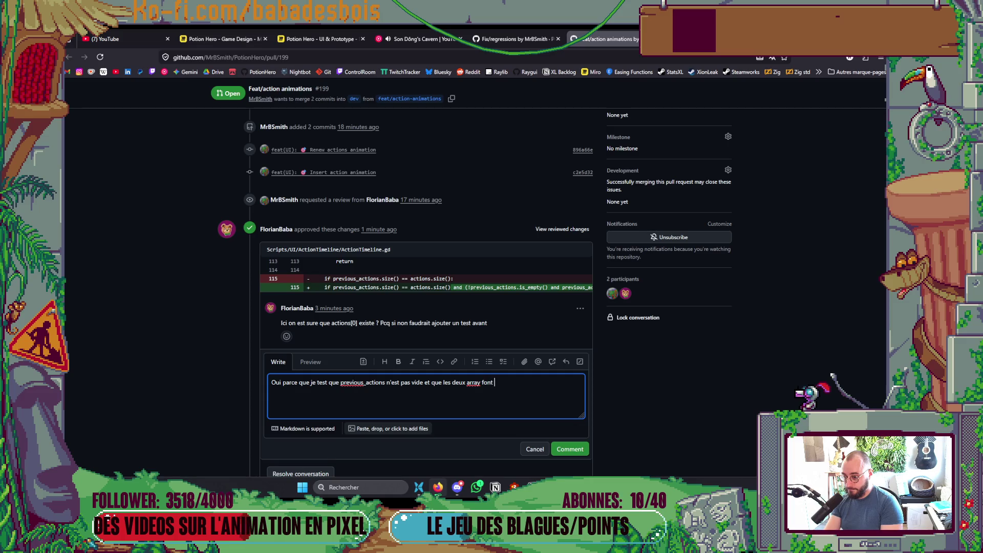
text(la meme taille)
click(571, 450)
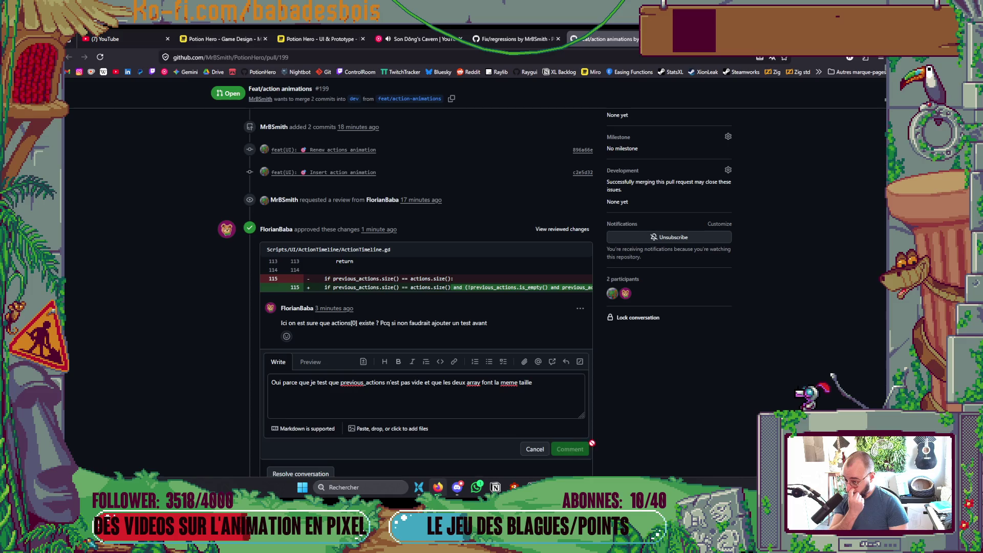
scroll(649, 413, down, 3)
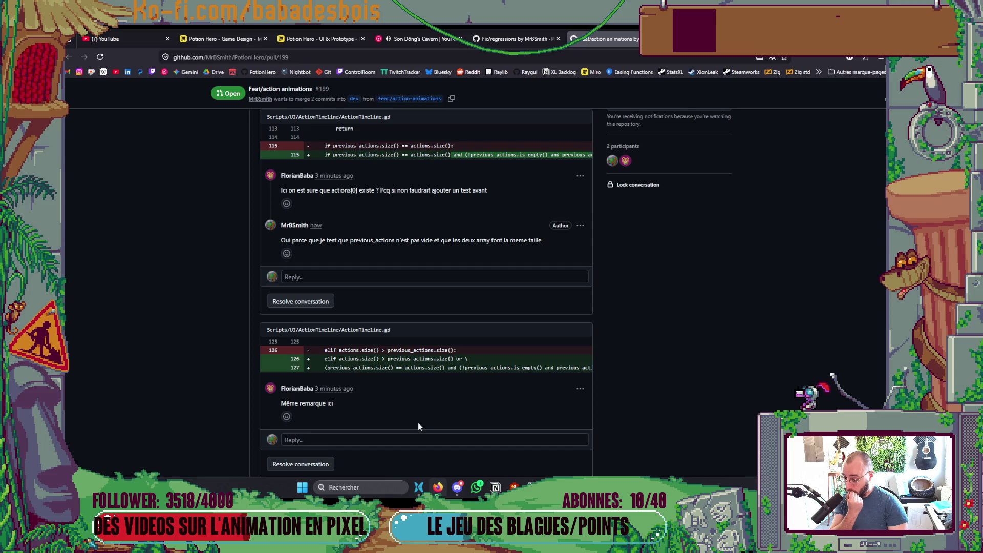
Step: Reply 'Meme chose aussi' on the line-126 review thread
click(381, 439)
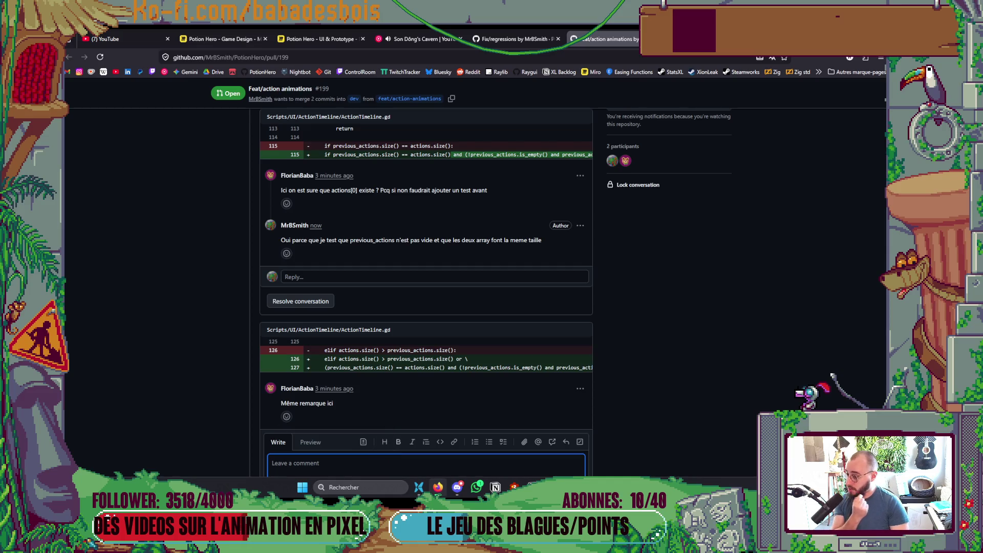
text(Meme chose aussi)
scroll(589, 213, down, 3)
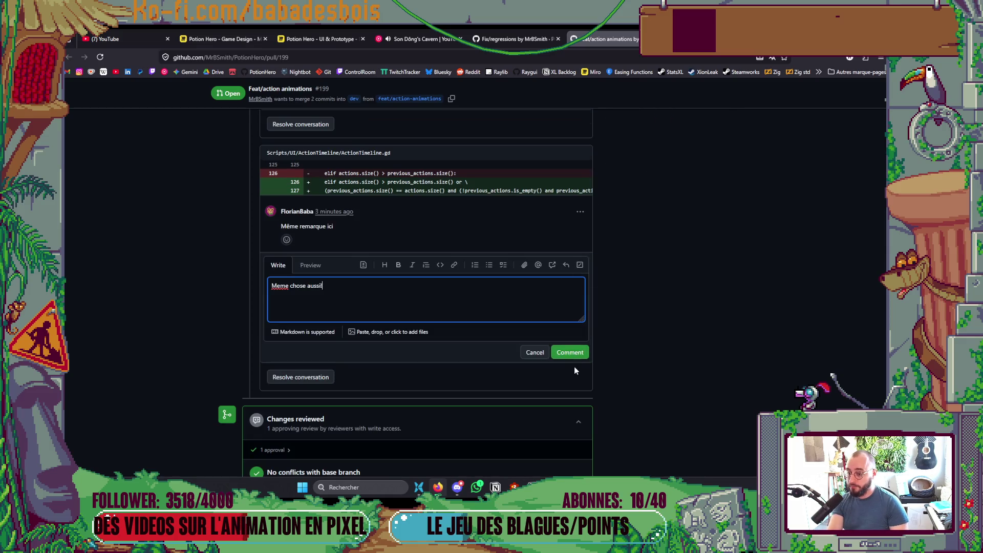
click(121, 327)
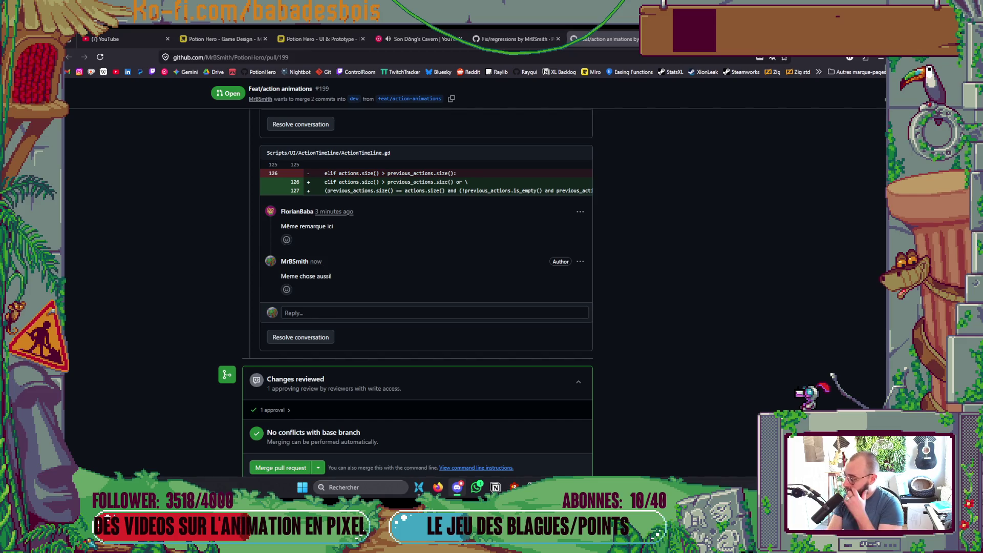
Step: Back in the running game, confirm the hero to reach adventure selection
scroll(432, 365, up, 4)
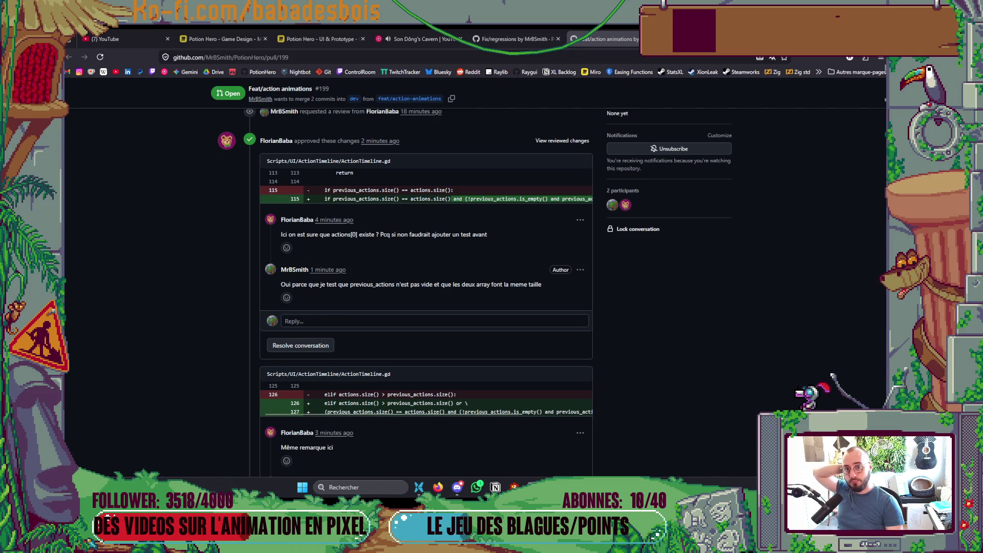
key(alt+Tab)
click(714, 387)
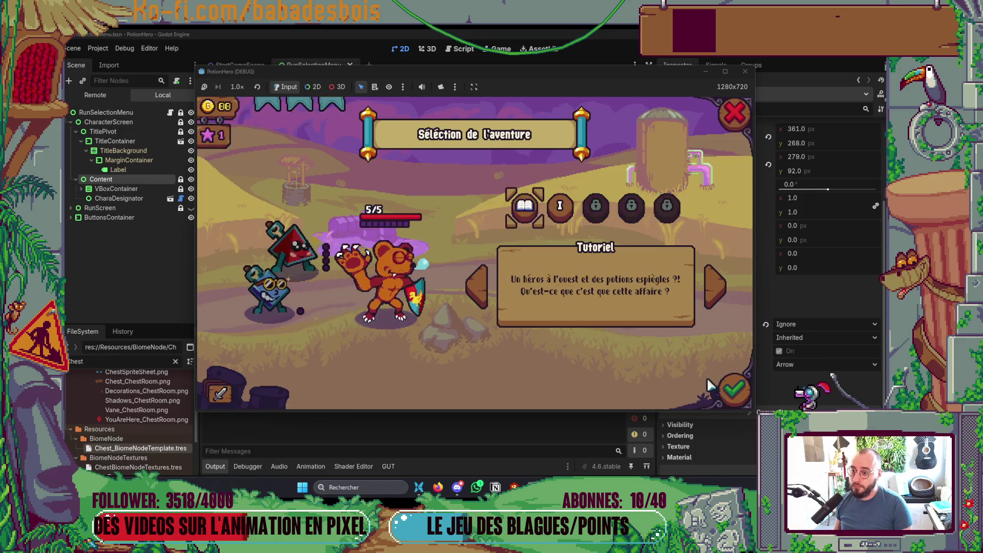
Step: Pick and start the Réveil de l'ours adventure, then return to the GitHub pull request review
key(Right)
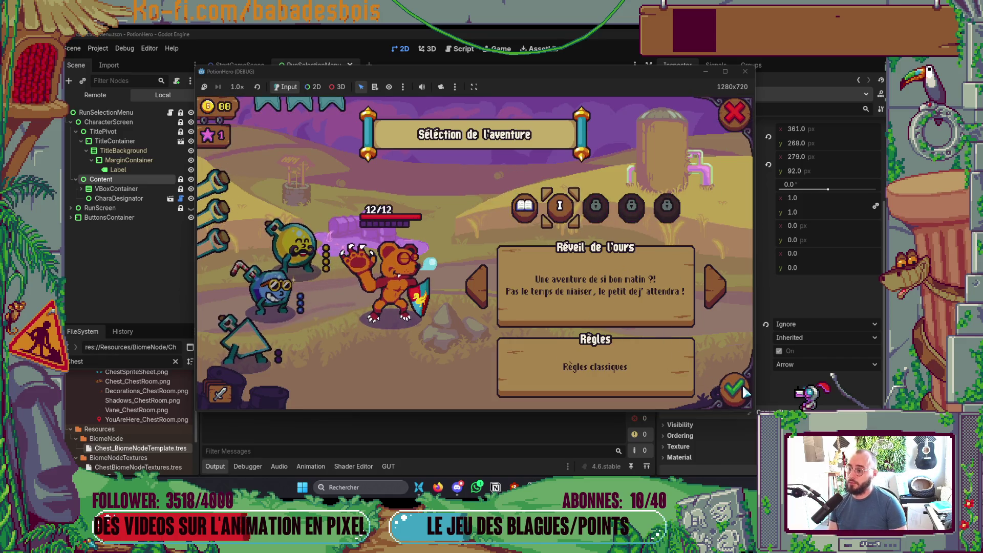
click(742, 392)
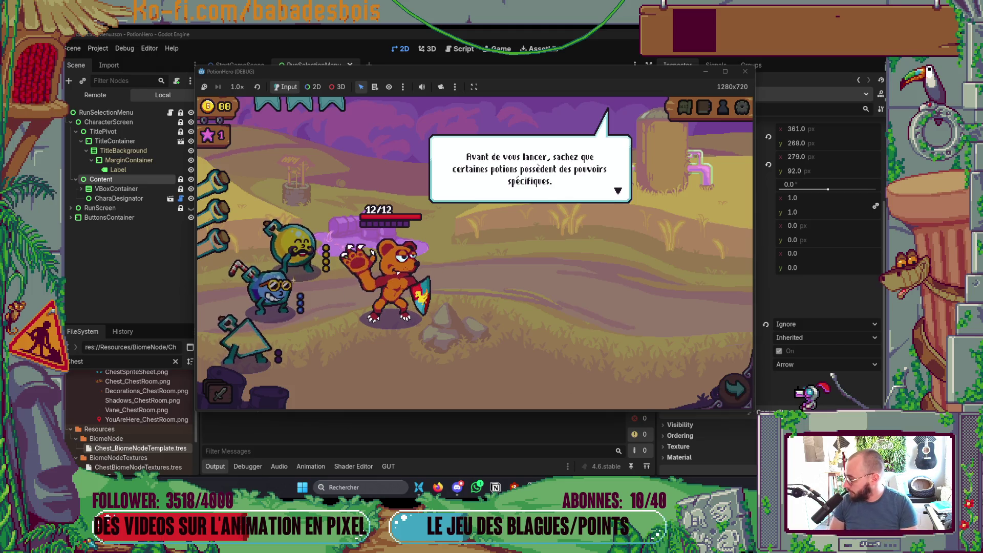
key(alt+Tab)
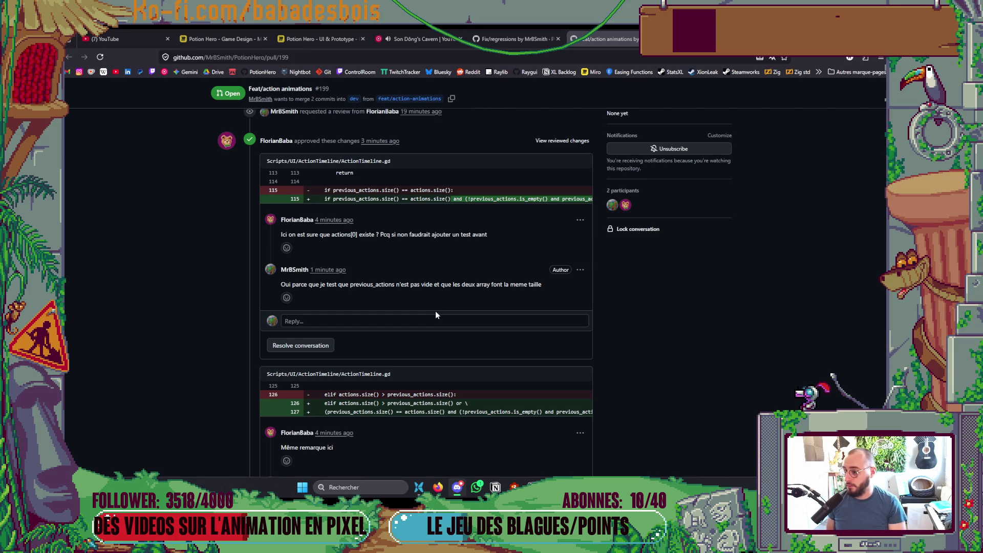
Step: Resolve the review thread, merge Feat/action animations PR #199 into dev, and show the pull request list
scroll(351, 329, down, 5)
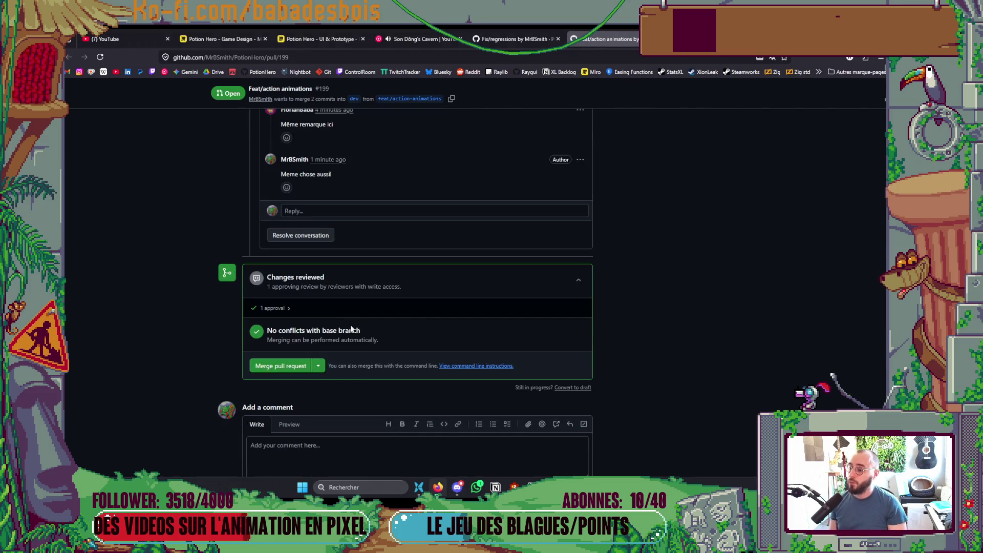
click(321, 237)
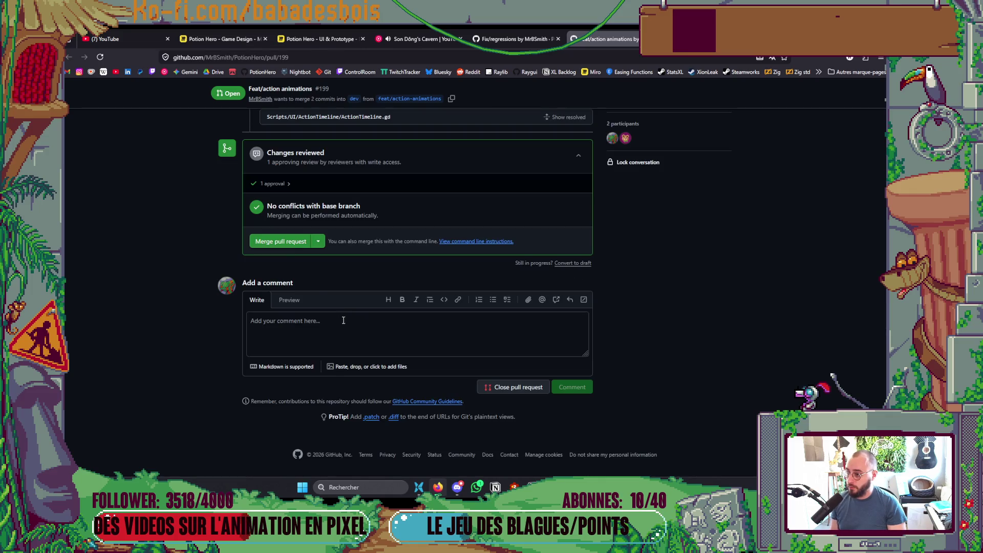
click(287, 244)
click(273, 293)
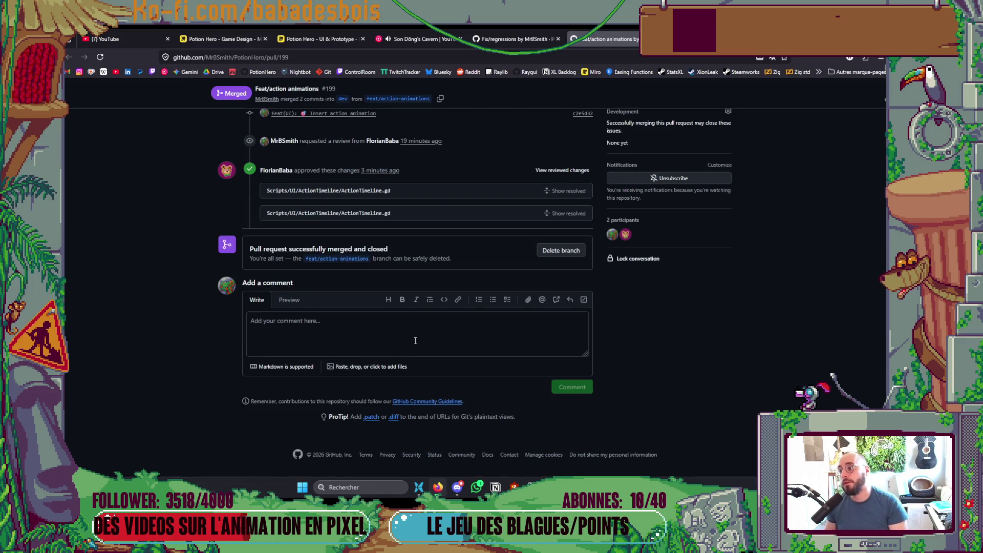
scroll(351, 280, up, 5)
click(164, 112)
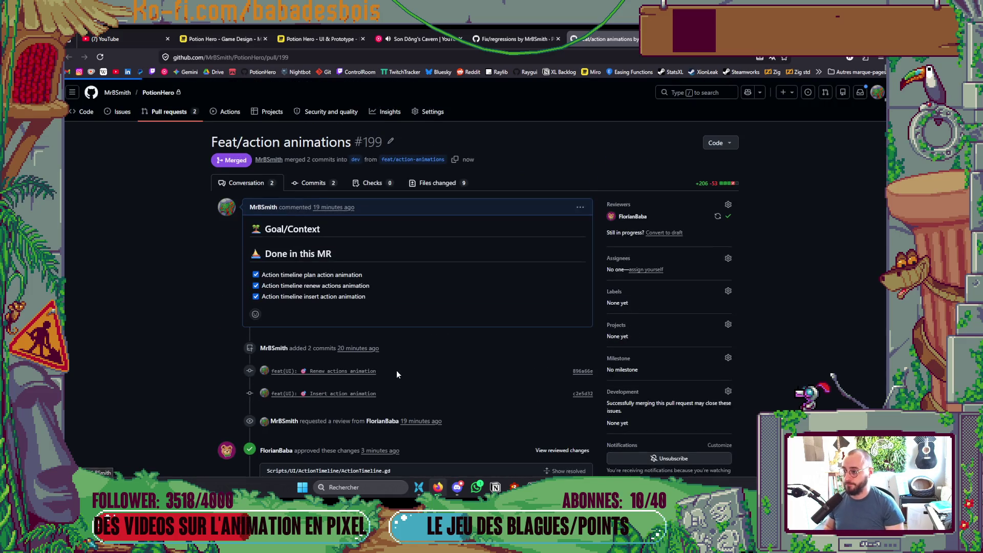
key(alt+Tab)
key(alt+Tab)
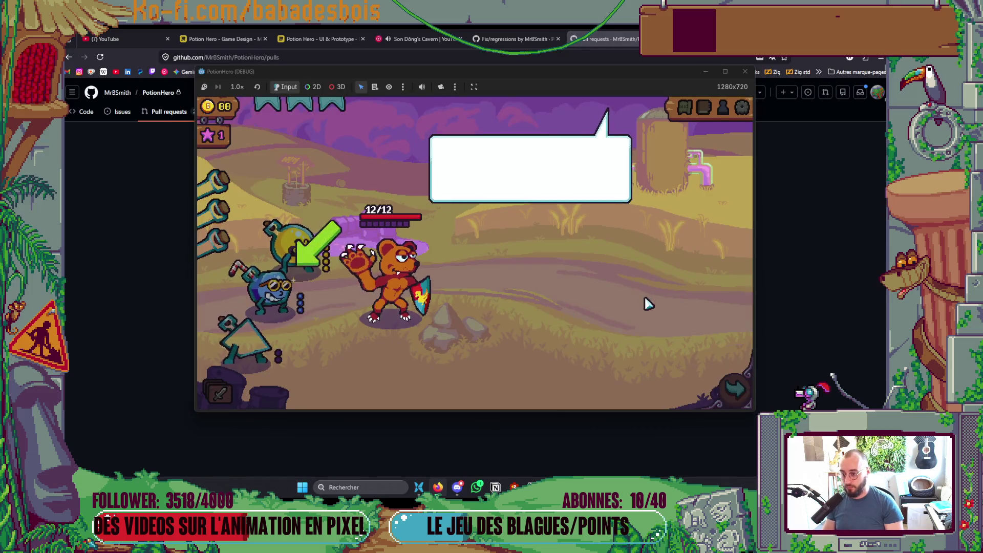
Step: Travel to the farm map's Combat node, end four turns until game over, then close the game
click(684, 107)
click(306, 284)
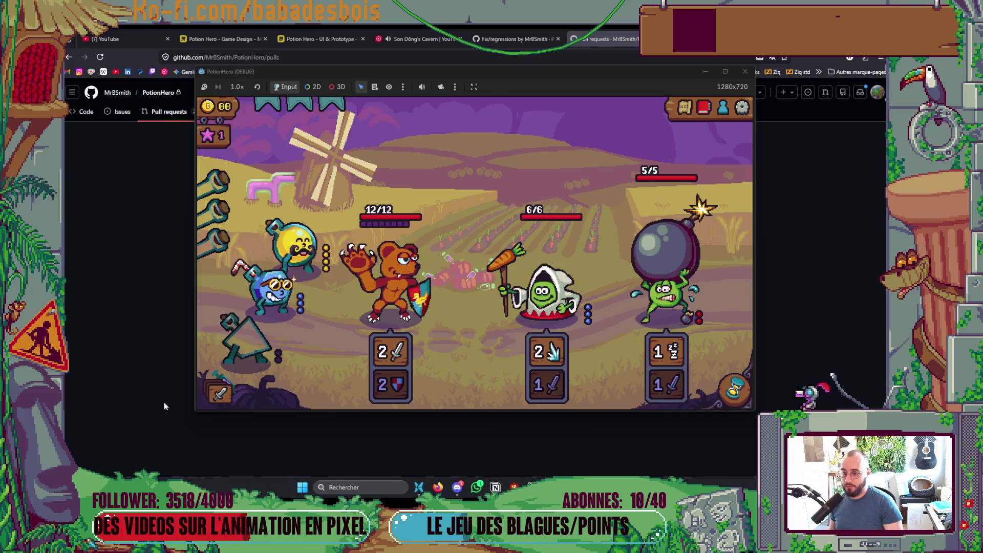
click(742, 398)
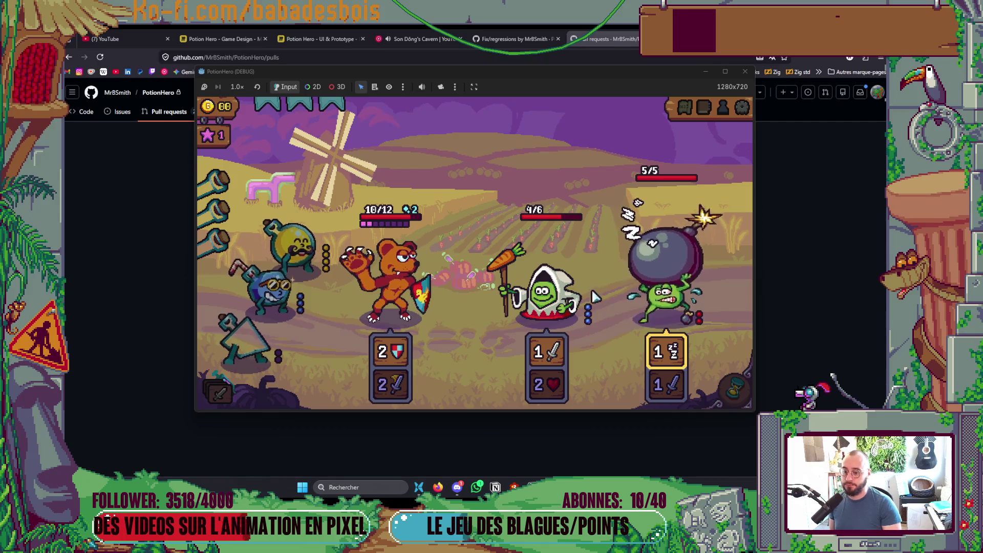
click(736, 397)
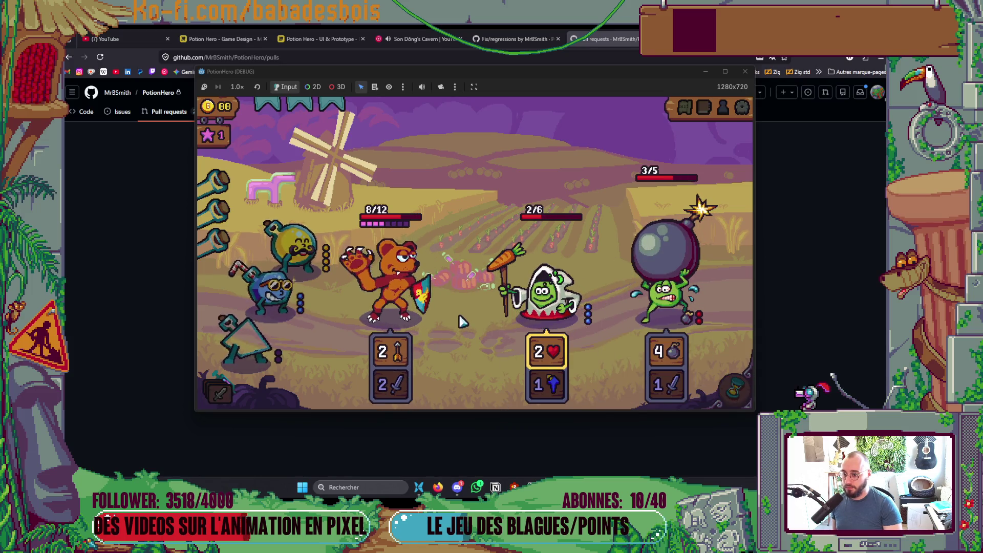
click(736, 391)
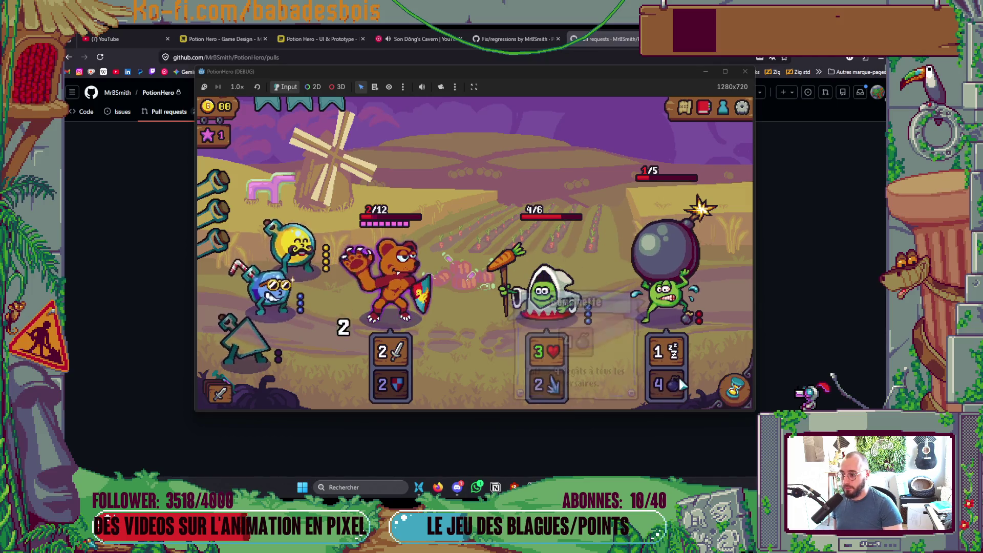
click(732, 391)
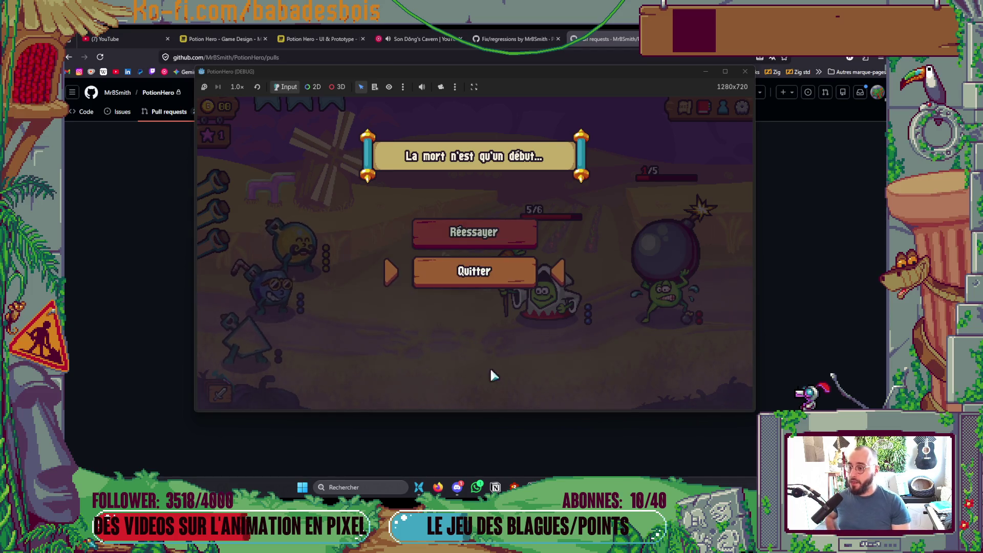
click(746, 72)
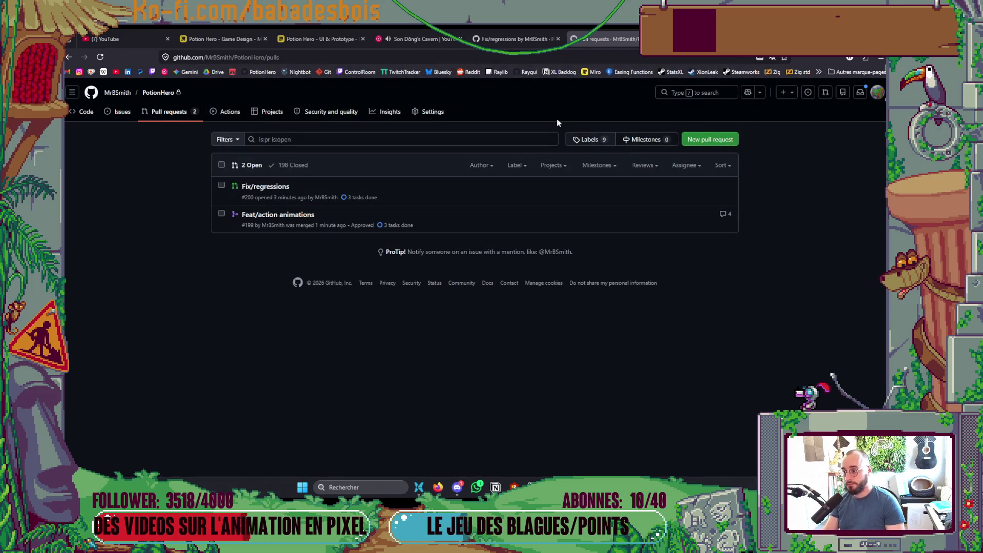
Step: Open the Fix/regressions #200 pull request
click(265, 187)
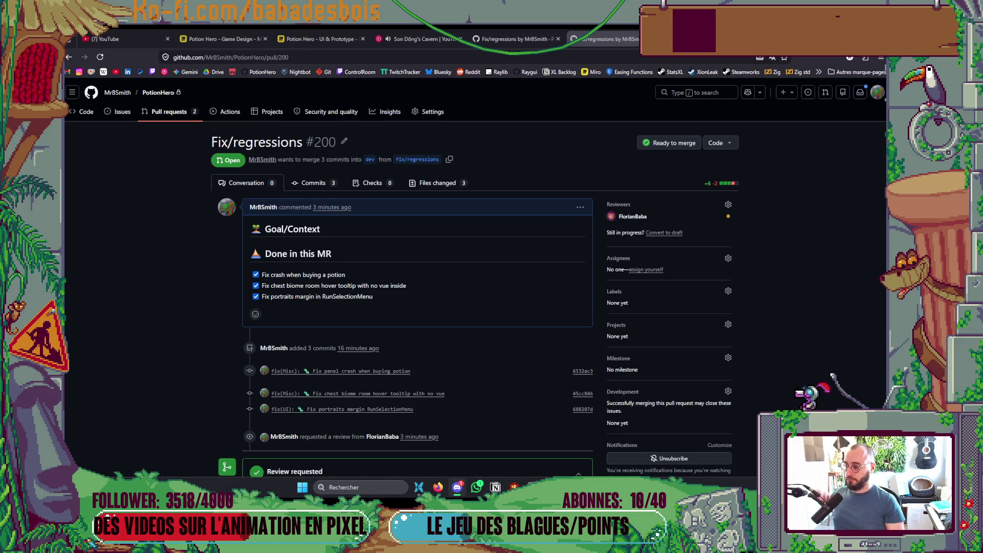
key(alt+Tab)
key(k)
key(alt+Tab)
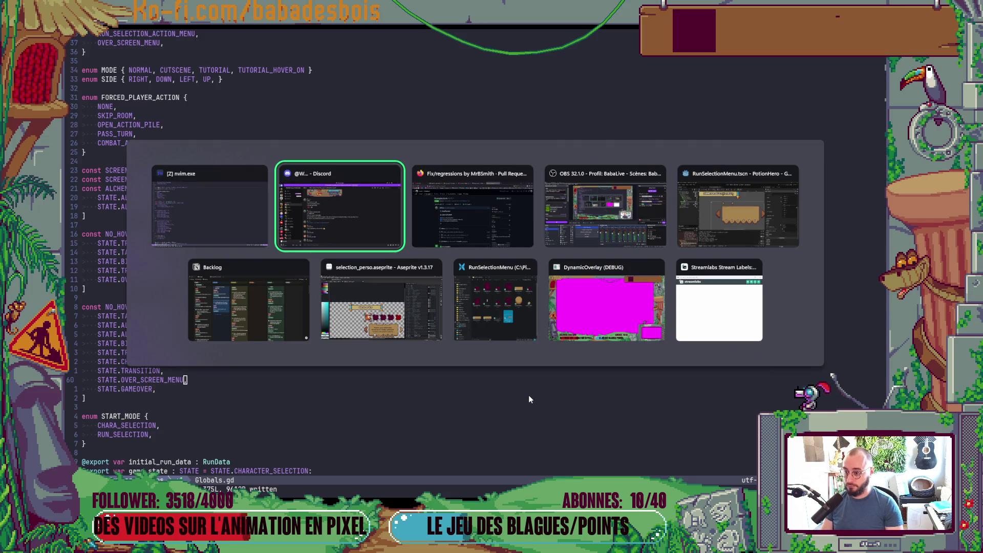
key(alt+Tab)
Step: Scroll through PR #200's changed files, then bring the Neovim editor forward
click(438, 185)
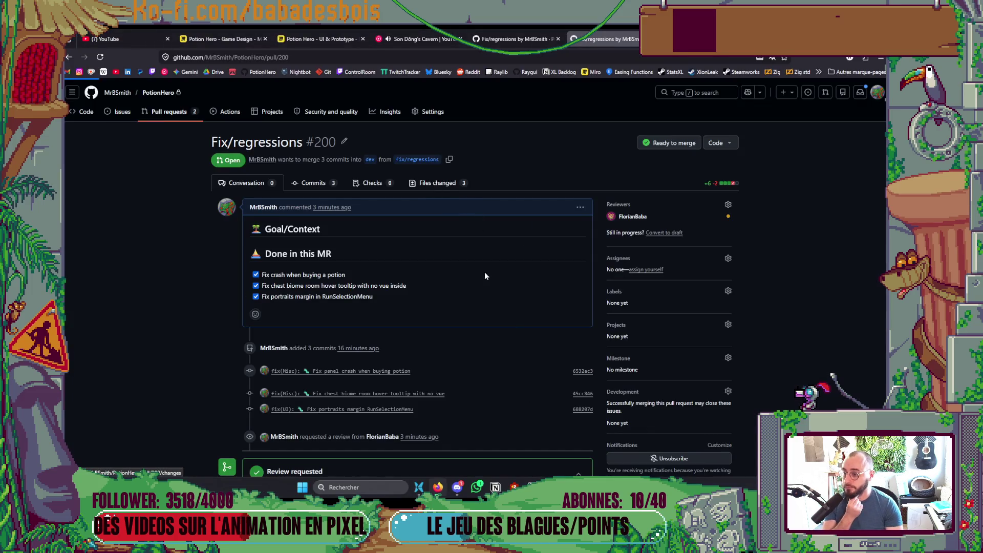
scroll(493, 277, down, 4)
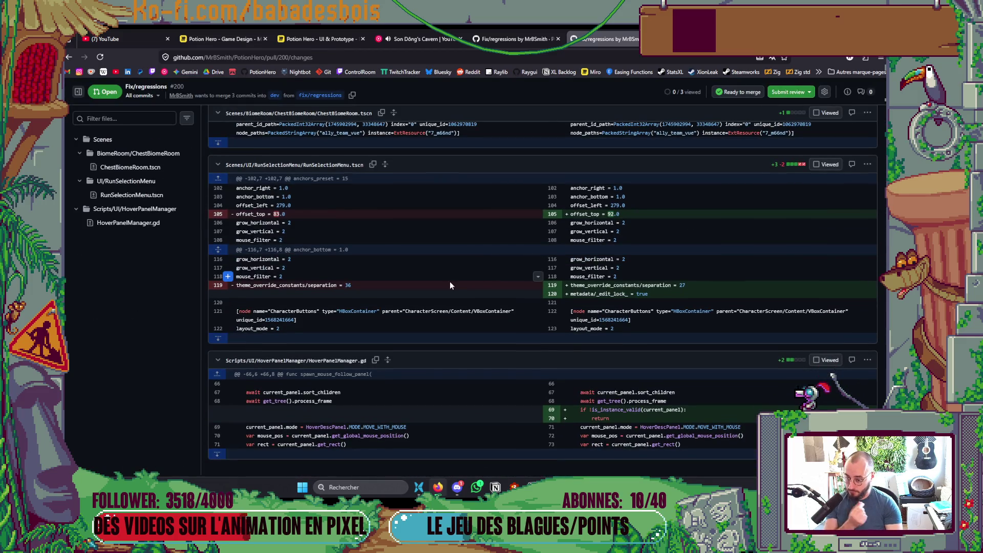
scroll(450, 281, up, 4)
scroll(445, 288, down, 3)
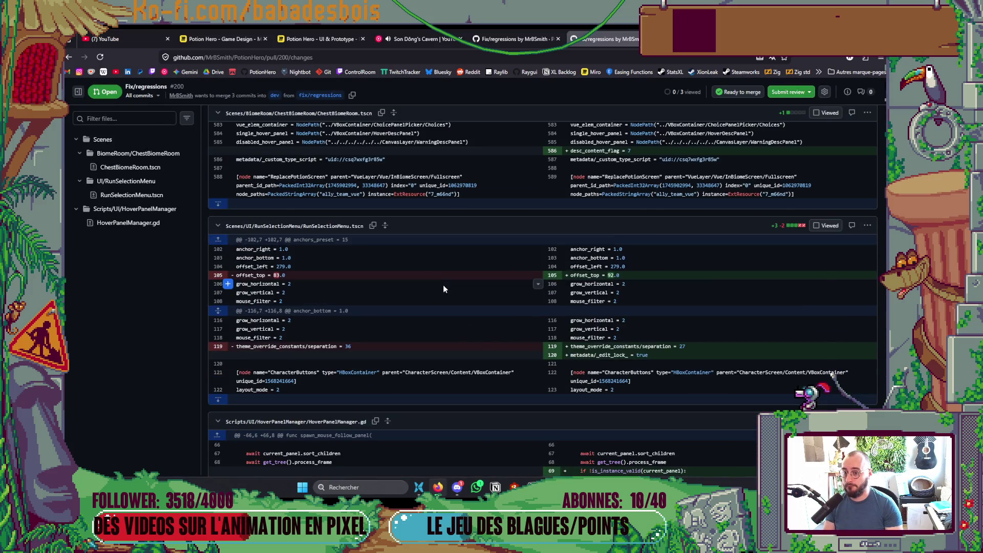
key(alt+Tab)
key(alt+Tab)
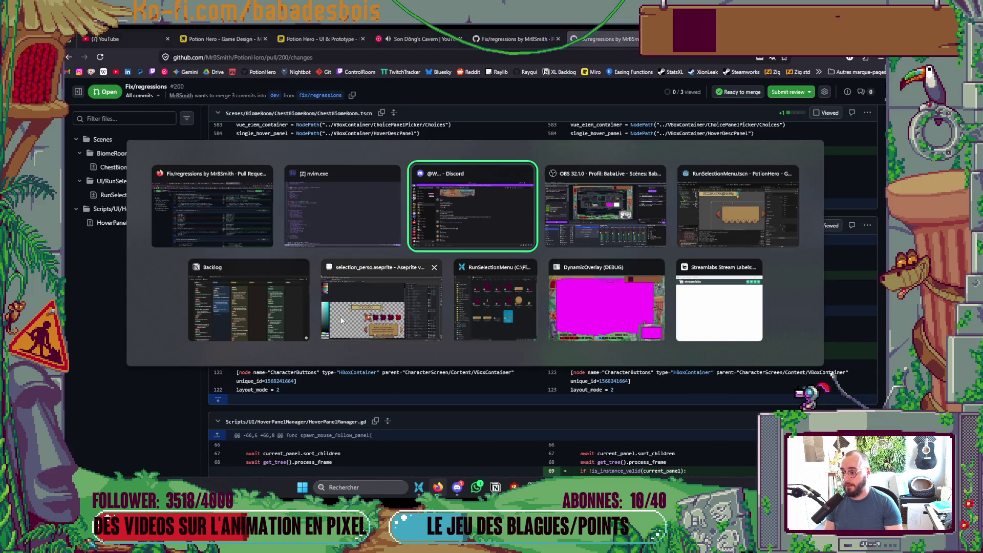
click(348, 214)
Step: Open the terminal below Neovim, check git status, and stage all changes
click(457, 415)
key(ctrl+backslash)
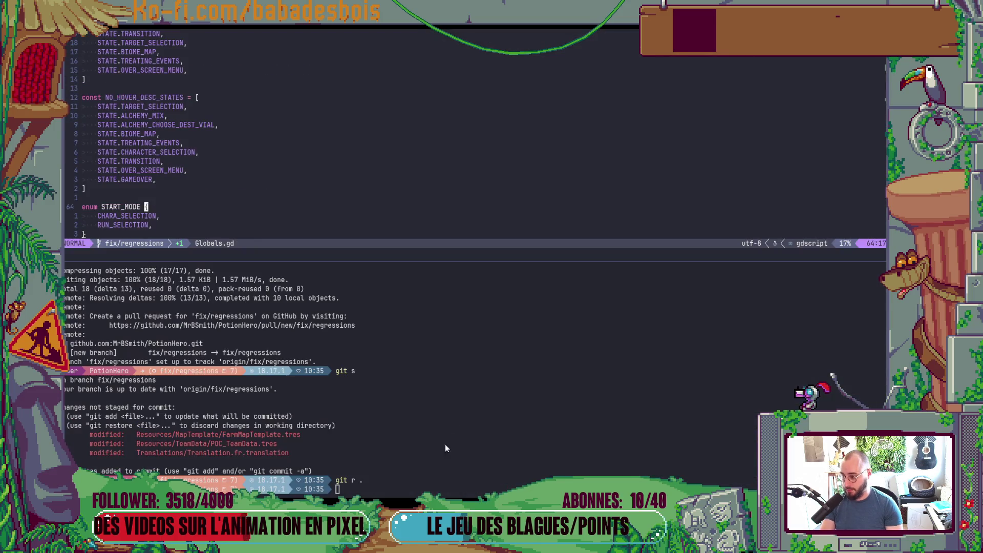
text(gits)
key(Return)
text(git add .)
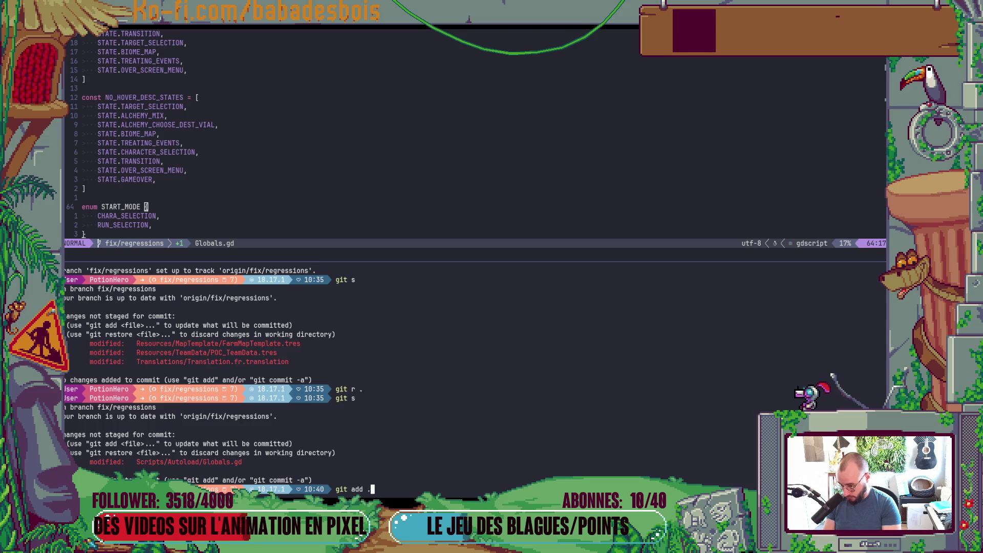
key(Return)
Step: Commit with cz as fix(UI): 'Fix hover overlapping during gameover'
text(cz)
key(Return)
key(Down)
key(Return)
key(Down)
key(Return)
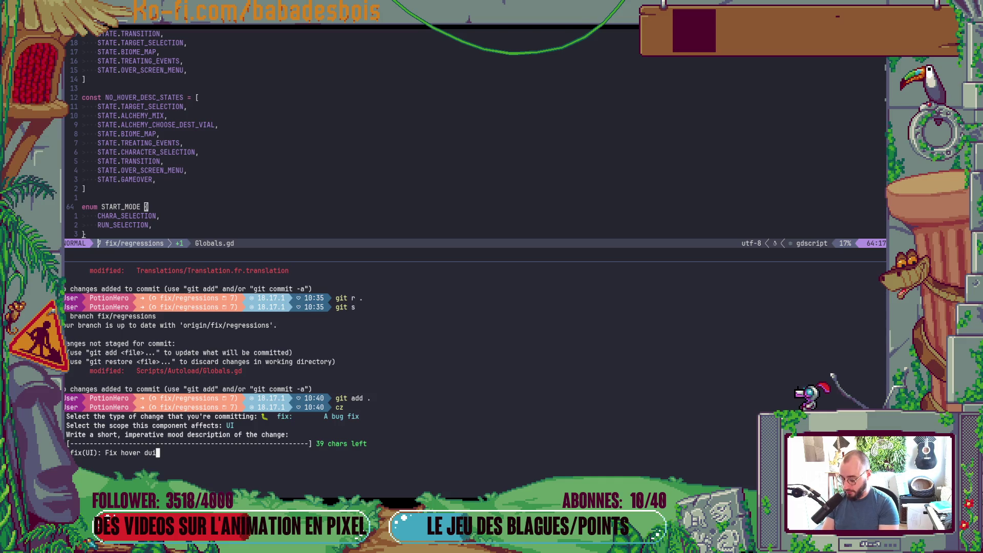
key(BackSpace)
key(BackSpace)
text(overlappi)
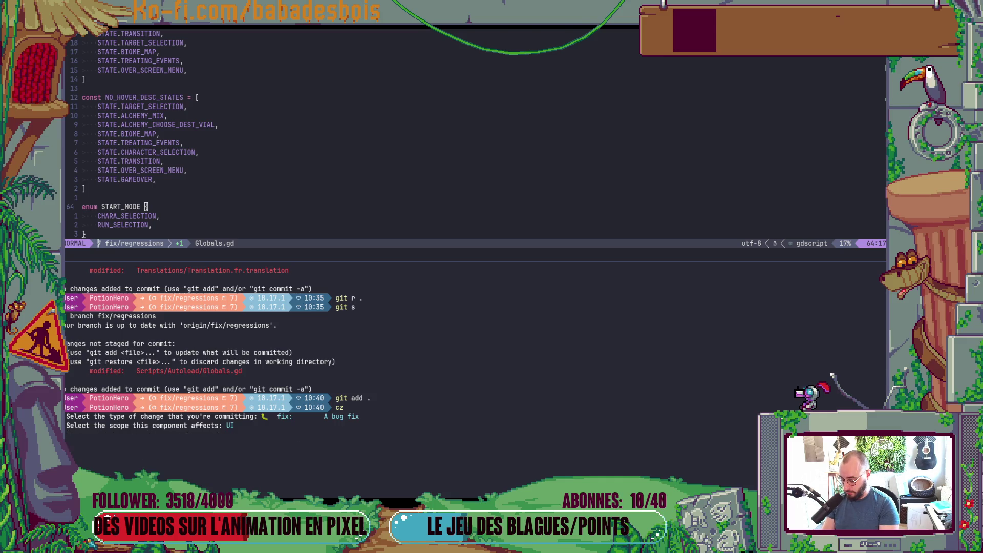
text(ng)
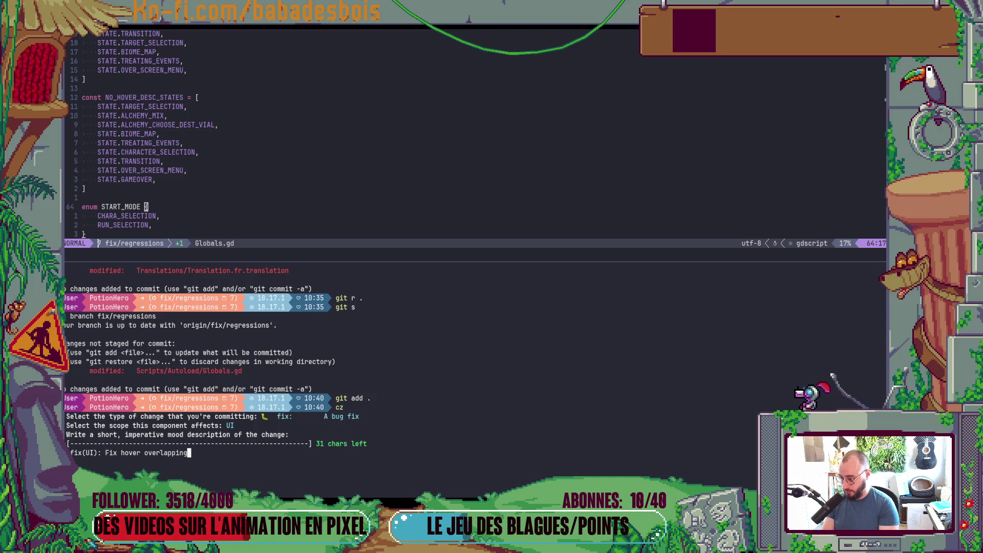
text( during gameove)
text(r)
key(Return)
key(Return)
Step: Push the commit to fix/regressions and return to the pull request
text(git push)
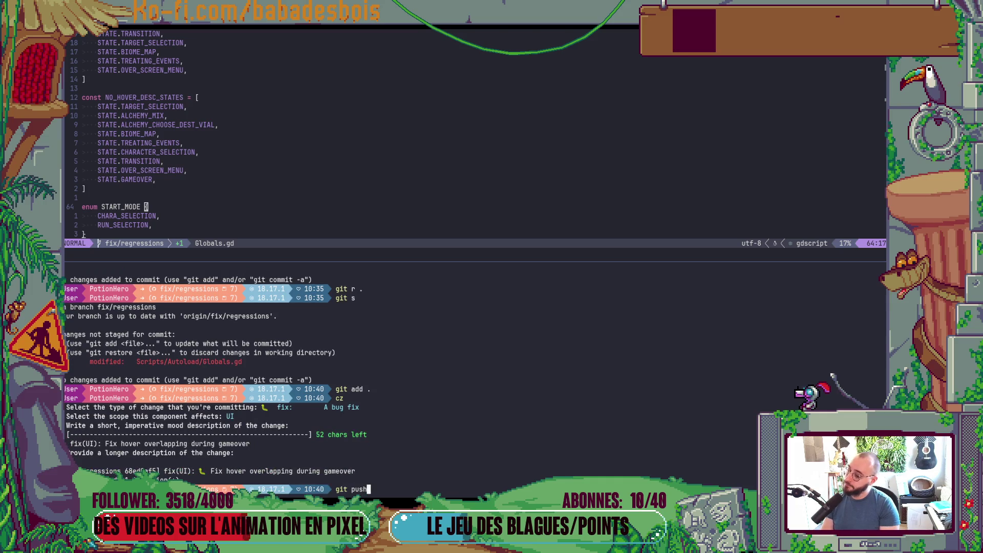
key(Return)
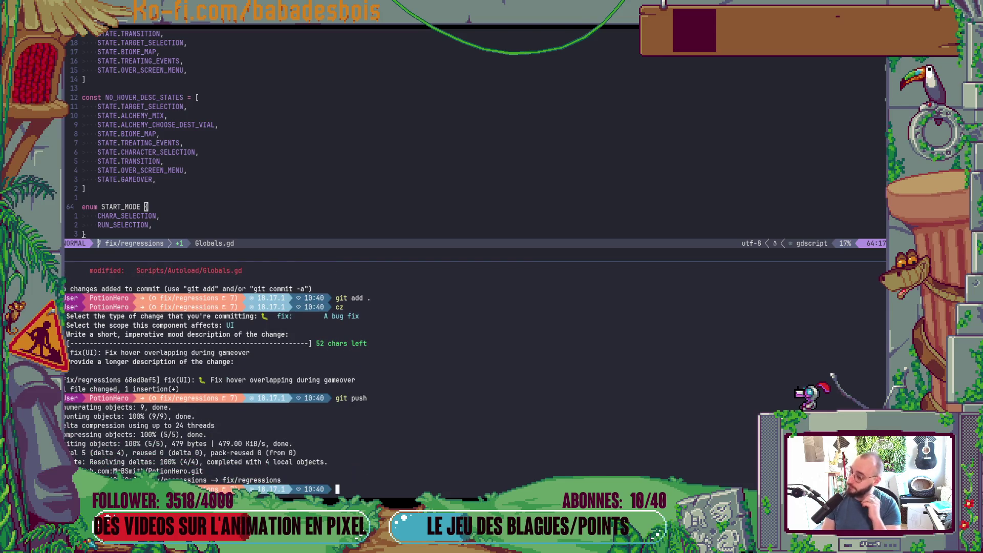
key(alt+Tab)
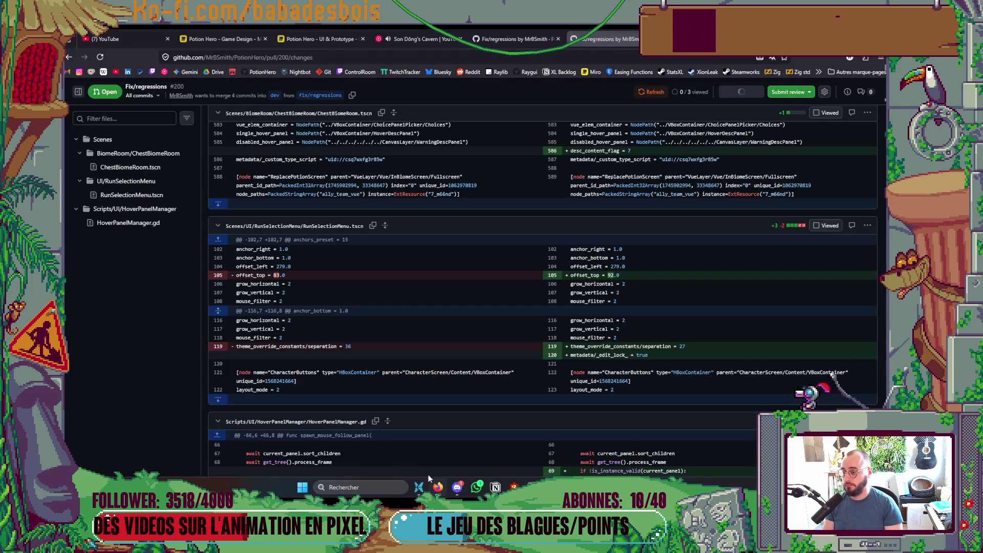
Step: Add a fourth ticked fix, the gameover hover tooltip overlap, to PR #200's description and save
scroll(307, 256, up, 3)
click(156, 112)
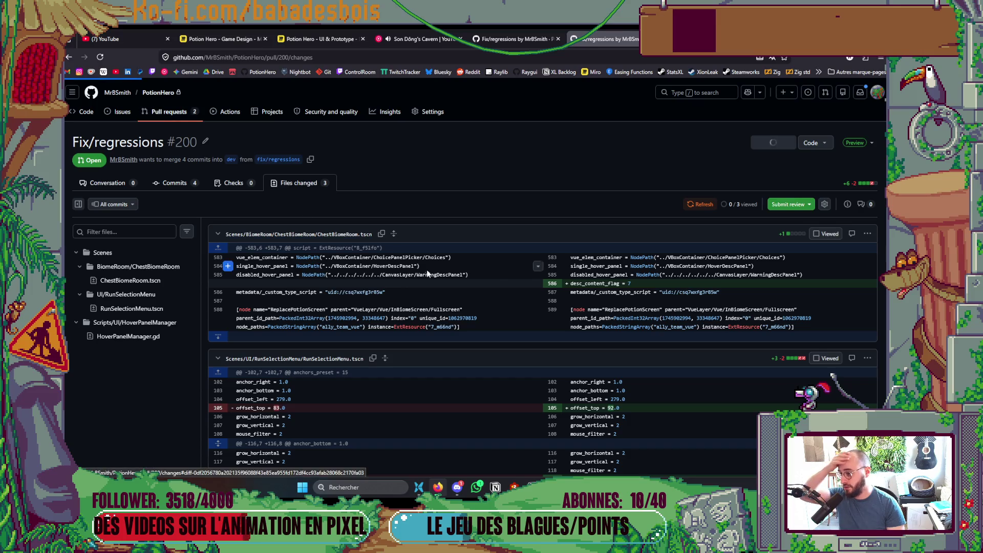
key(alt+Left)
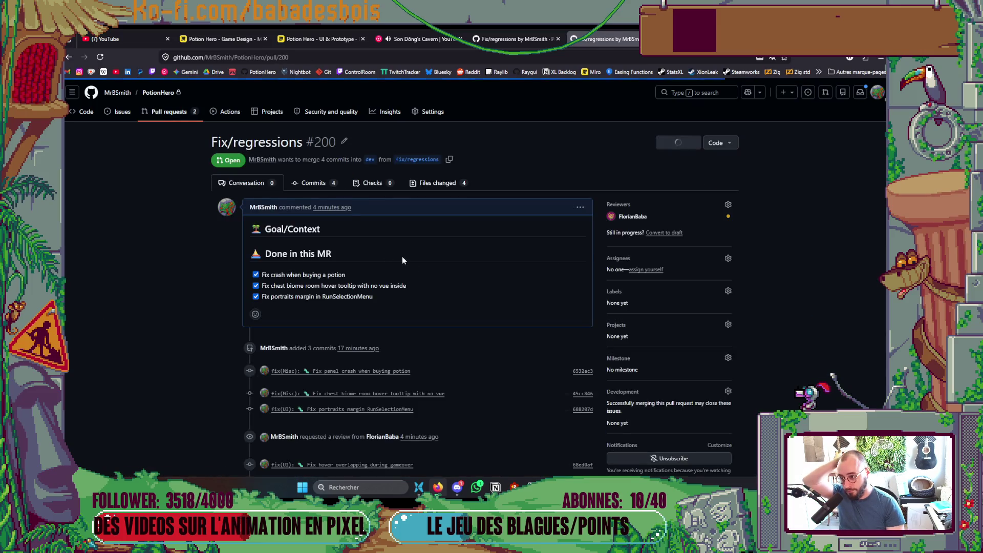
click(580, 207)
click(527, 267)
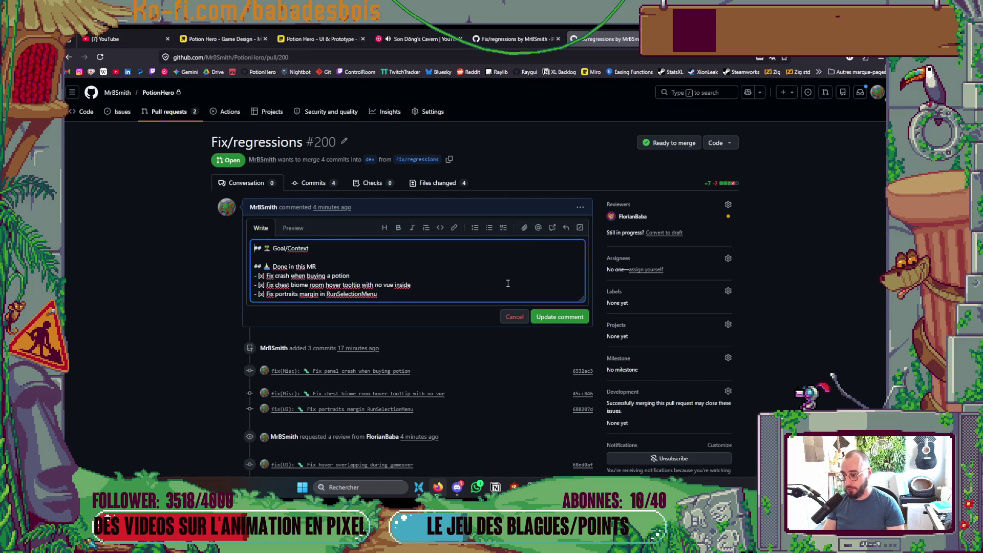
key(Return)
text(- [x] Fix hover tooltip hoverlaping gameover screen)
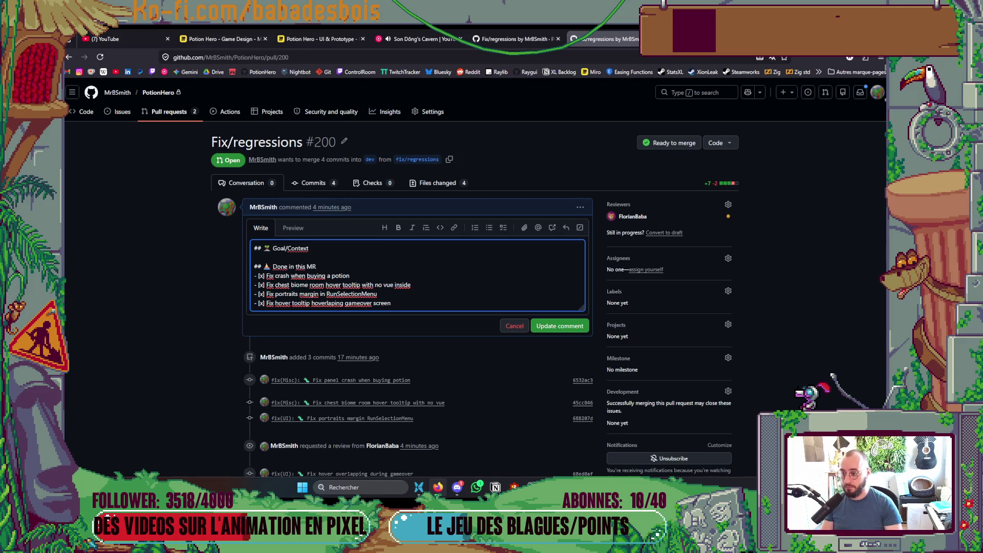
click(555, 327)
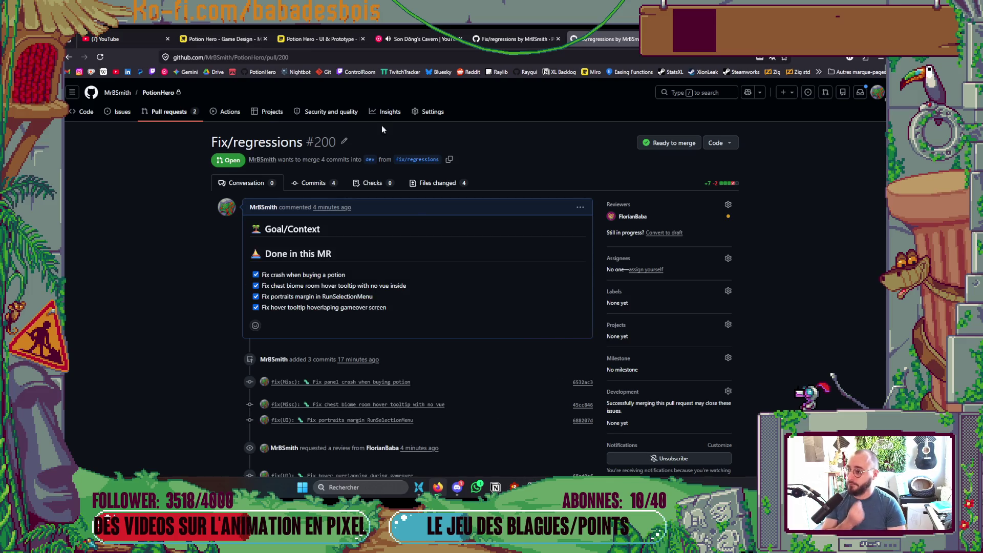
Step: Copy the pull request's URL, glance at the Backlog board, then return to the terminal
click(307, 57)
key(Escape)
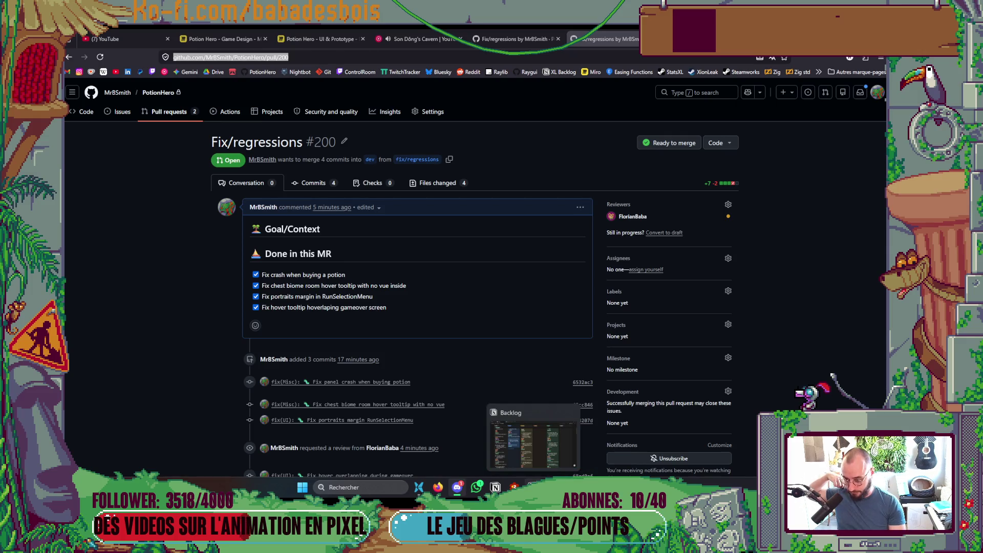
click(551, 487)
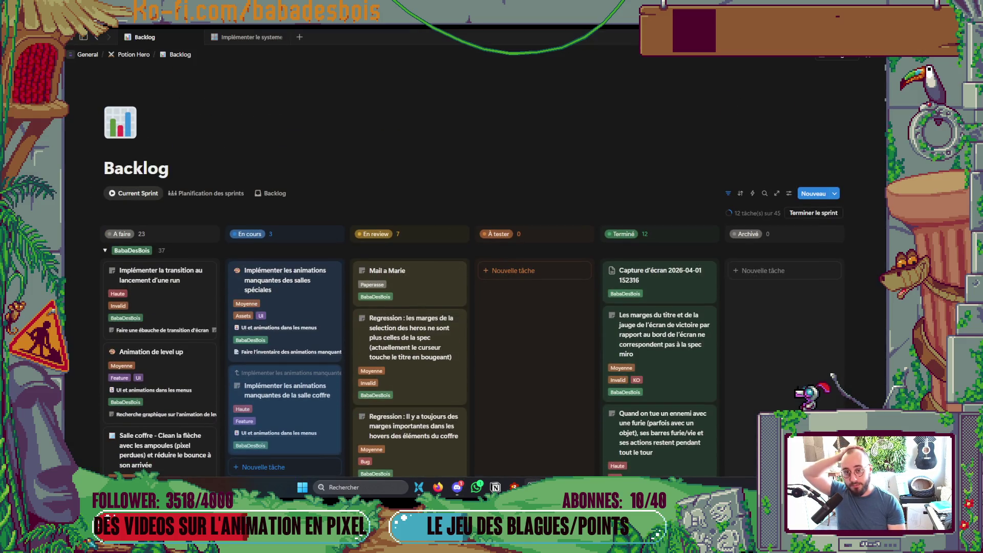
key(alt+Tab)
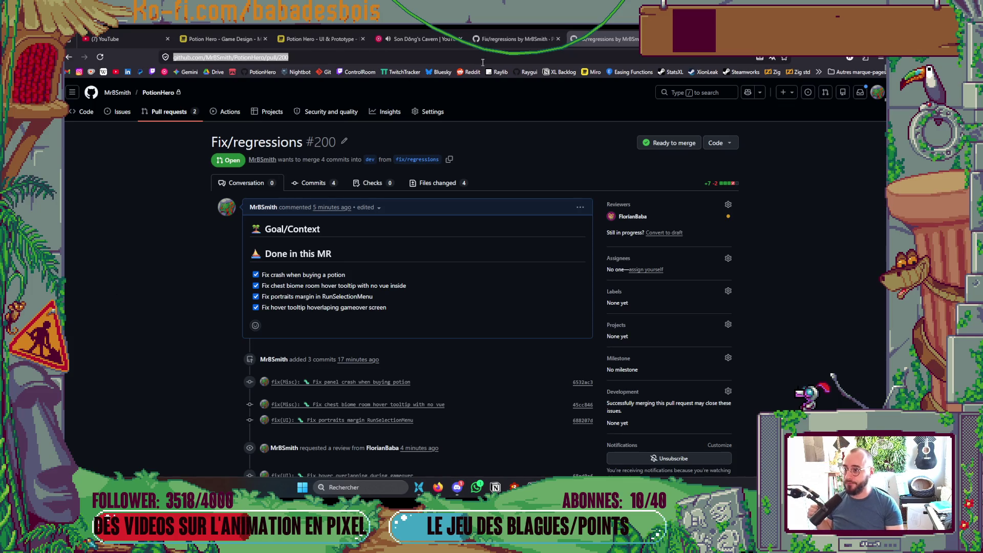
key(alt+Tab)
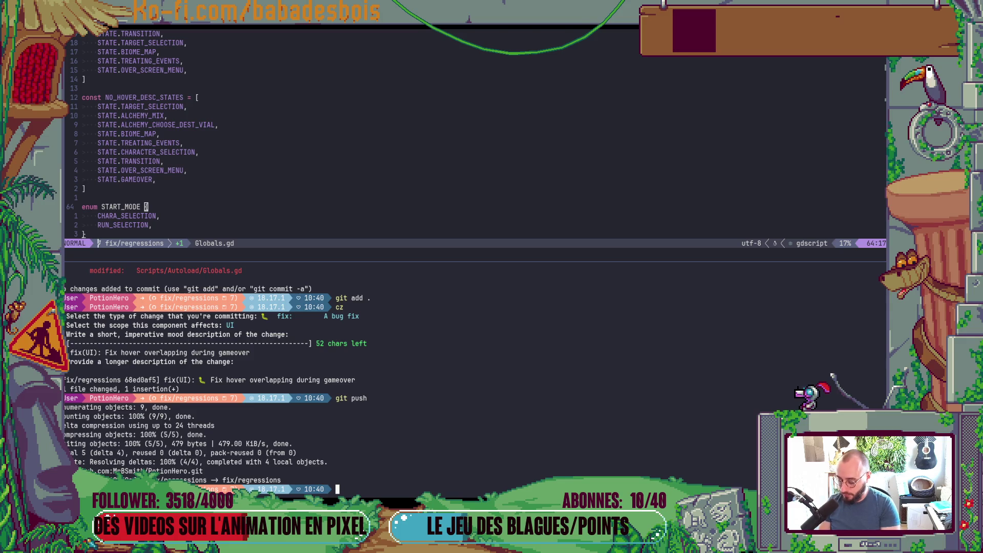
Step: Check out dev and pull its latest changes from origin
text(v)
key(Return)
text(gitp)
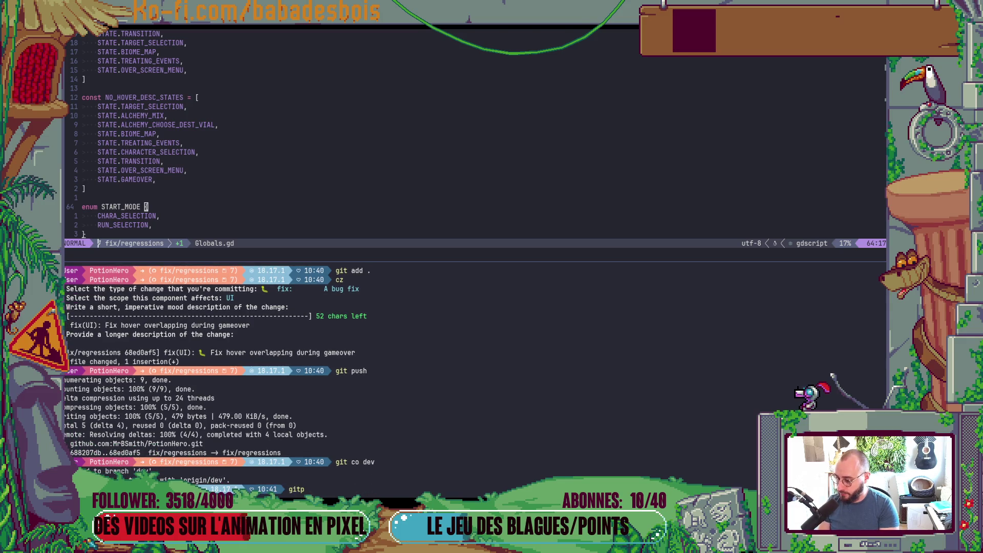
key(BackSpace)
text(pull)
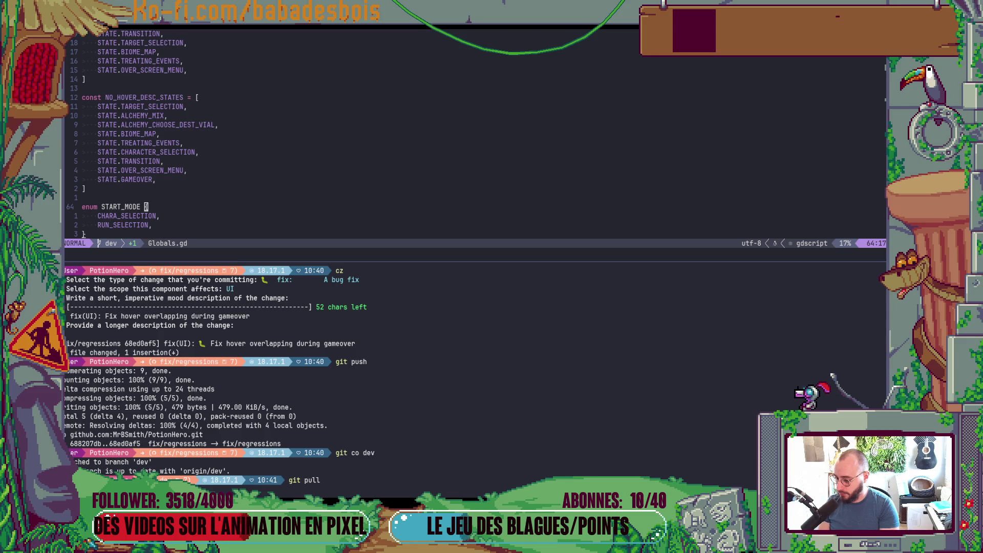
key(Return)
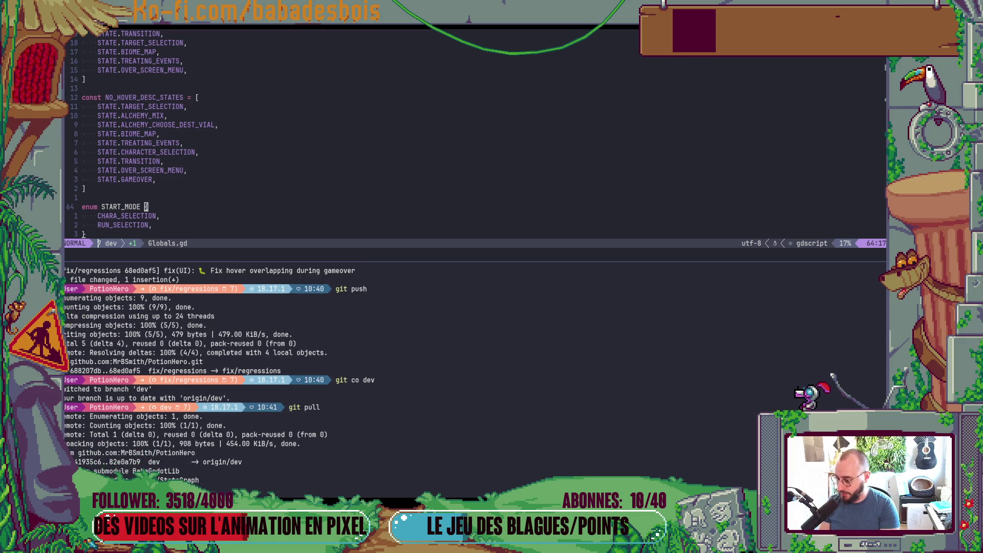
Step: Create and check out a new branch named feat/room-integr
text(git co -b fix)
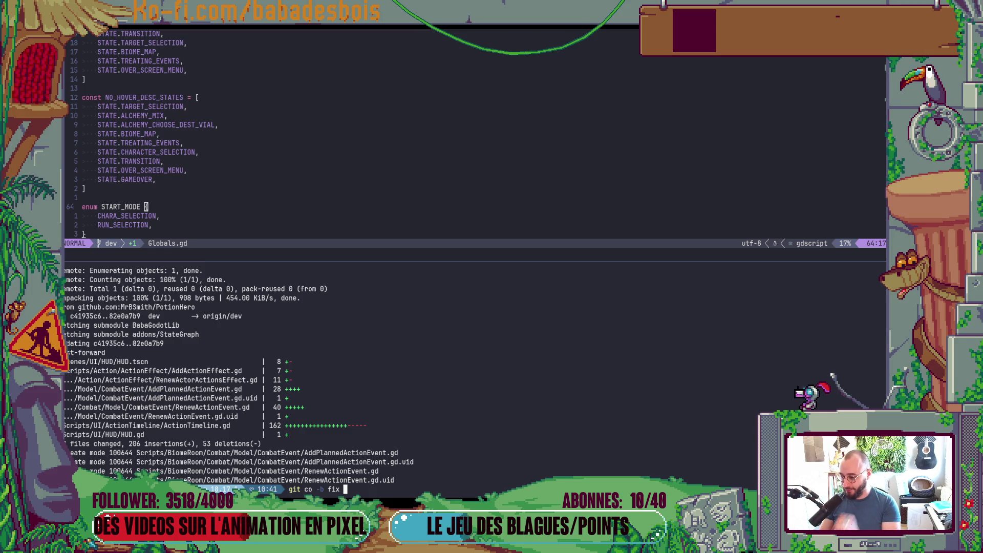
key(BackSpace)
text(/)
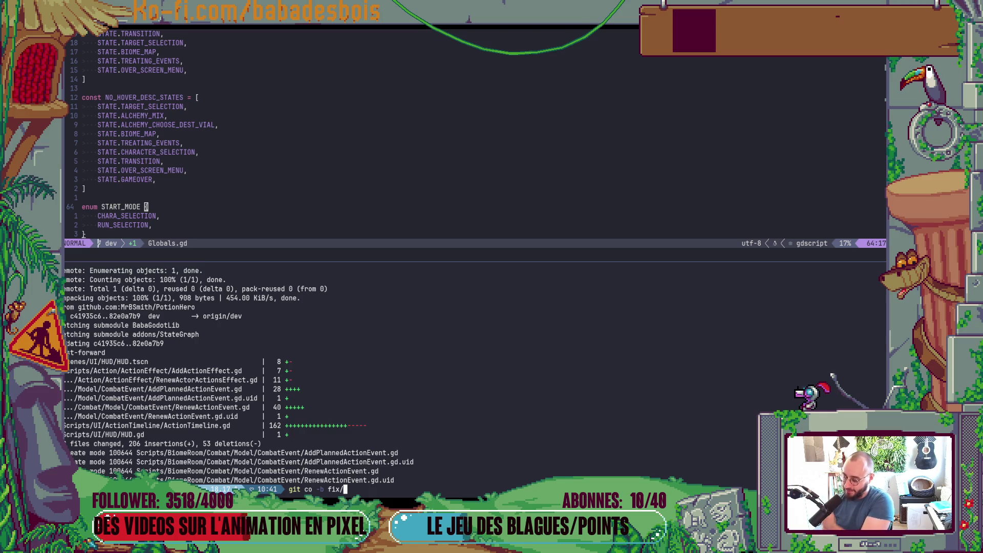
key(BackSpace)
key(BackSpace)
key(BackSpace)
text(eat/room-inter)
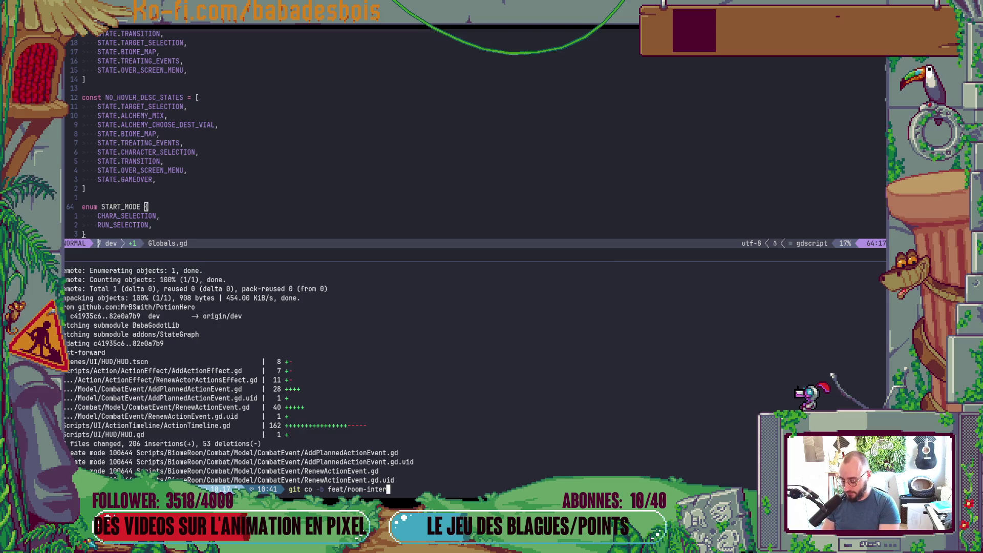
text(g)
key(BackSpace)
key(BackSpace)
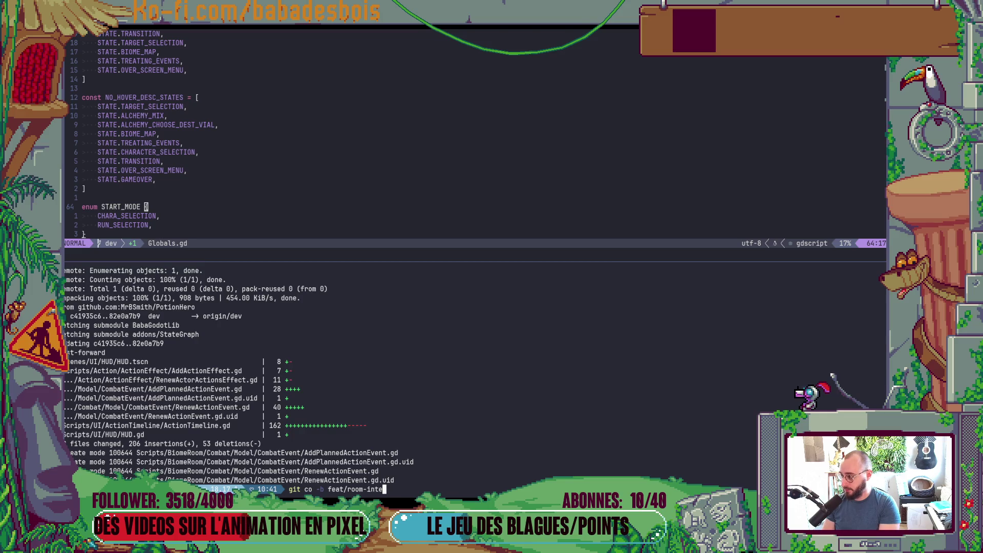
text(gr)
key(Return)
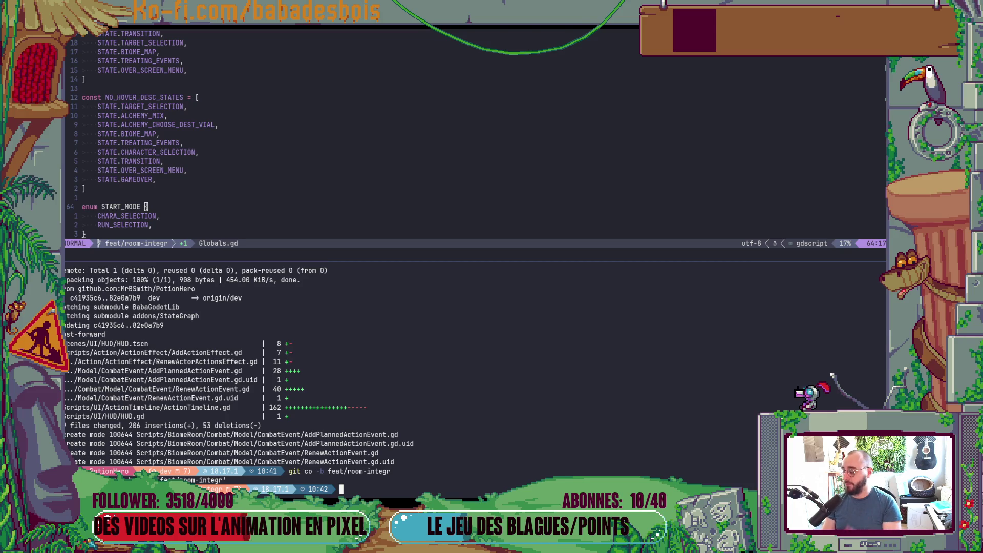
key(alt+Tab)
key(alt+Tab)
key(alt+Tab)
key(alt+Tab)
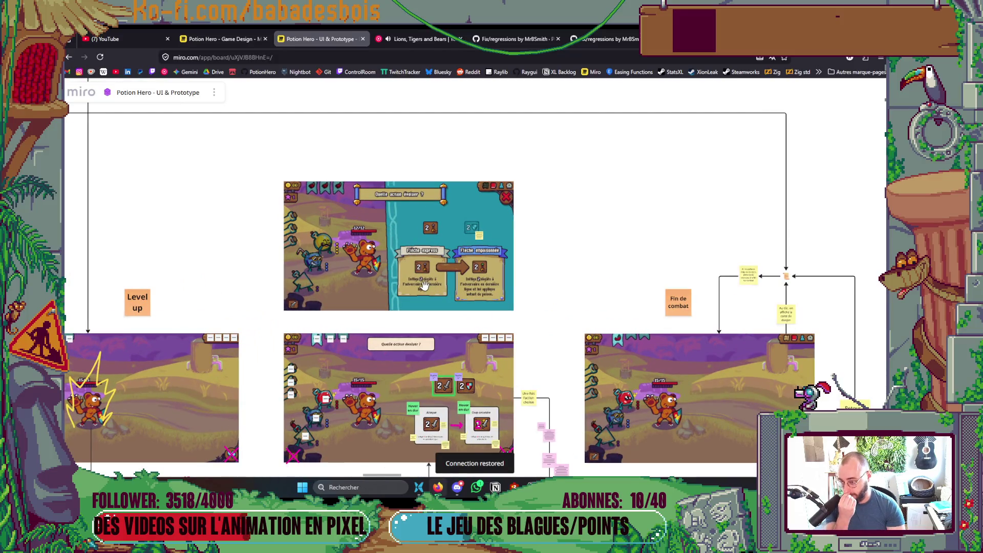
Step: Zoom into the action-upgrade mockup on the Miro board, zoom back out, and return to PR #200
scroll(424, 284, up, 3)
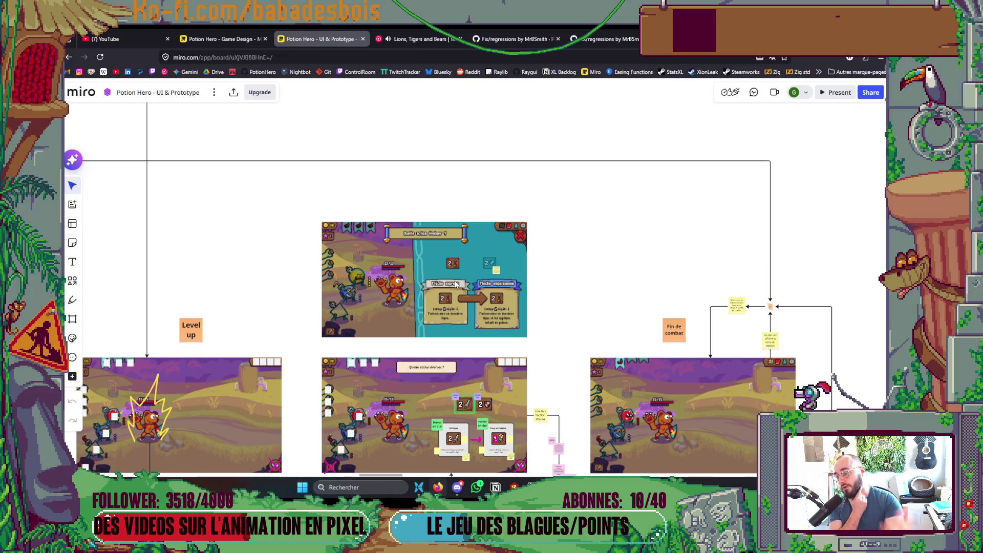
scroll(479, 274, up, 5)
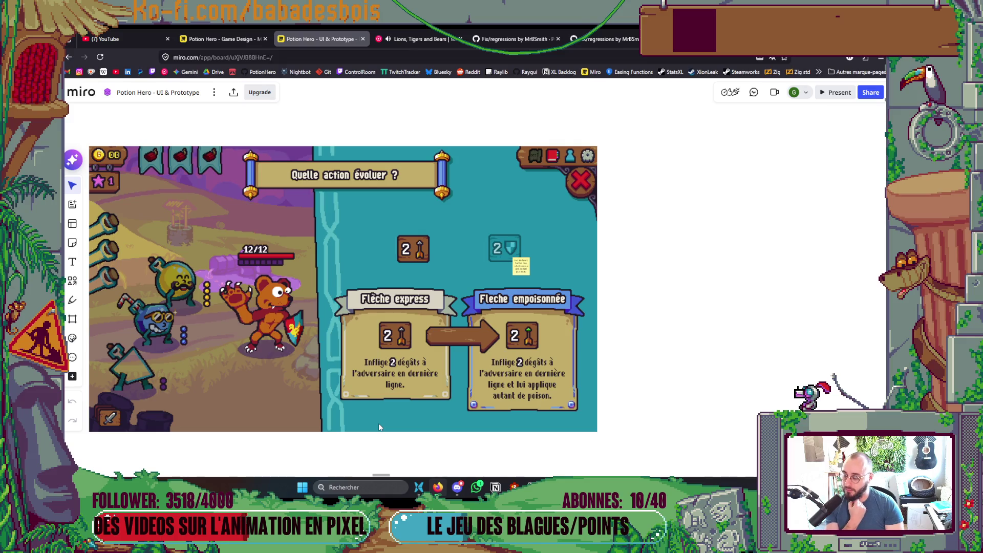
scroll(381, 424, down, 5)
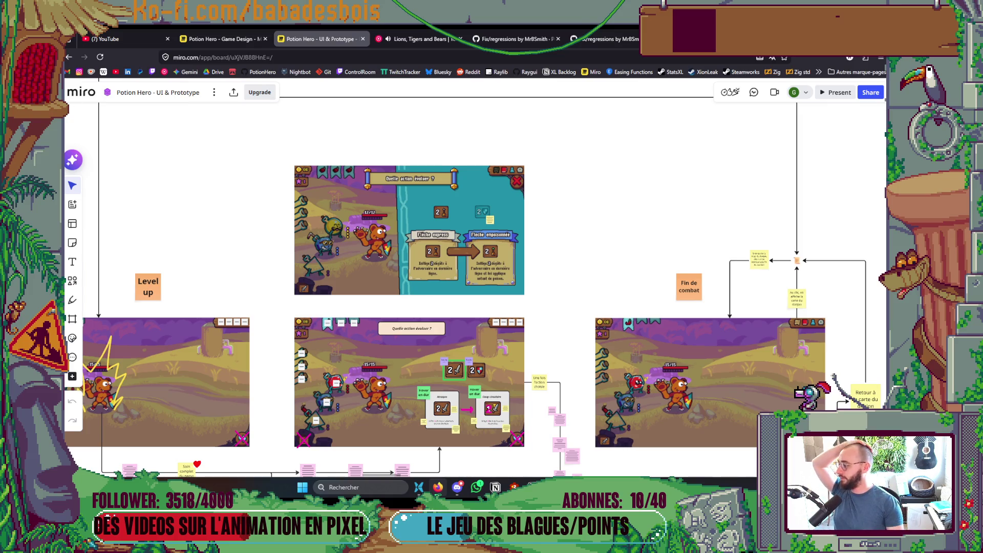
click(604, 36)
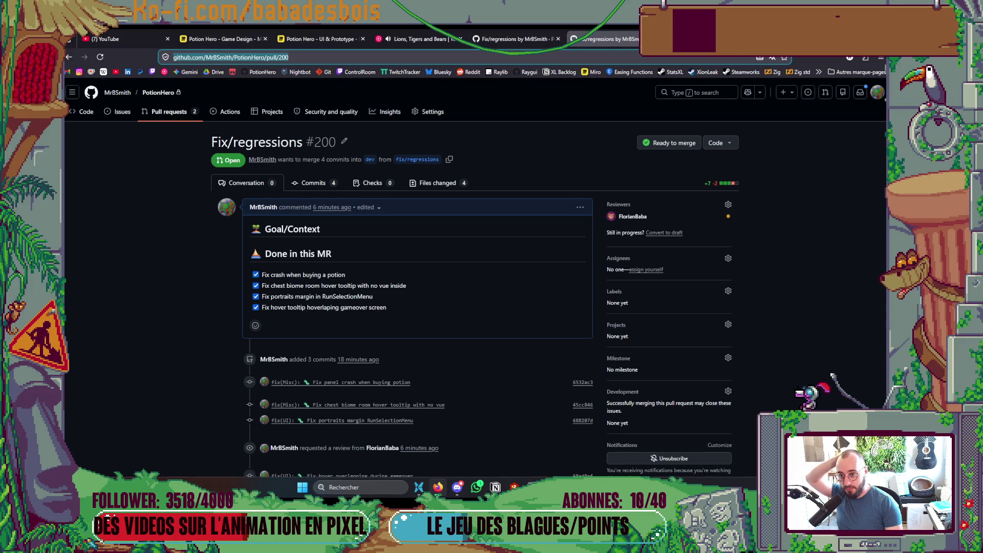
Step: Close both Fix/regressions pull request tabs
key(ctrl+w)
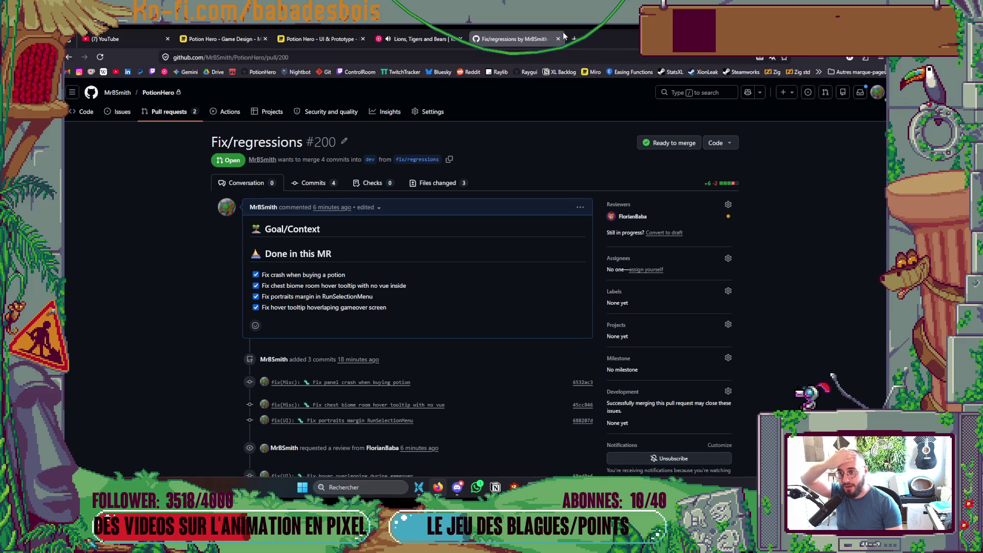
click(558, 38)
key(alt+Tab)
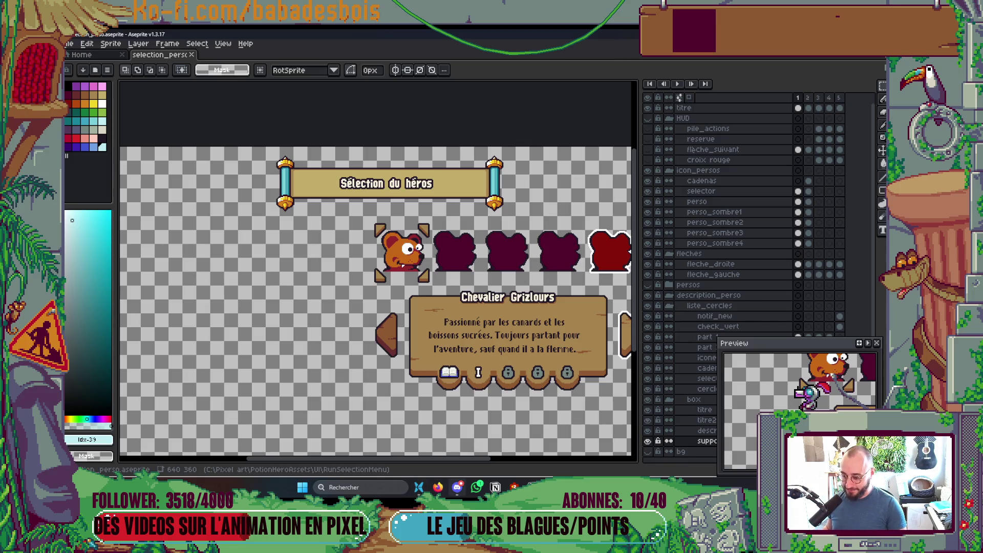
Step: Close the terminal pane beneath Neovim and switch to the Godot editor
click(609, 486)
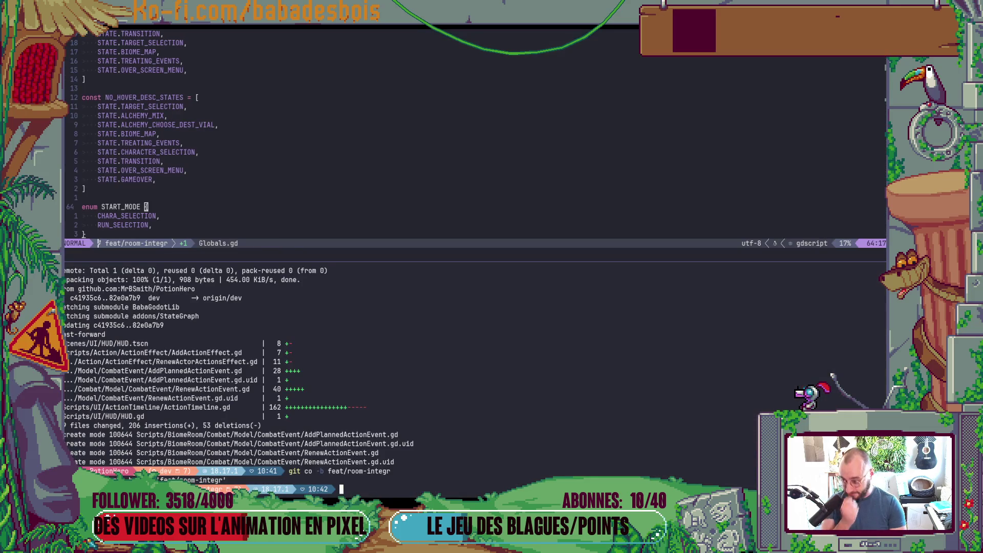
key(ctrl+backslash)
key(alt+Tab)
key(Tab)
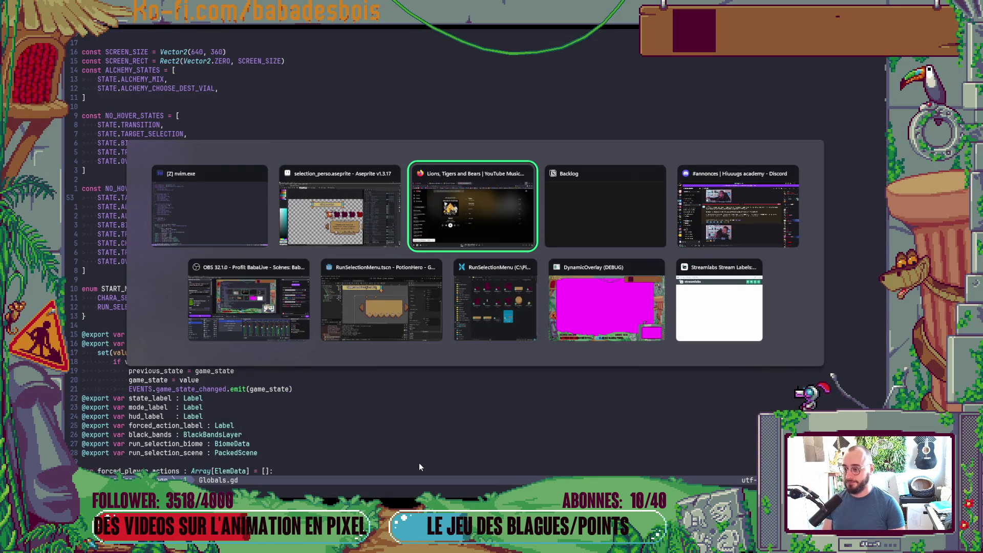
click(364, 294)
Step: Dismiss the files-changed prompt, hide Output, center the title banner, and widen the RunSelectionMenu canvas
click(483, 323)
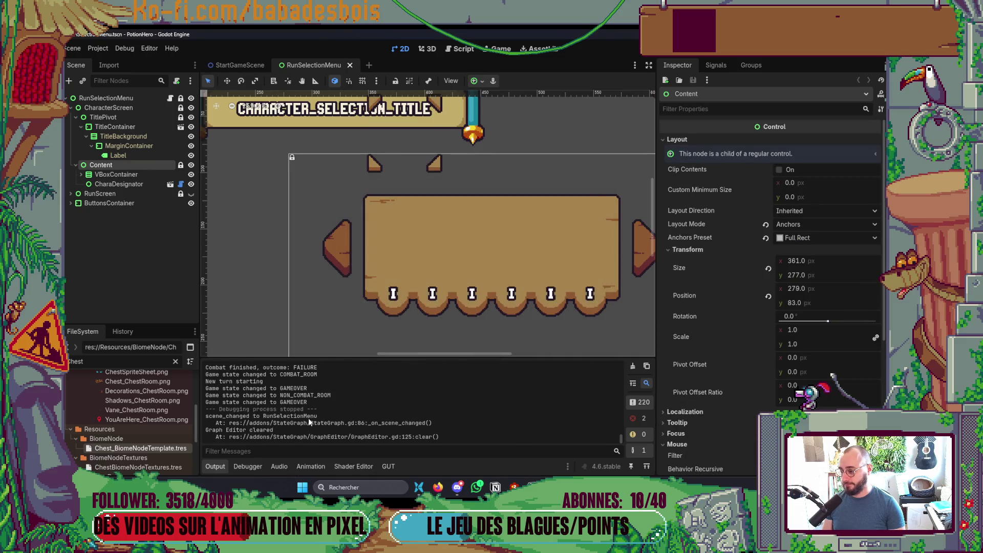
click(224, 468)
scroll(463, 308, down, 5)
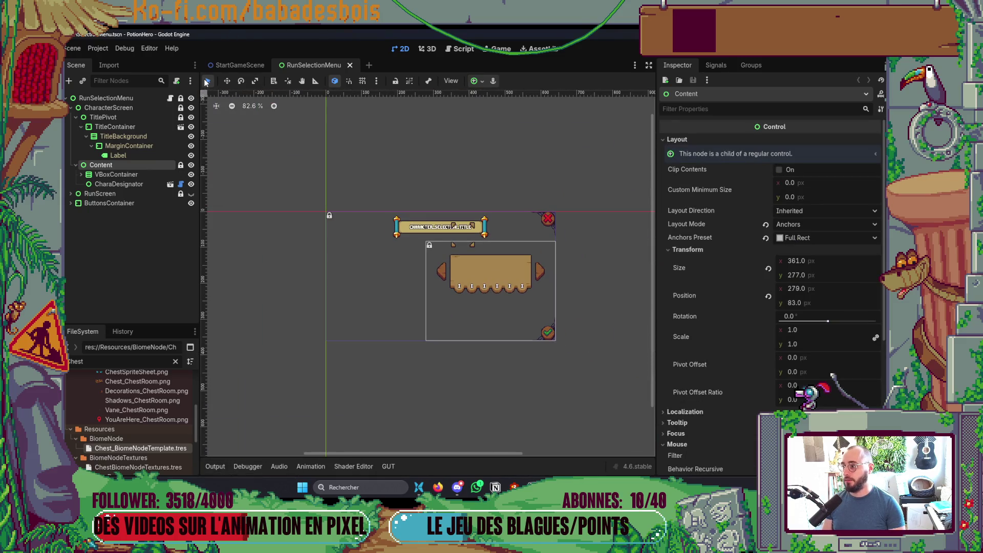
click(272, 243)
scroll(272, 244, up, 4)
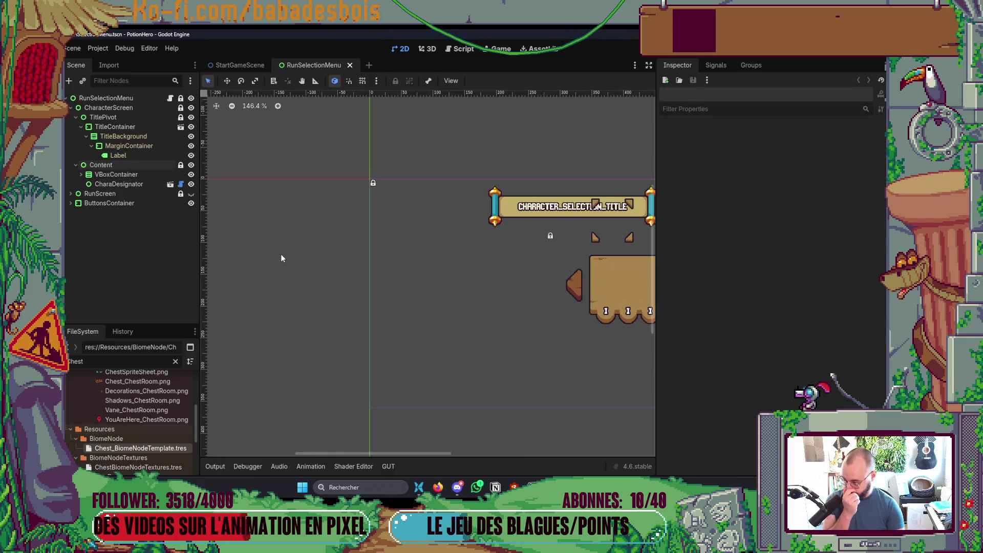
drag(284, 259, 264, 263)
mouse_move(367, 294)
mouse_down()
mouse_move(340, 286)
mouse_move(359, 238)
mouse_up()
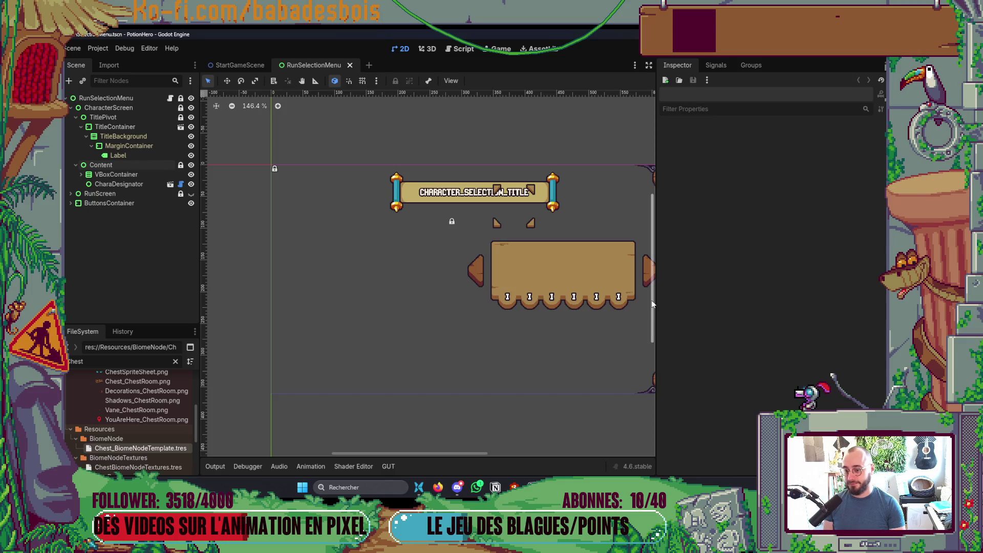
drag(654, 304, 794, 304)
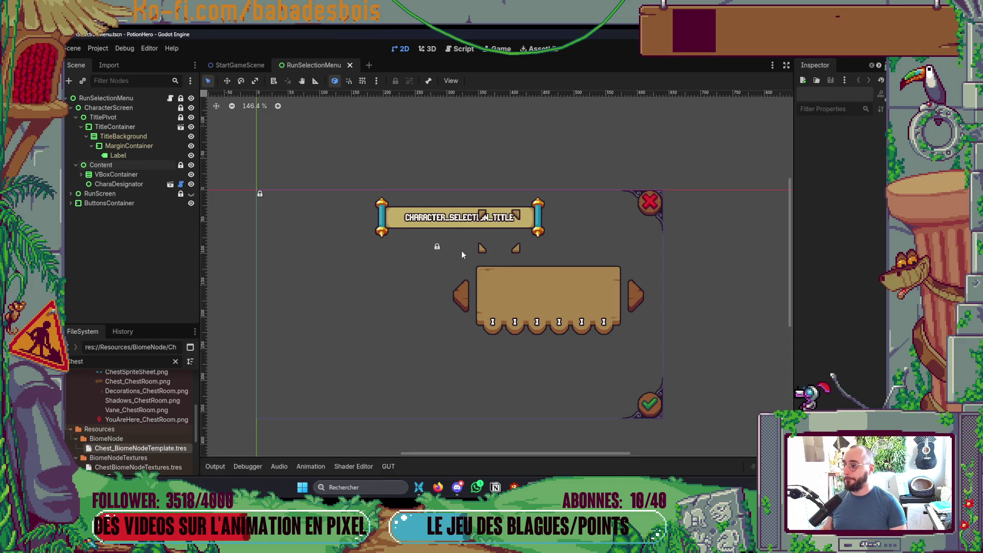
click(438, 487)
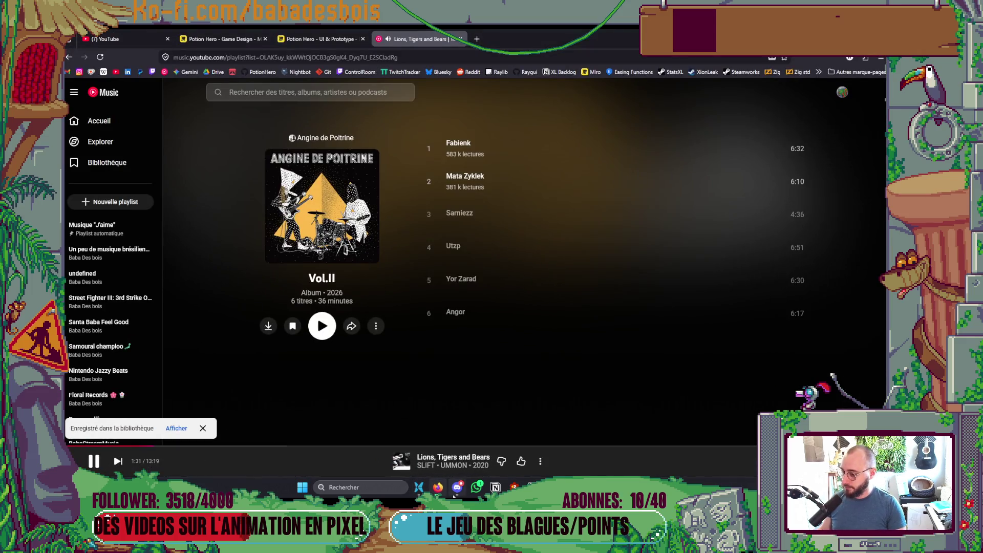
Step: Return to the Firefox music player window and open Google Drive in a new tab
click(457, 487)
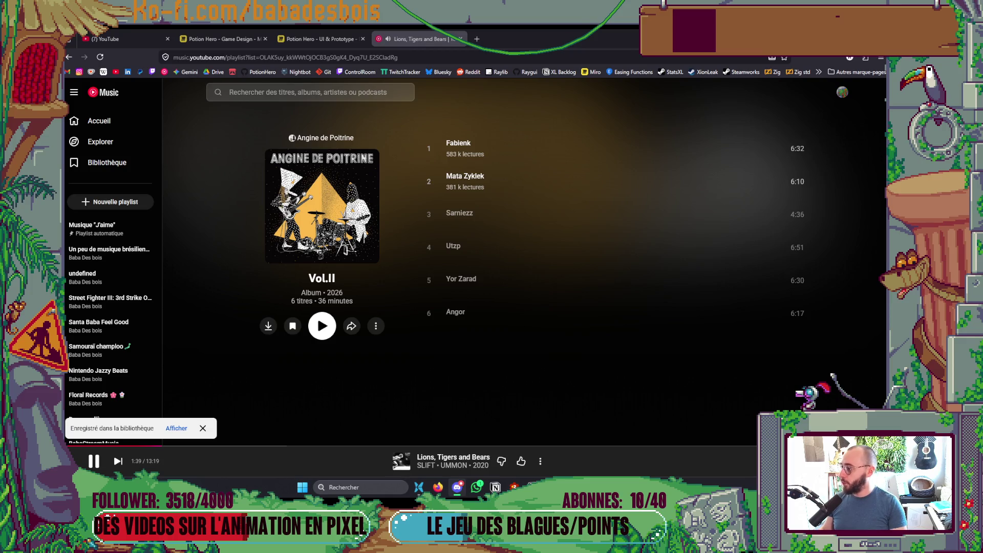
key(alt+Tab)
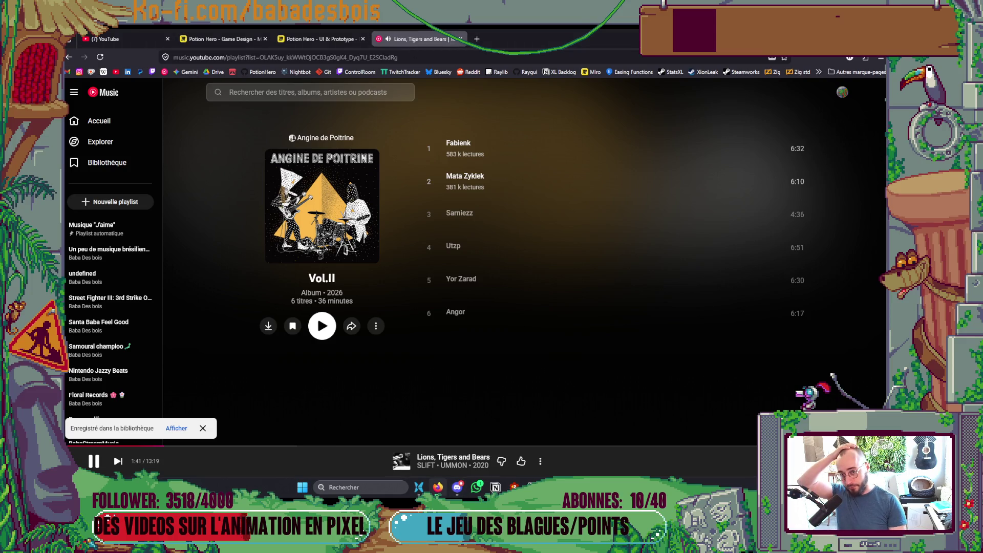
key(alt+Tab)
scroll(571, 323, down, 1)
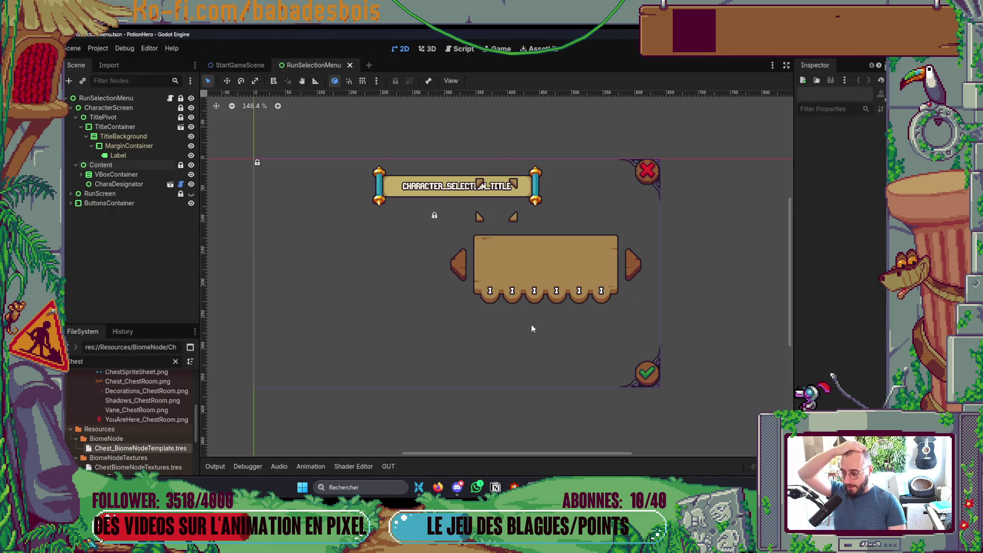
key(alt+Tab)
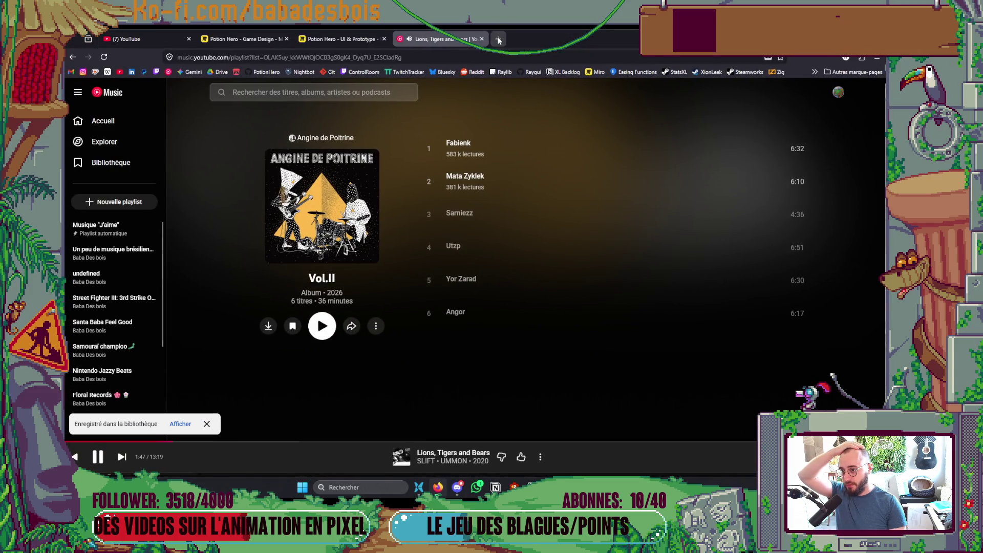
click(499, 39)
click(854, 72)
click(548, 144)
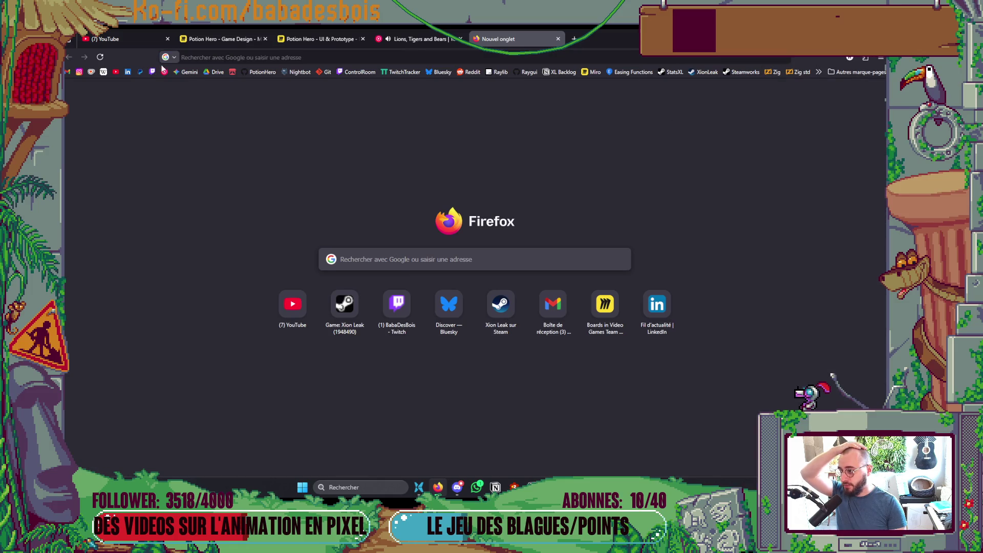
click(215, 72)
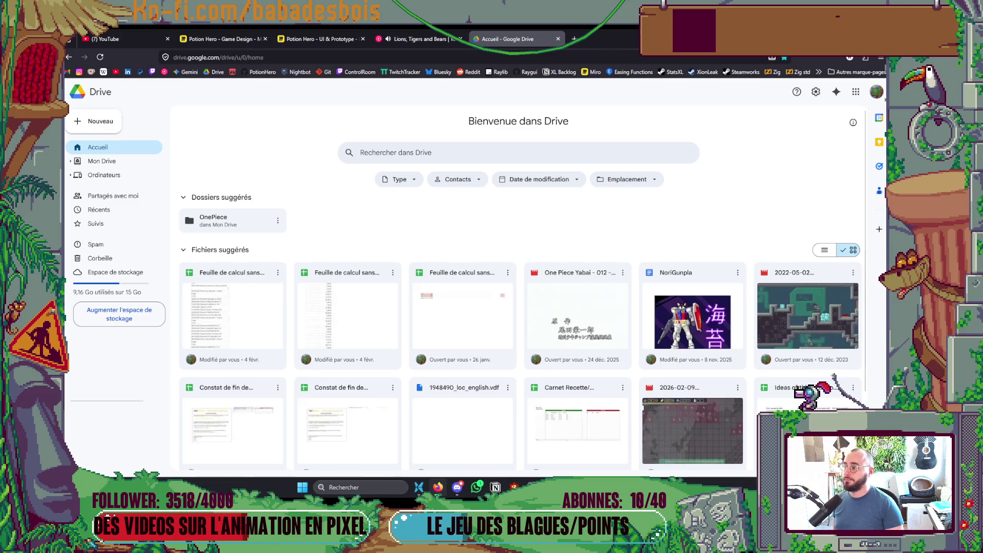
Step: Switch to the studio Drive account, download recherche_salles.aseprite from salles, and reveal it in Downloads
click(877, 93)
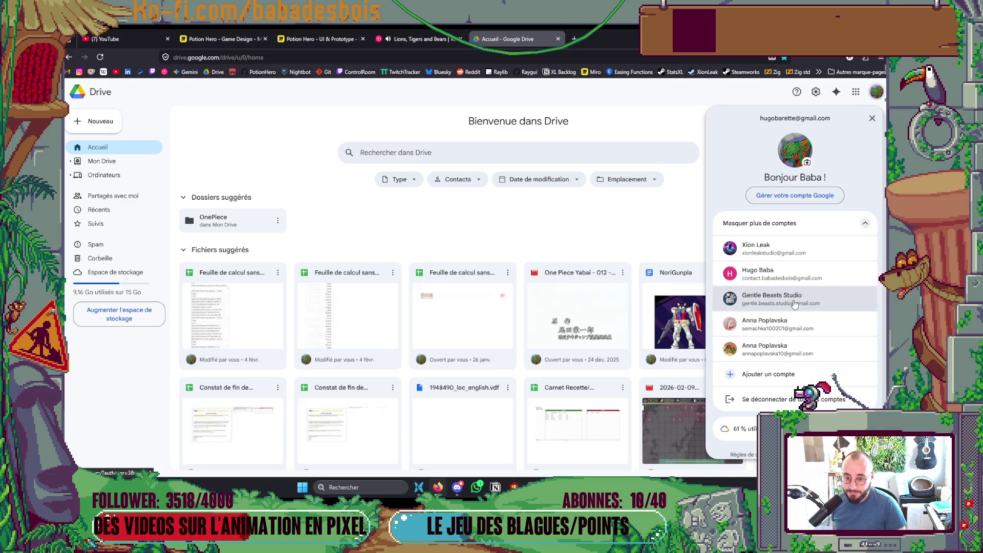
click(829, 302)
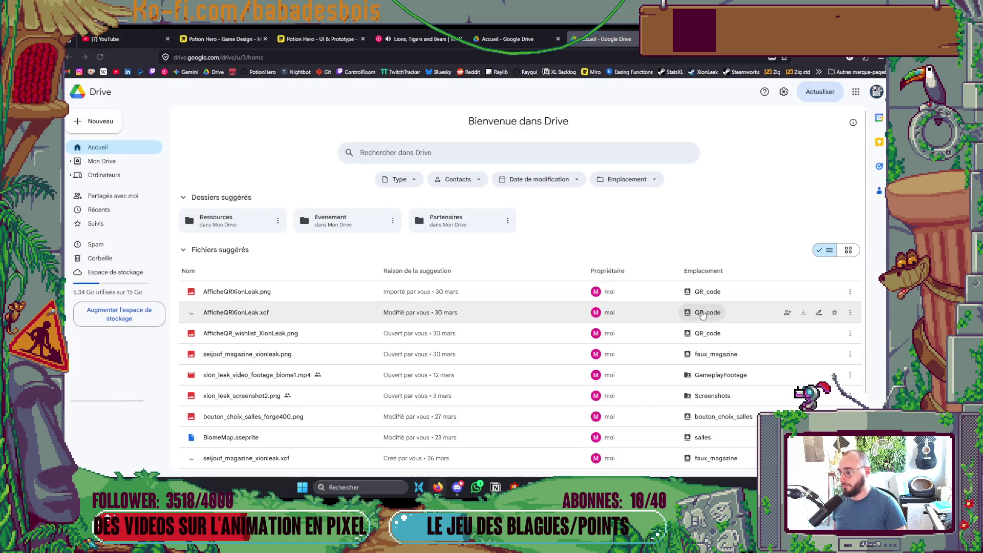
mouse_move(706, 370)
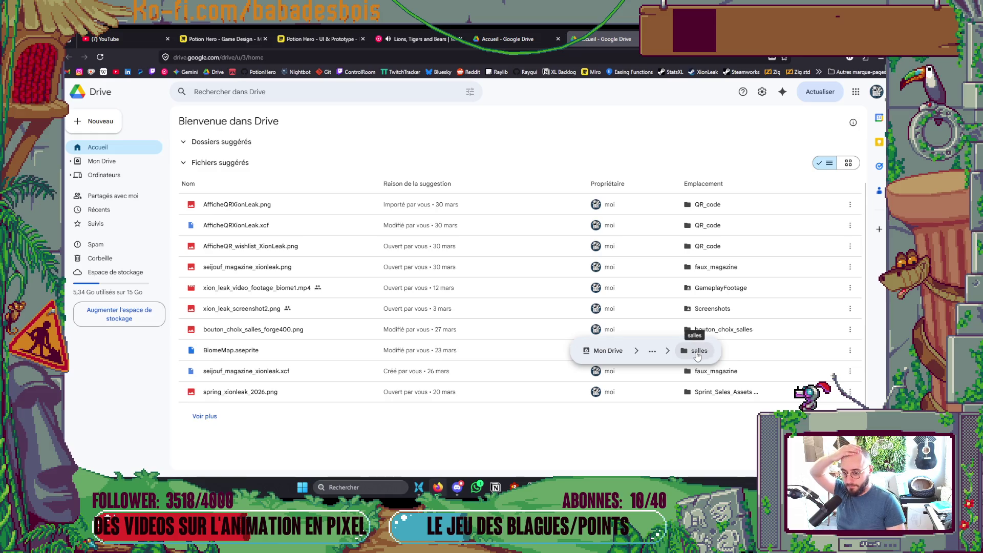
click(708, 351)
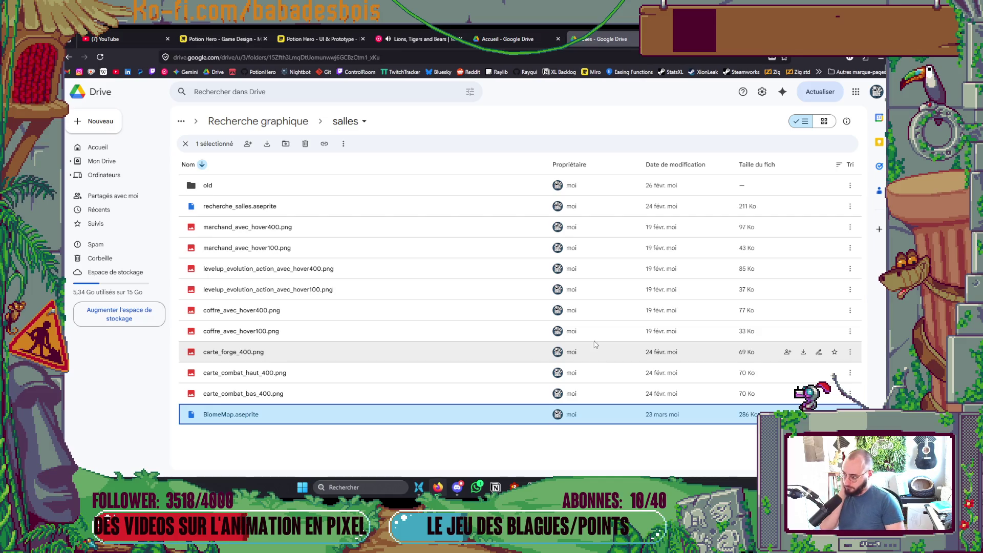
mouse_move(564, 303)
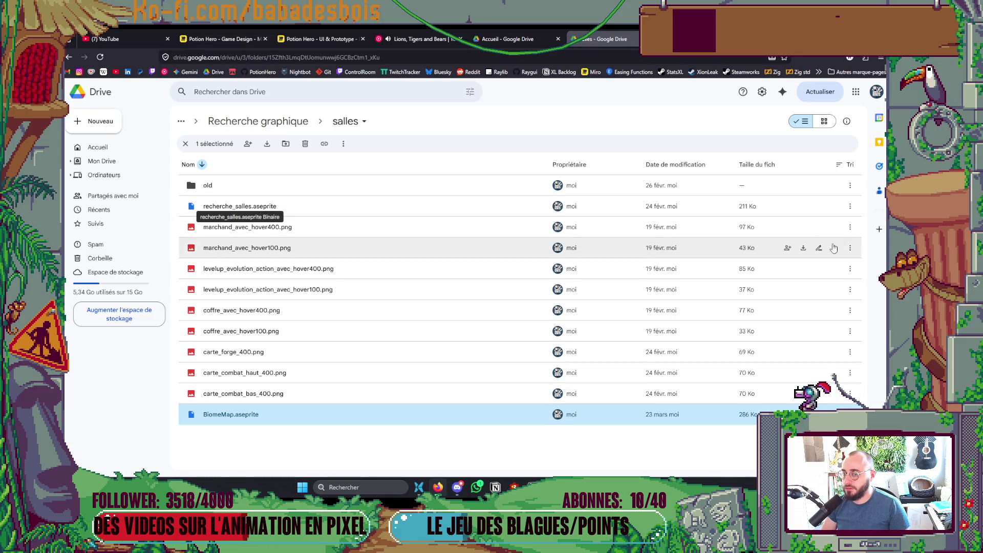
click(802, 205)
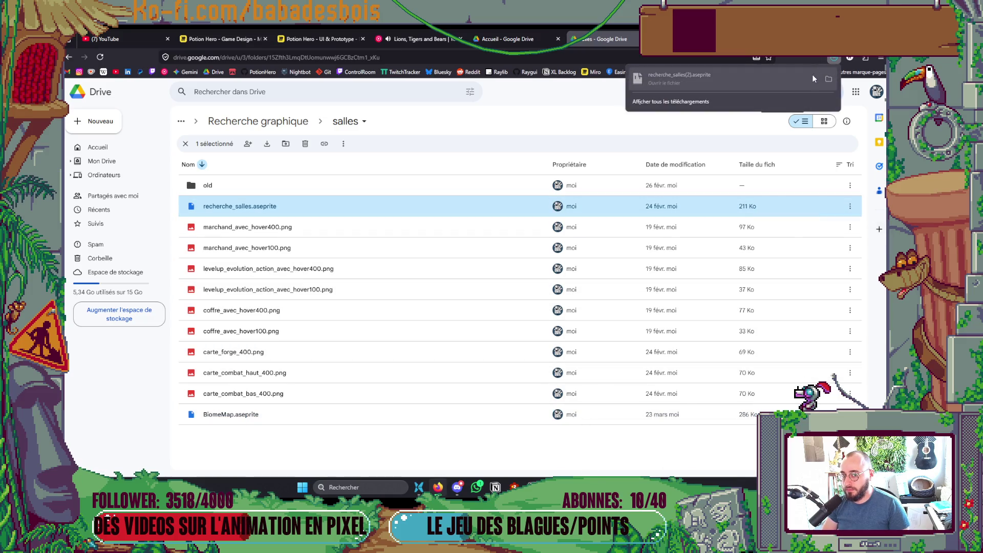
click(837, 85)
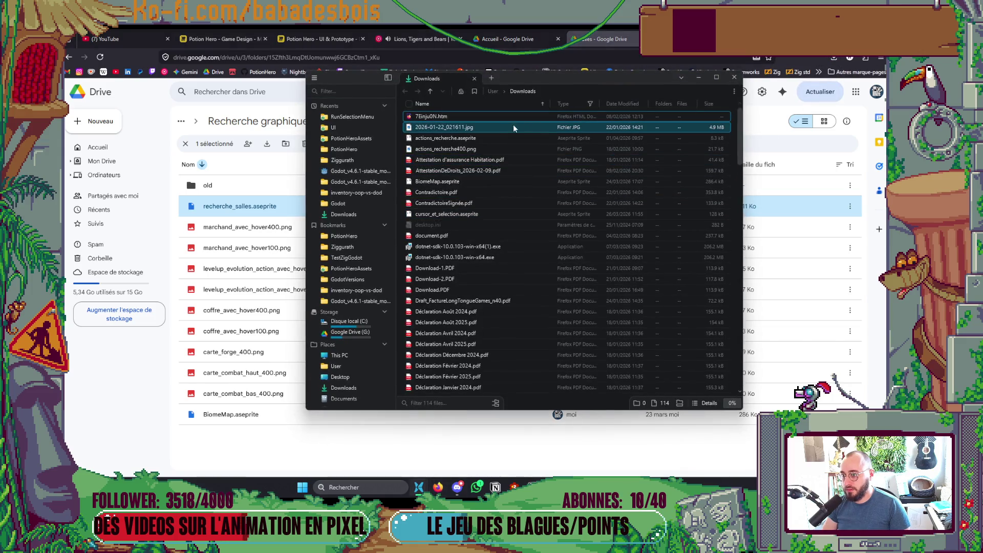
Step: Sort Downloads newest first and open recherche_salles(2).aseprite in Aseprite
click(617, 104)
double_click(457, 117)
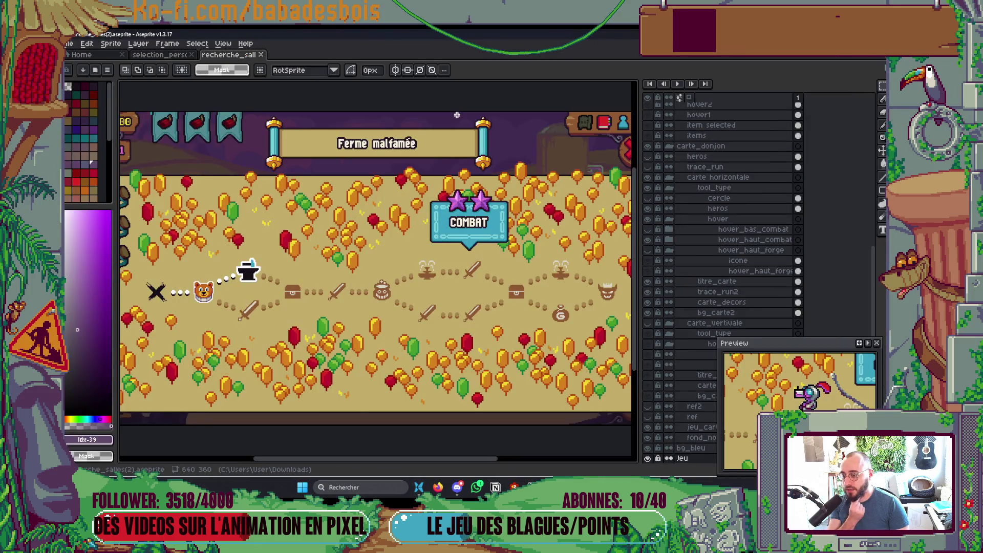
scroll(659, 137, up, 2)
scroll(659, 137, up, 1)
Step: Keep the marchand layer hidden and hide carte_donjon to reveal the combat scene
click(649, 178)
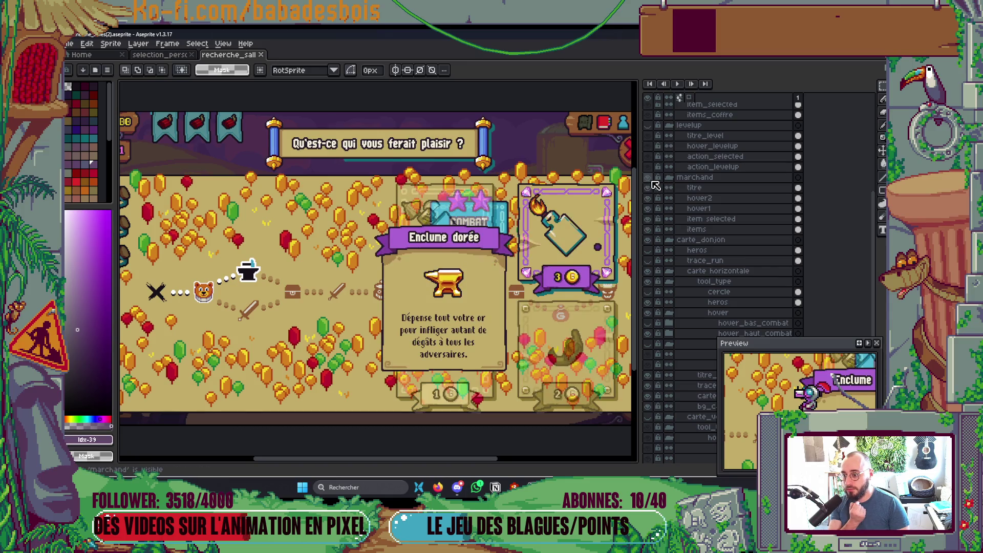
click(648, 178)
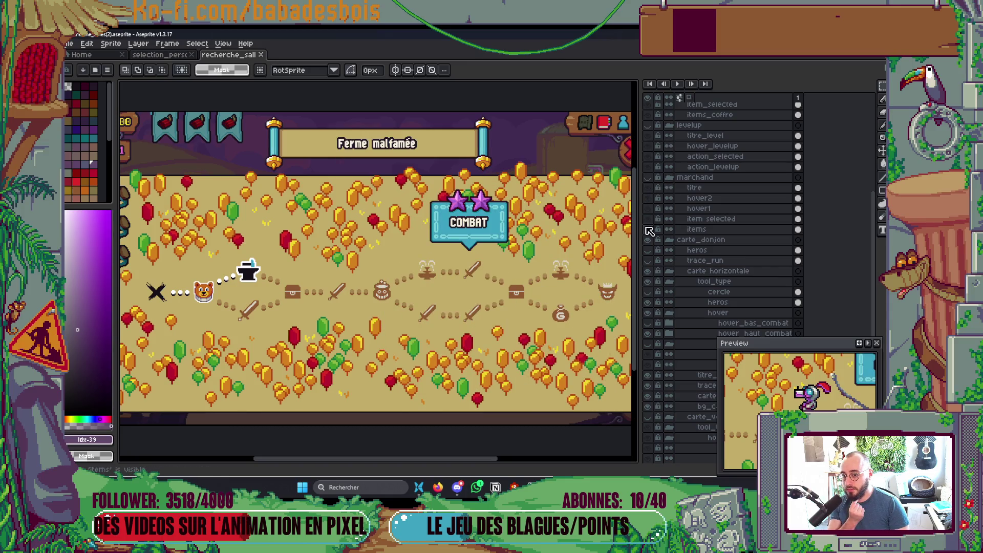
click(648, 240)
scroll(650, 240, up, 2)
scroll(462, 318, up, 3)
scroll(455, 302, right, 3)
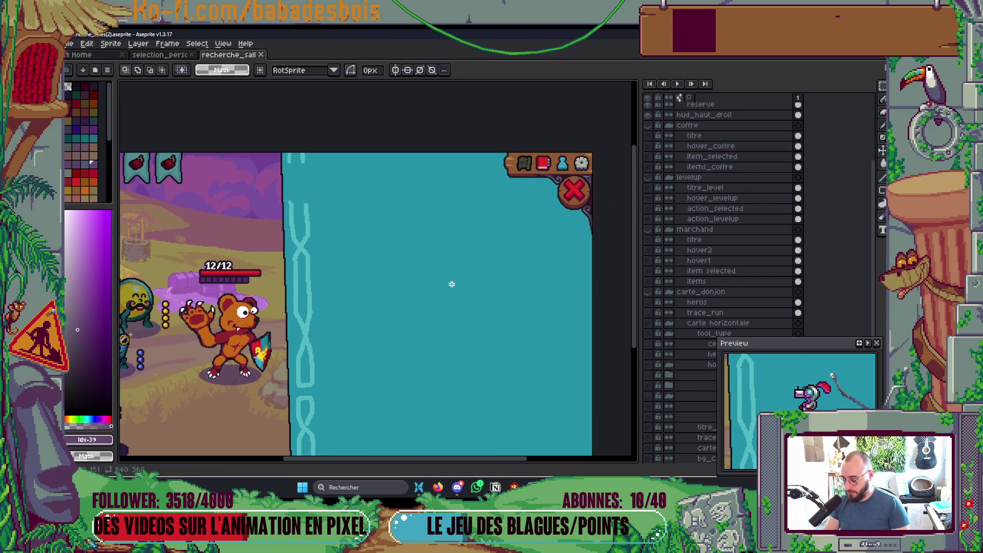
Step: Draw a pencil stroke on the canvas, then pick the newest download in the open-file window
key(b)
mouse_move(462, 285)
mouse_down()
mouse_move(532, 296)
mouse_move(560, 276)
mouse_up()
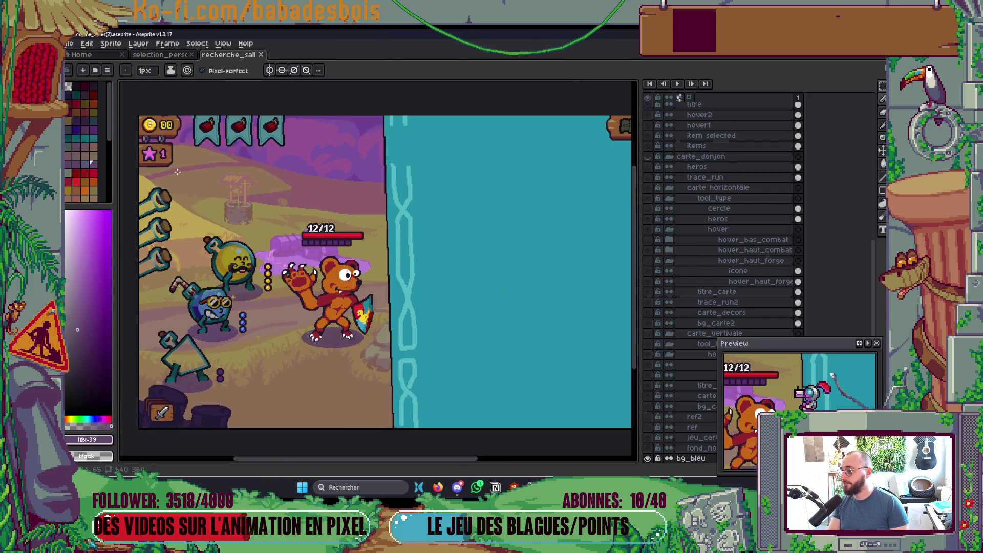
key(ctrl+o)
click(467, 117)
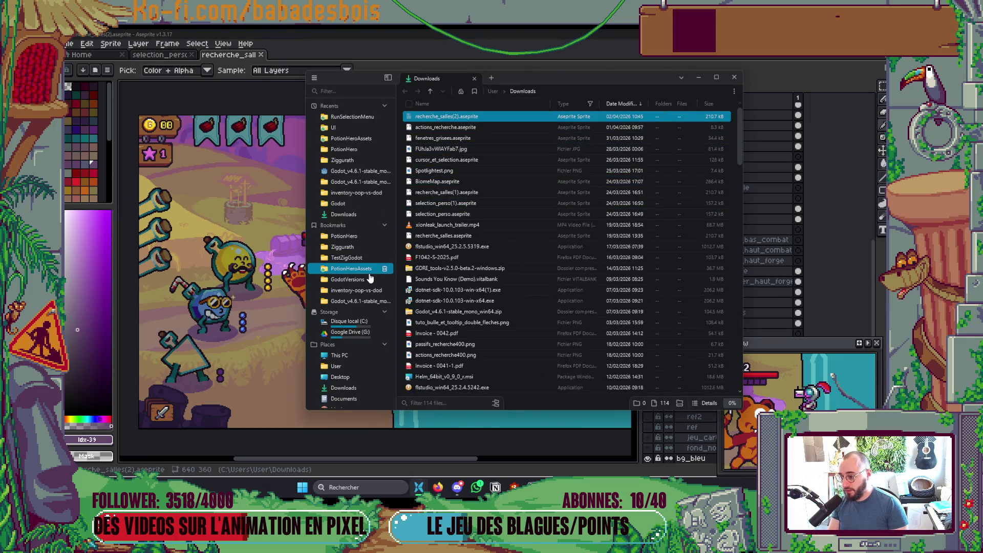
Step: Navigate File Explorer to the PotionHeroAssets > UI folder
click(353, 268)
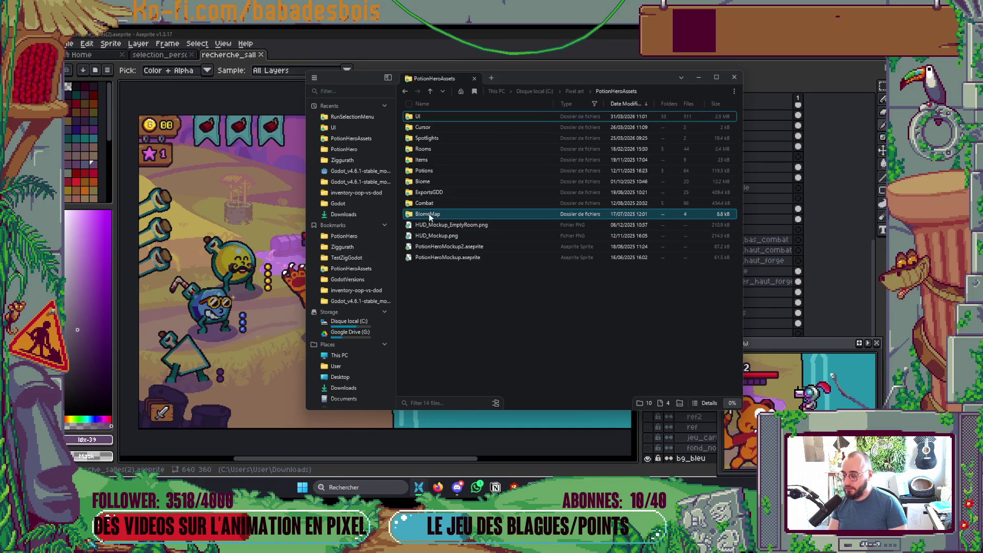
click(444, 118)
double_click(444, 119)
ctrl+scroll(662, 351, up, 2)
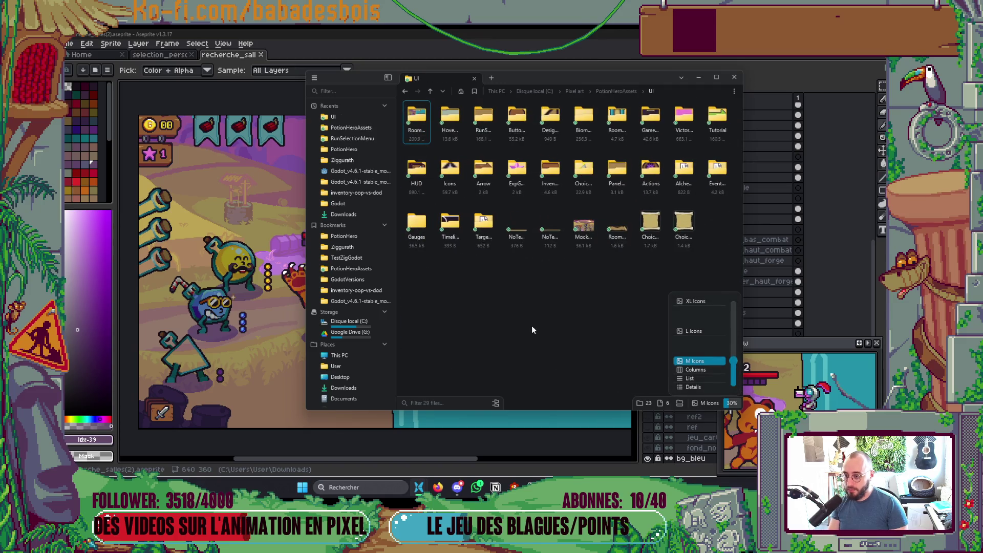
ctrl+scroll(551, 284, up, 1)
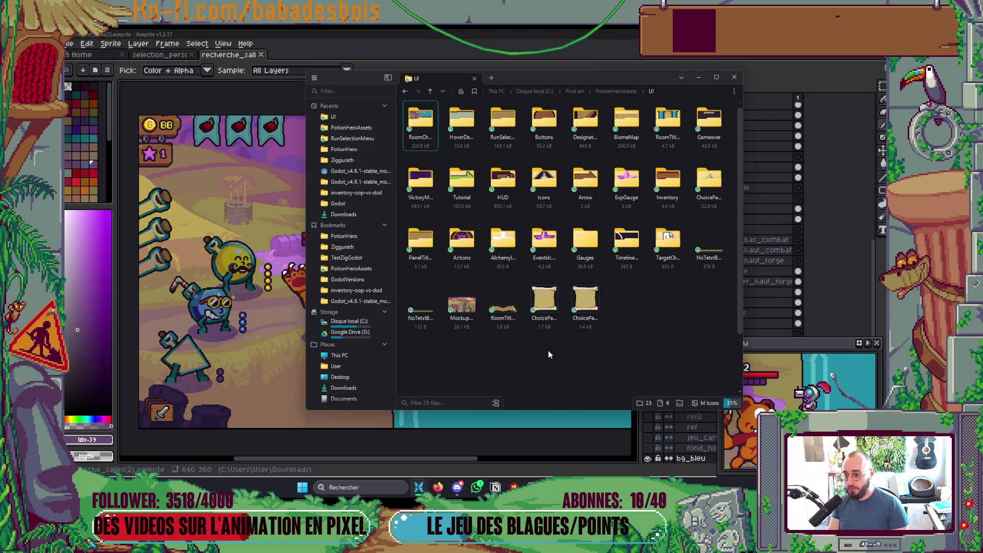
ctrl+scroll(550, 353, up, 1)
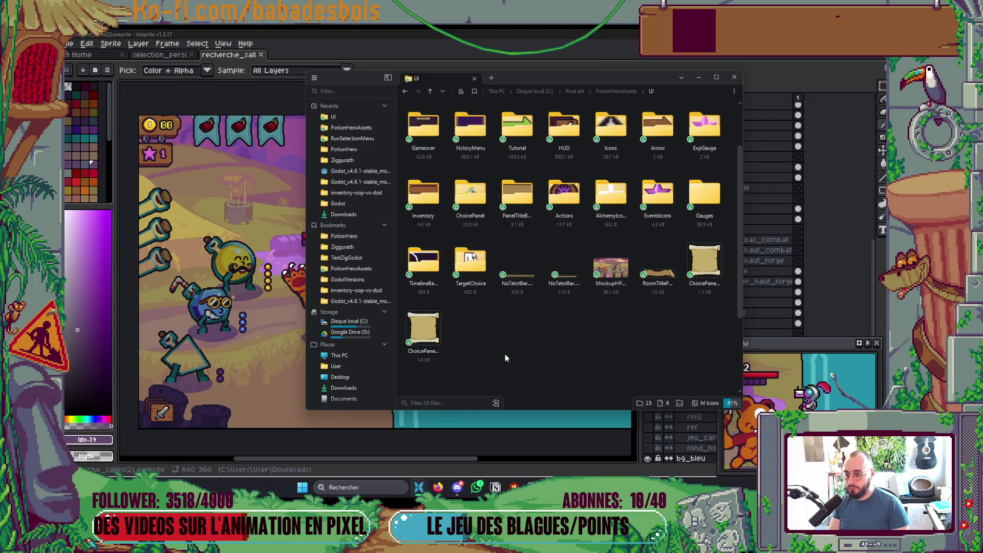
scroll(537, 345, up, 1)
scroll(539, 337, down, 2)
scroll(538, 333, up, 2)
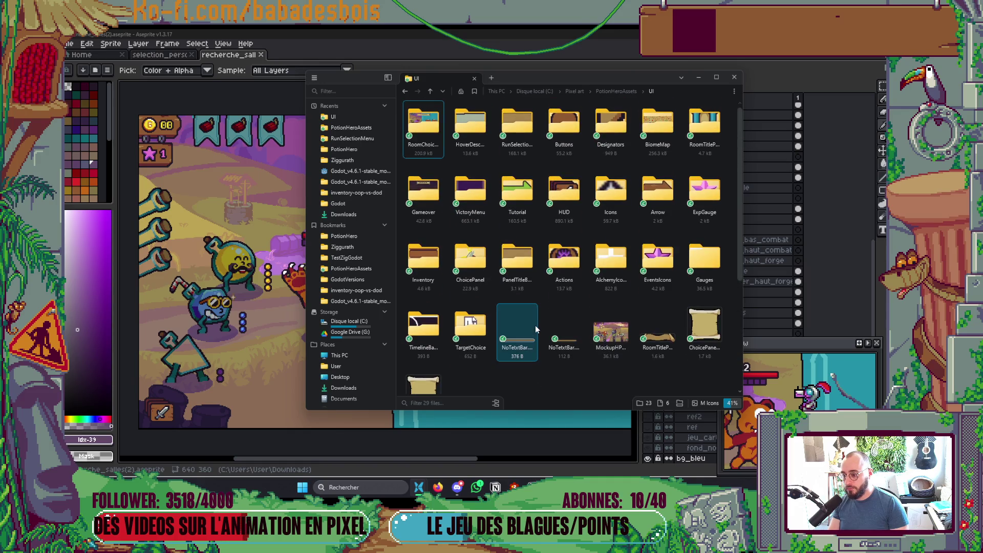
Step: Open RoomChoiceIcons.aseprite from the RoomChoiceIcons folder and close the recherche_salles document
double_click(421, 122)
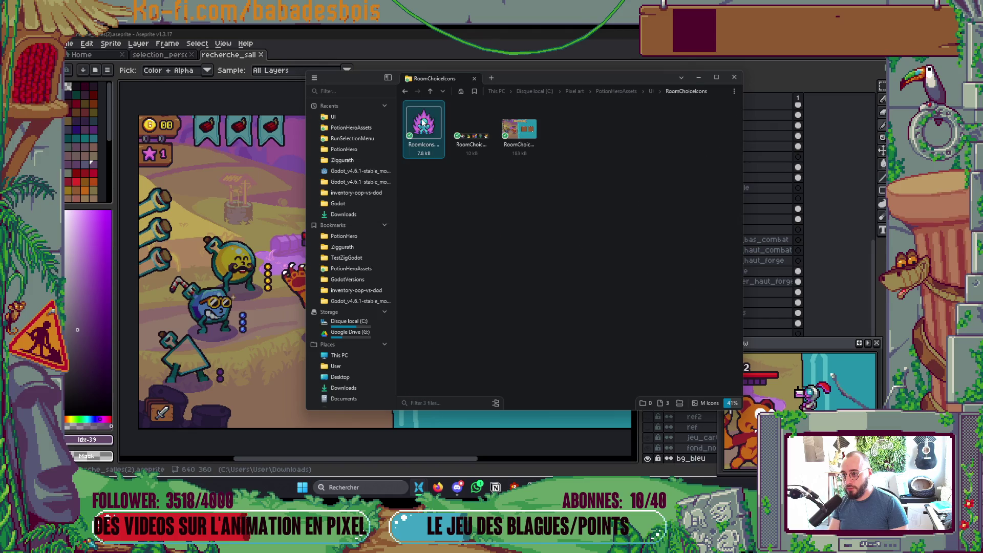
double_click(514, 134)
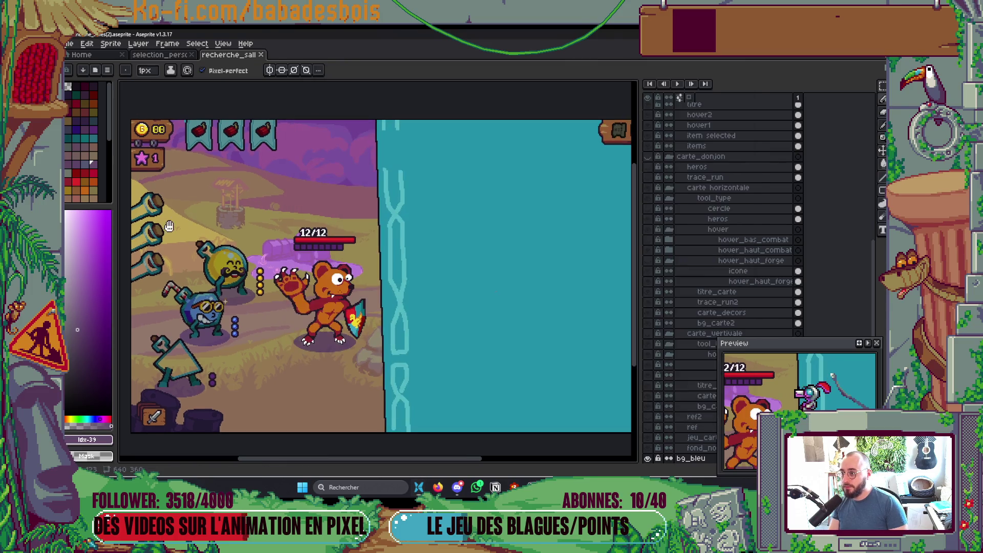
click(262, 55)
click(82, 55)
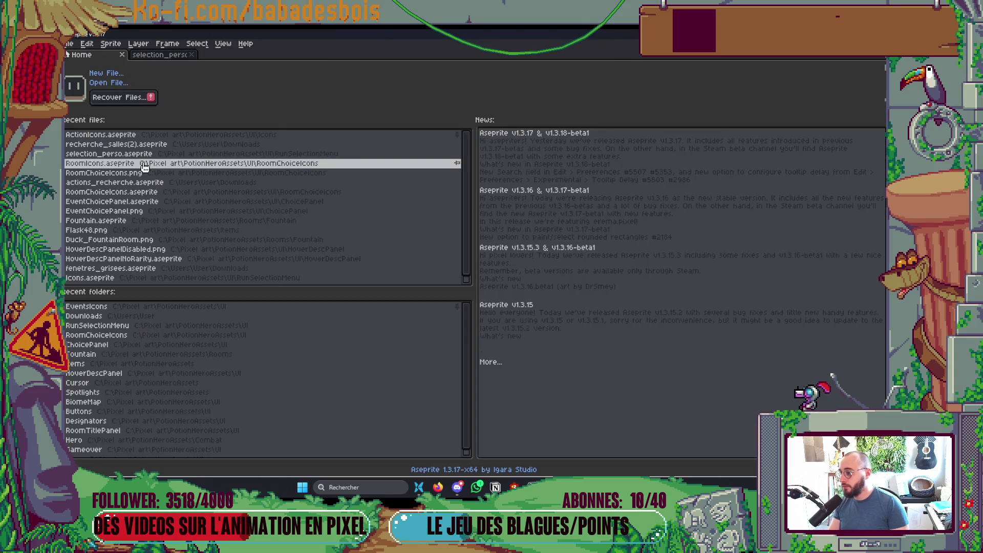
Step: Open RoomChoiceIcons.aseprite from recent files, after briefly opening and closing RoomIcons, and hide the timeline
click(144, 163)
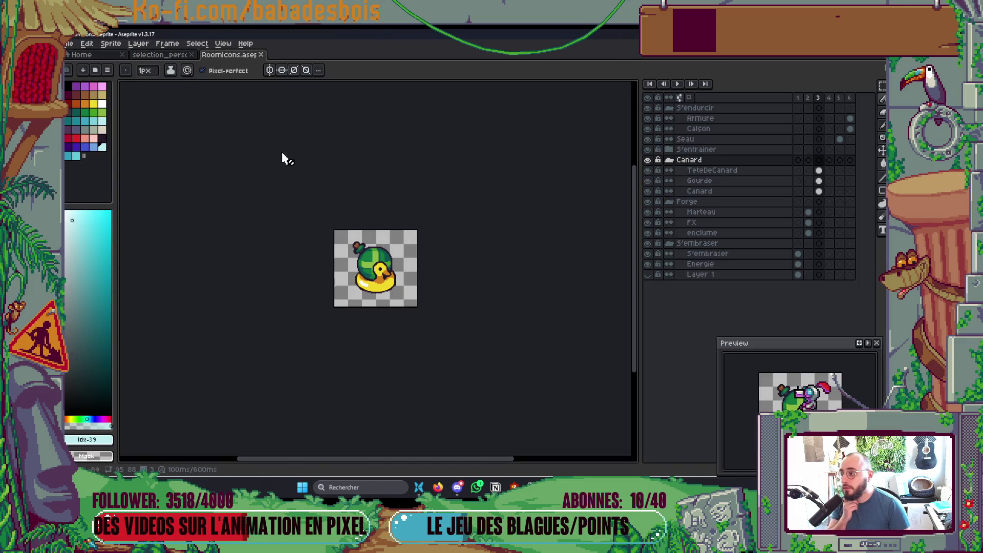
click(261, 55)
click(81, 55)
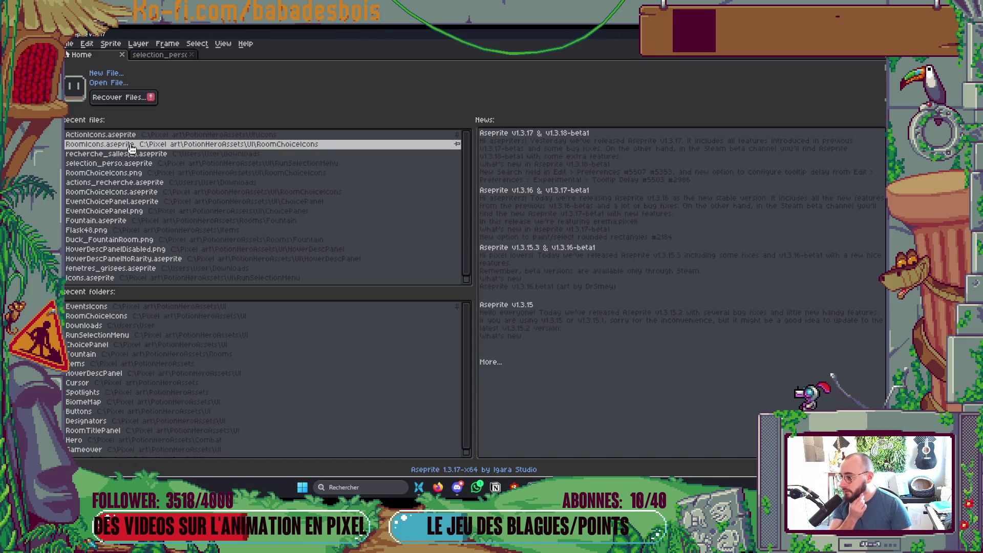
click(138, 193)
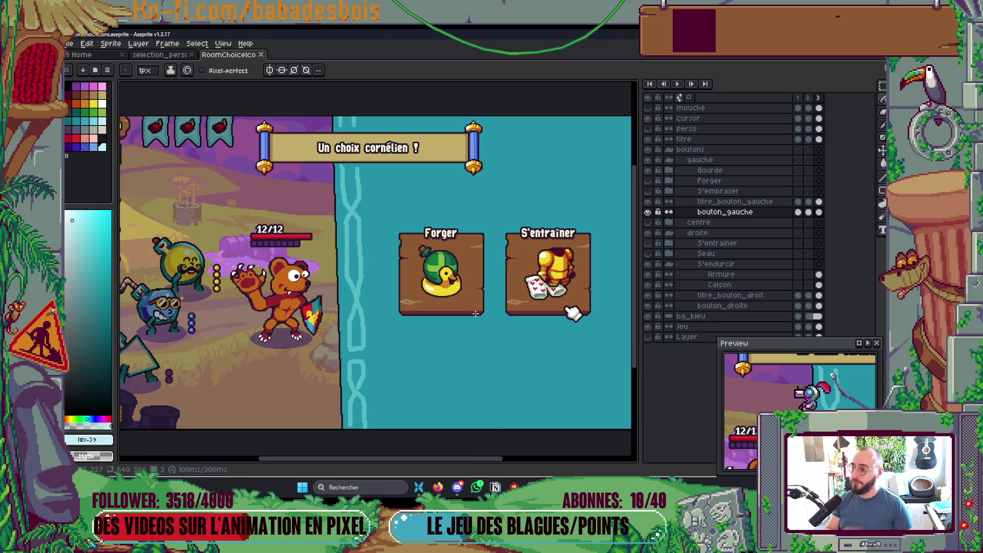
key(Tab)
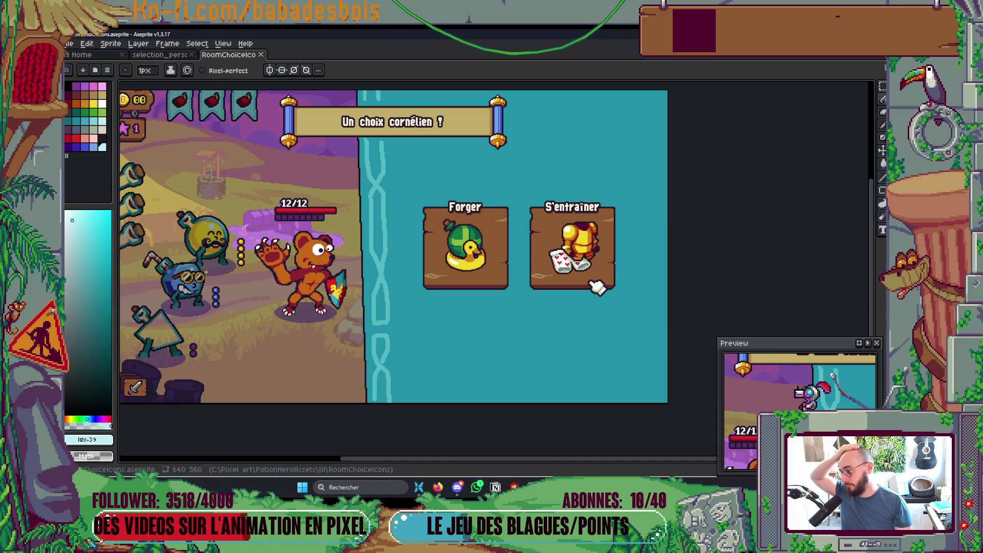
Step: Sample the teal panel colour, flood-fill the chain pattern with it, then undo the fill
scroll(502, 354, right, 1)
key(v)
scroll(378, 340, up, 2)
key(b)
scroll(389, 313, down, 3)
scroll(410, 308, up, 2)
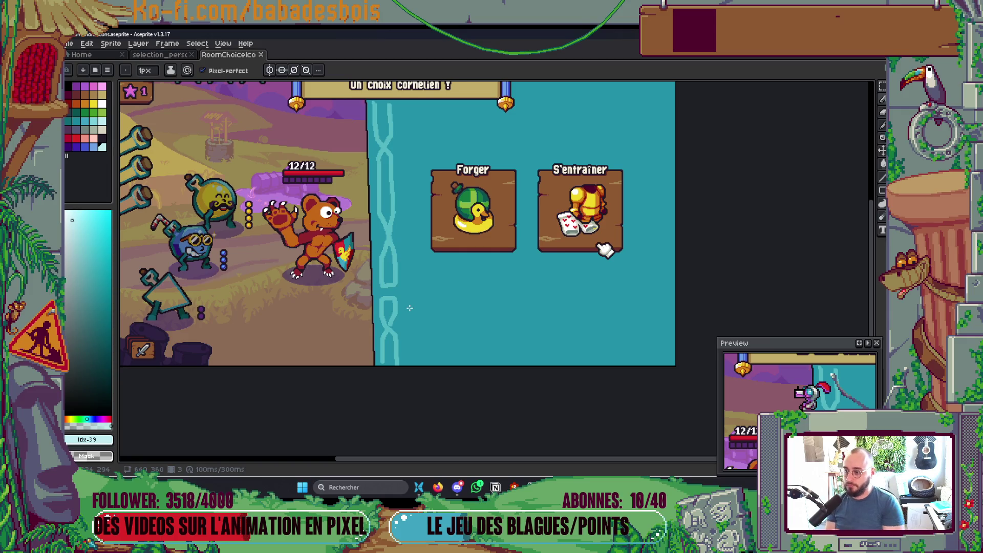
alt+click(407, 211)
key(g)
click(388, 234)
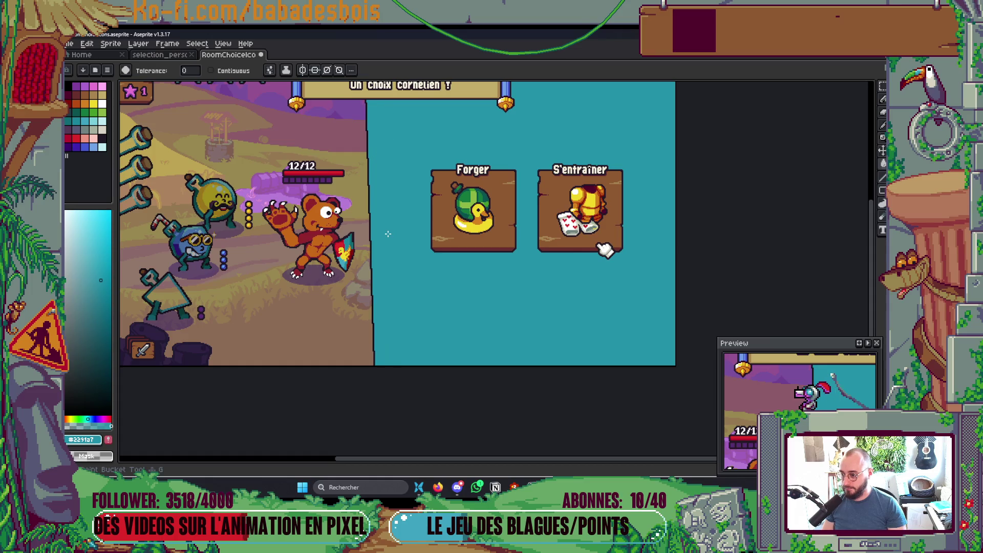
scroll(394, 231, down, 3)
scroll(409, 225, up, 3)
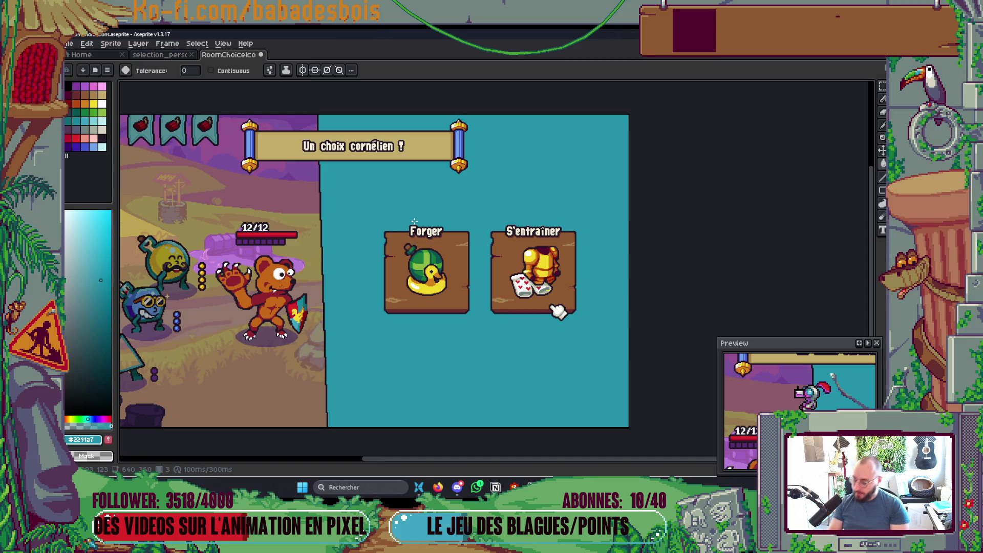
key(ctrl+z)
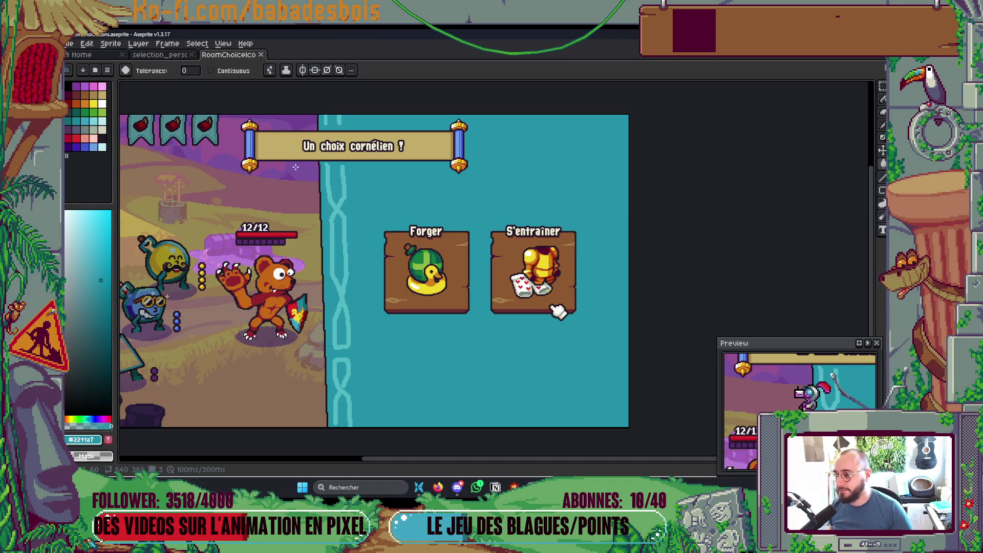
Step: Flood-fill the light-blue stripe pattern solid teal, redoing the fill once
scroll(381, 194, up, 2)
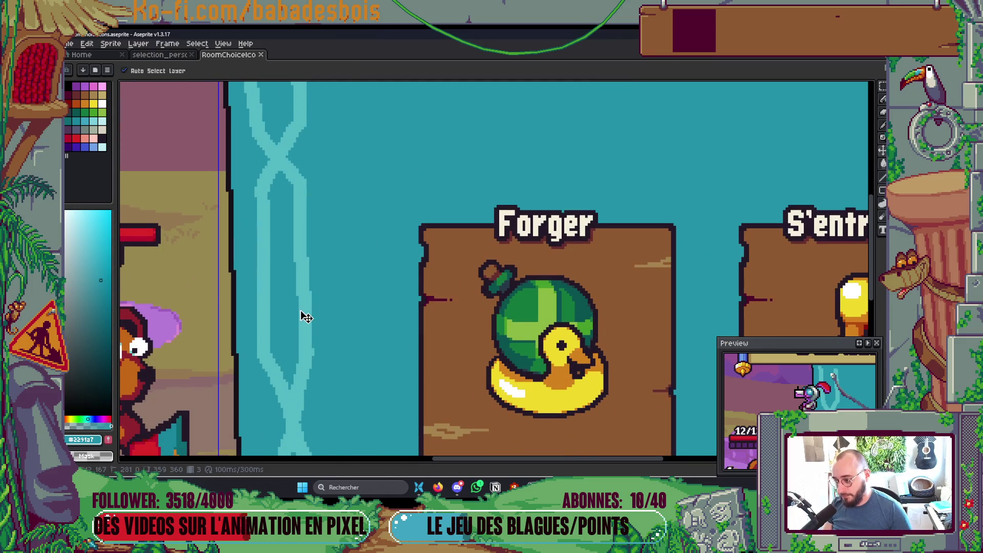
key(i)
key(g)
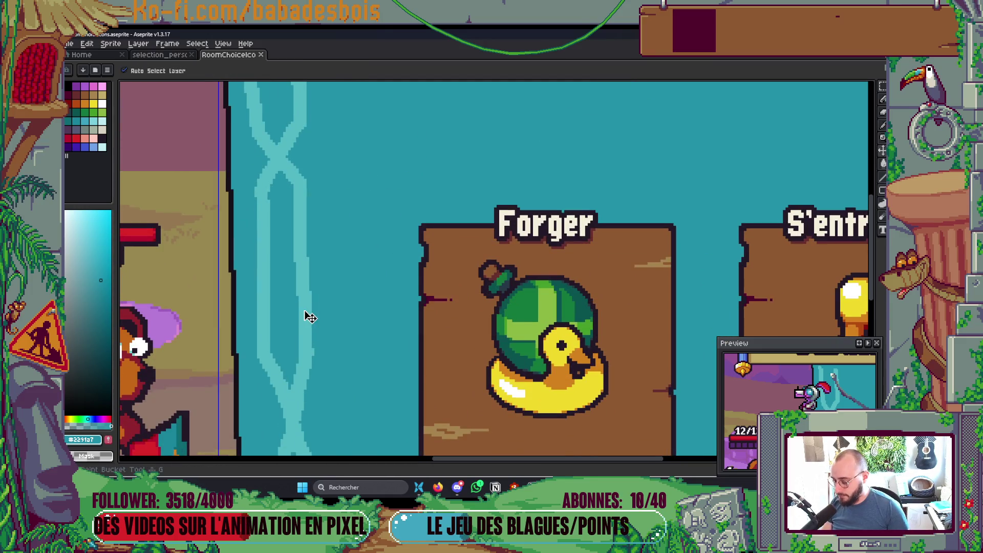
click(303, 310)
scroll(332, 320, down, 4)
scroll(332, 320, up, 3)
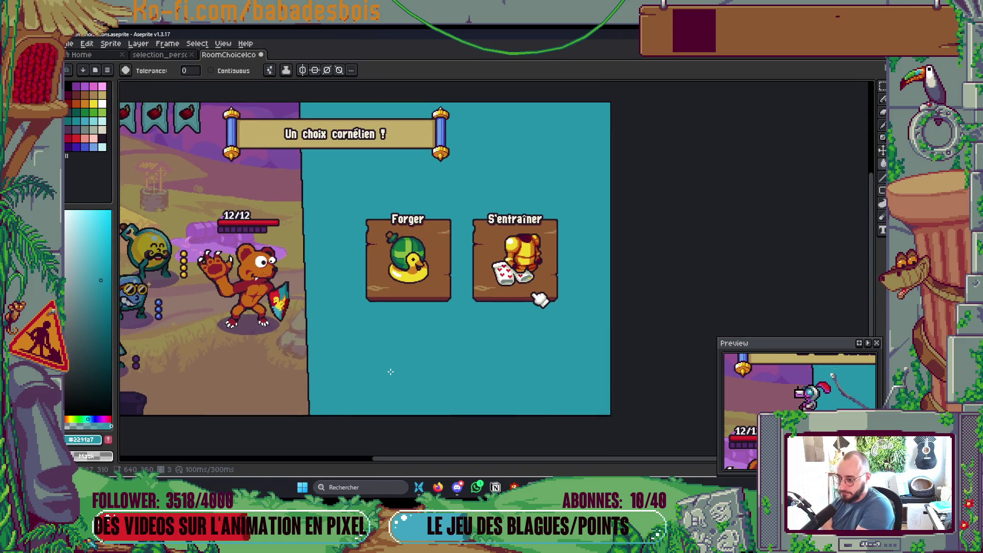
key(ctrl+z)
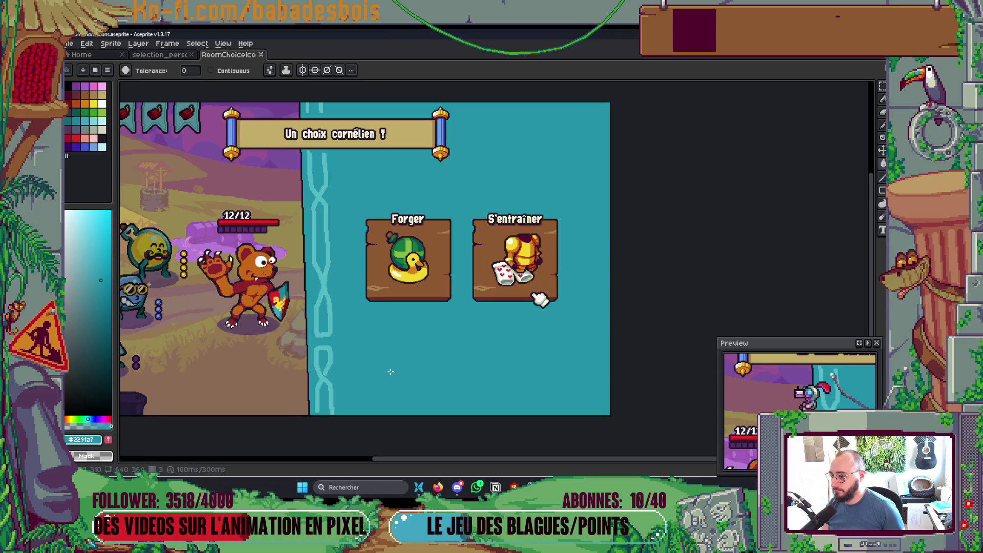
click(323, 288)
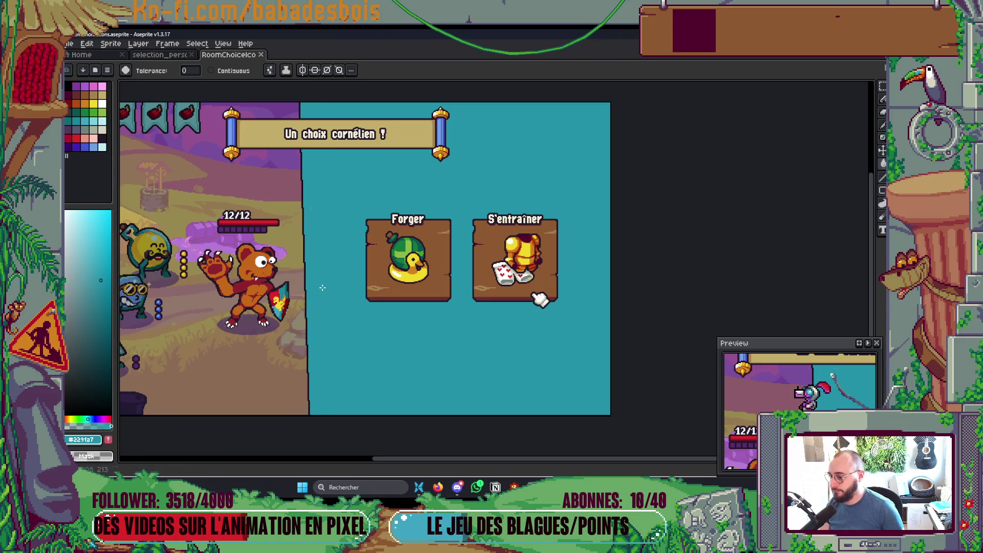
Step: Choose the light-blue drawing colour from the palette for the pencil
key(v)
key(b)
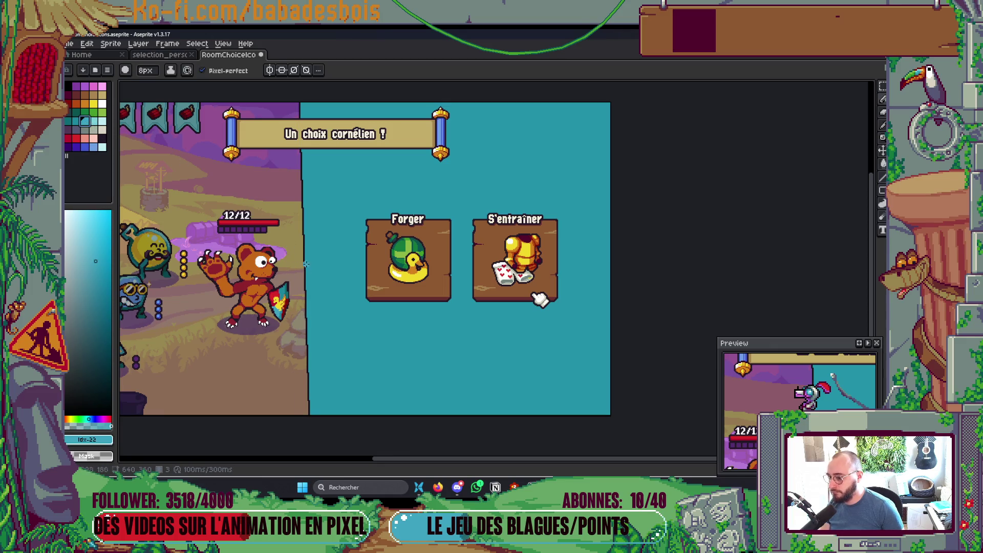
key(i)
click(77, 122)
key(g)
drag(338, 337, 376, 315)
key(b)
click(86, 122)
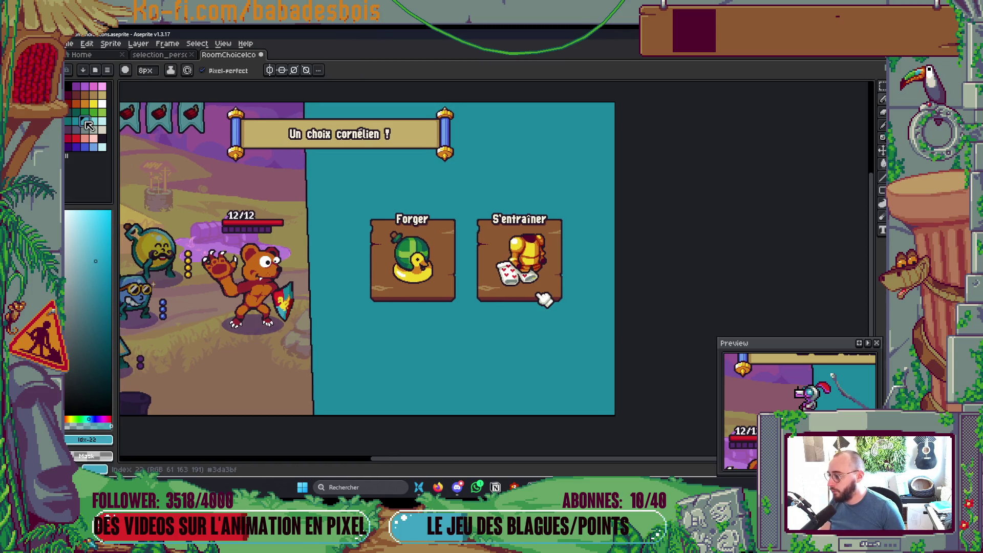
Step: Draw a light-blue vertical stroke left of the Forger card with a 4px pencil, then enlarge the brush to 7px
scroll(312, 246, up, 3)
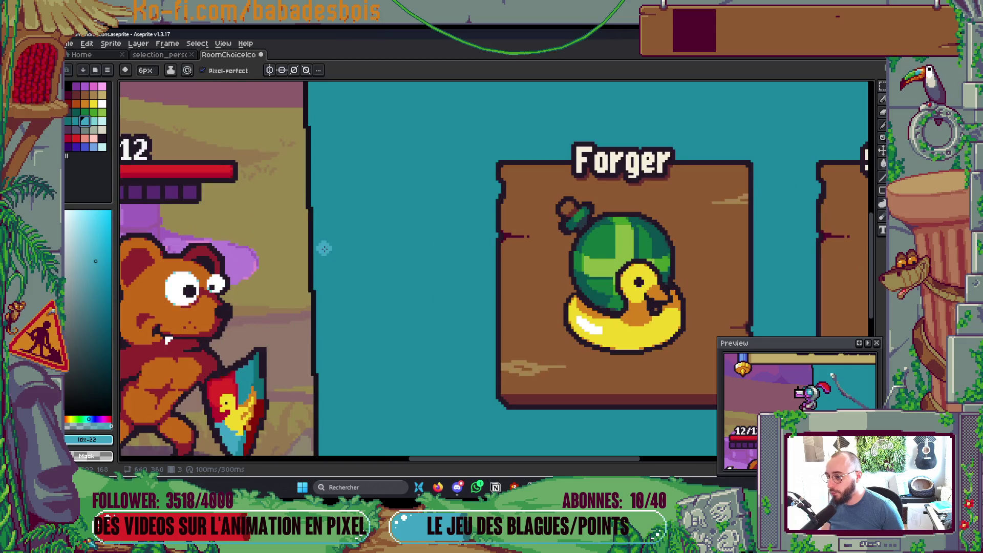
drag(329, 224, 332, 295)
key(v)
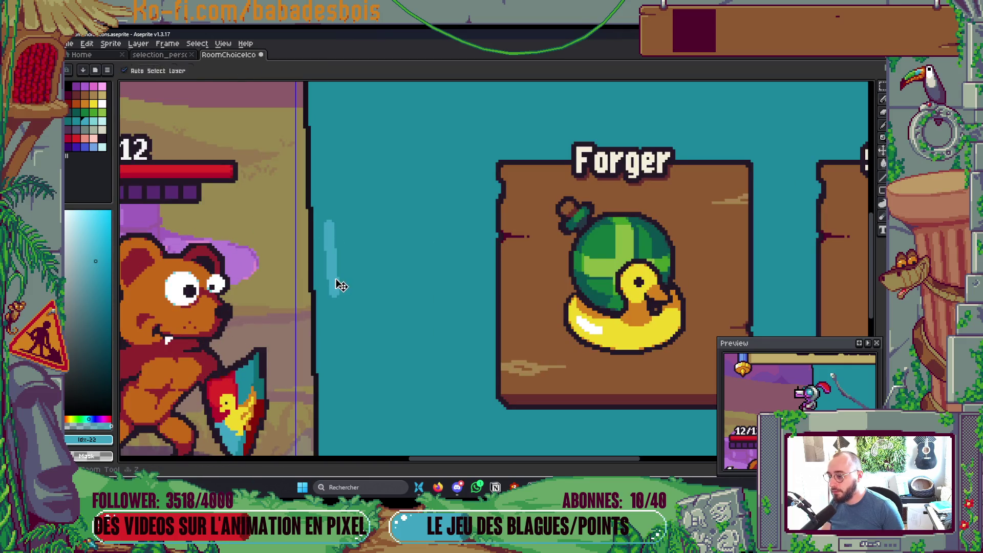
key(ctrl+z)
key(b)
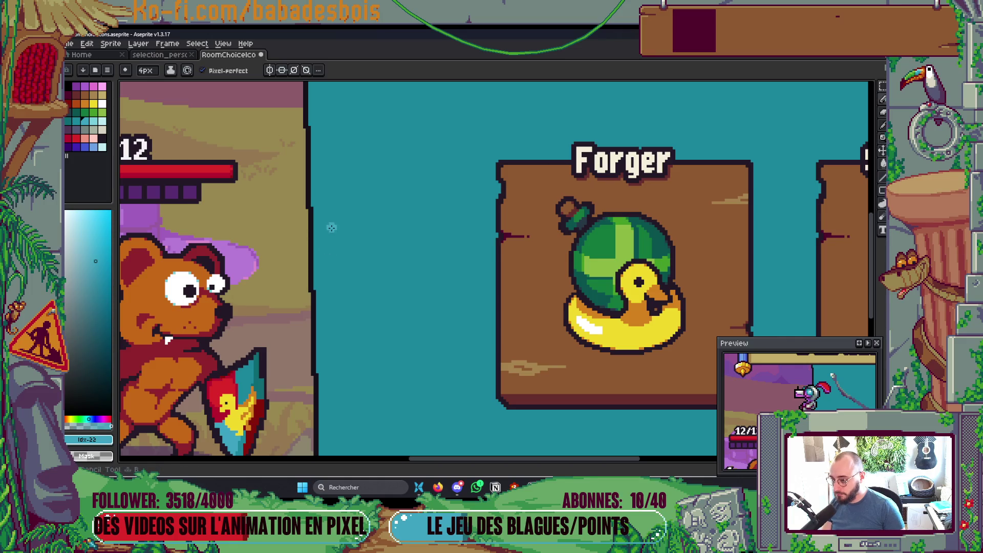
drag(332, 227, 334, 276)
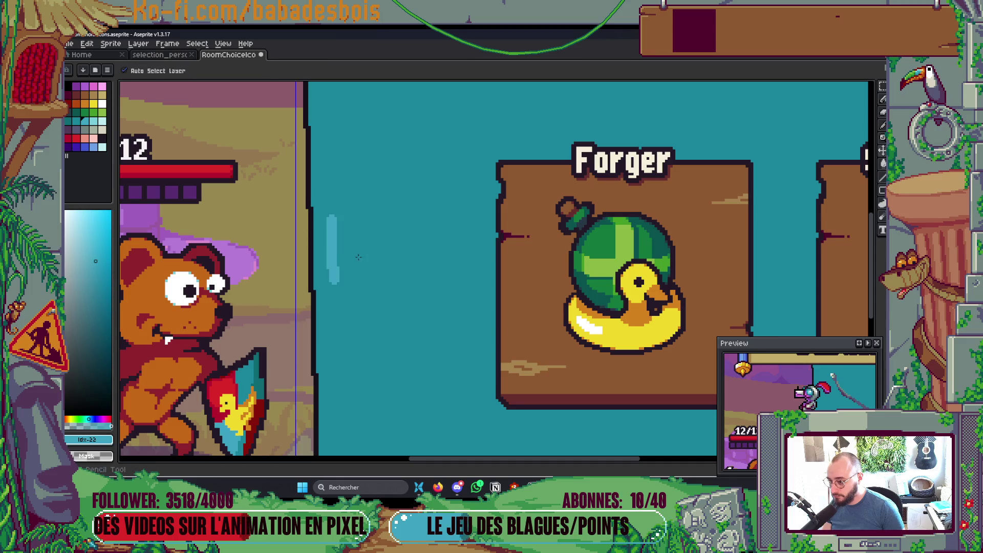
scroll(342, 230, down, 4)
scroll(343, 230, up, 1)
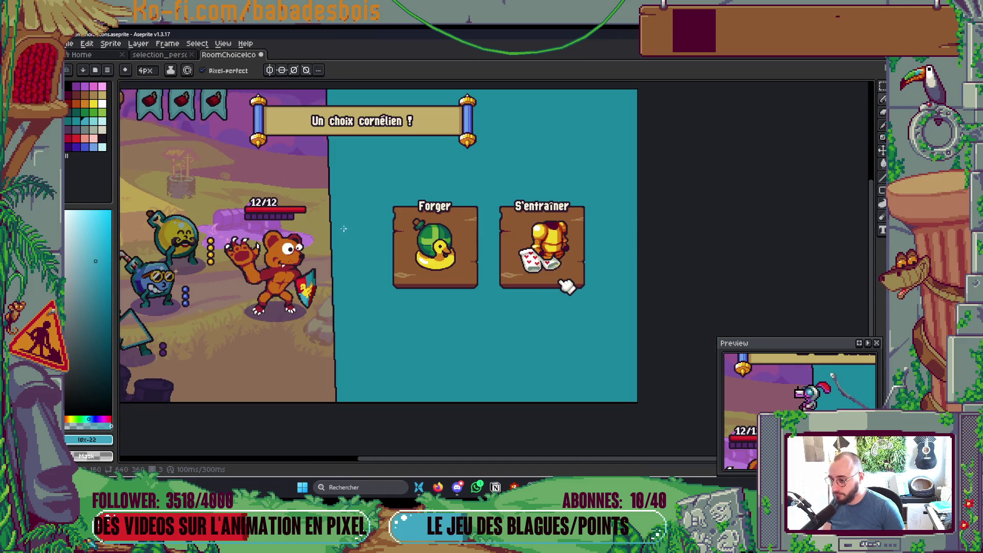
key(plus)
key(plus)
key(plus)
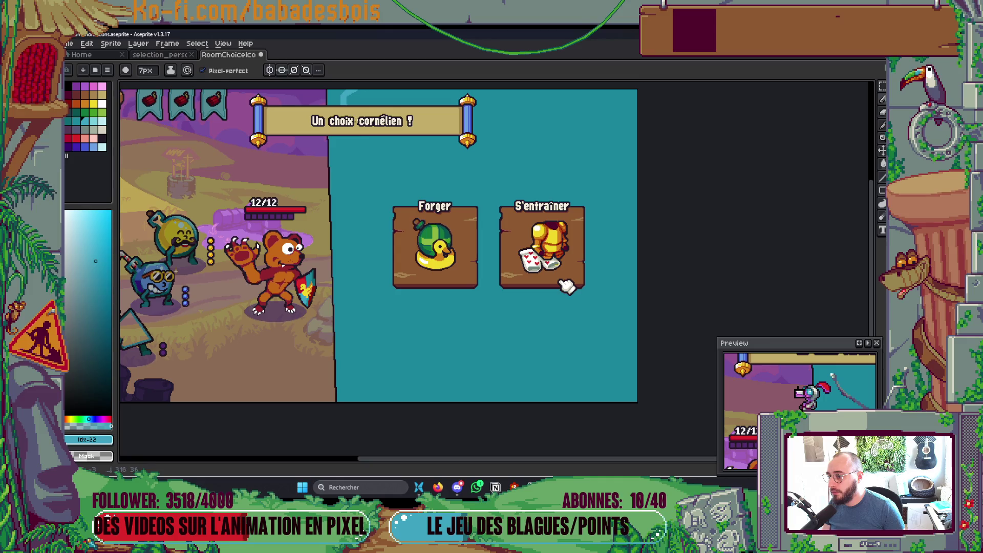
key(Tab)
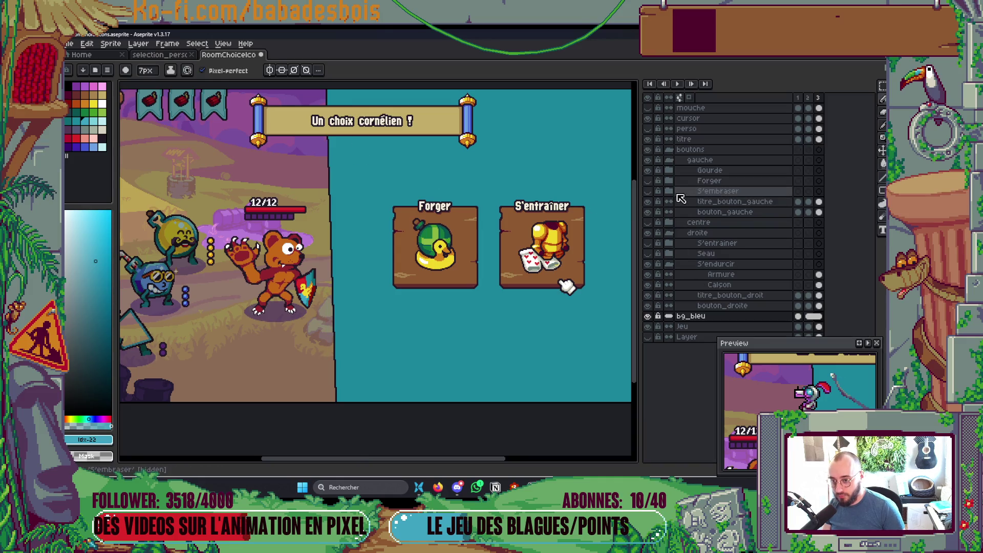
Step: Collapse the gauche and droite layer groups and hide the titre banner layer
click(669, 160)
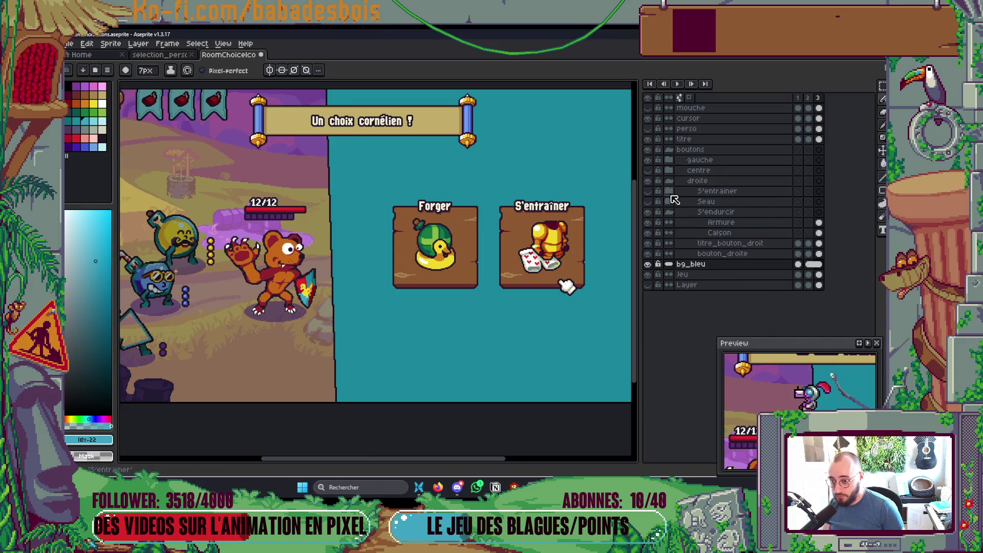
click(669, 182)
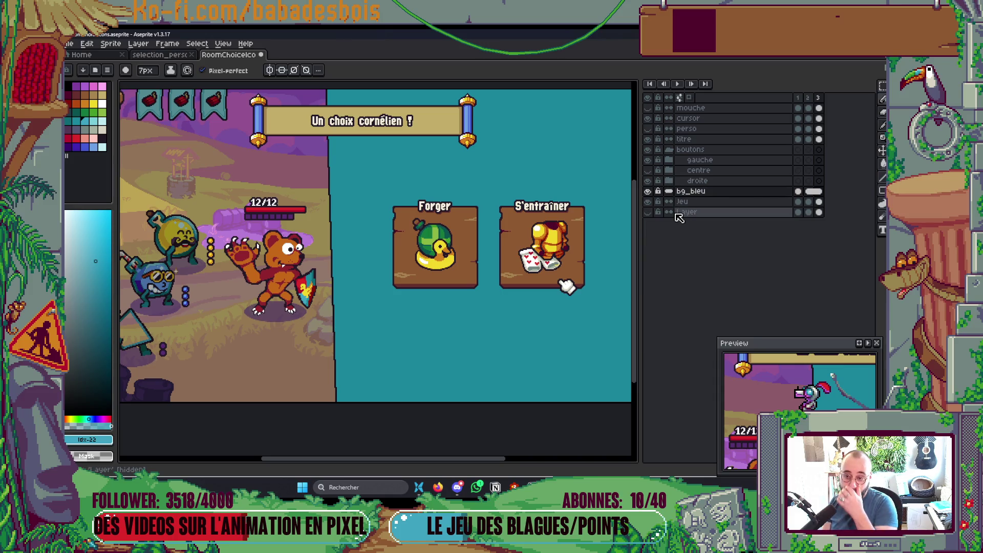
click(648, 139)
mouse_move(470, 228)
mouse_down()
mouse_move(485, 255)
mouse_move(554, 218)
mouse_up()
key(Tab)
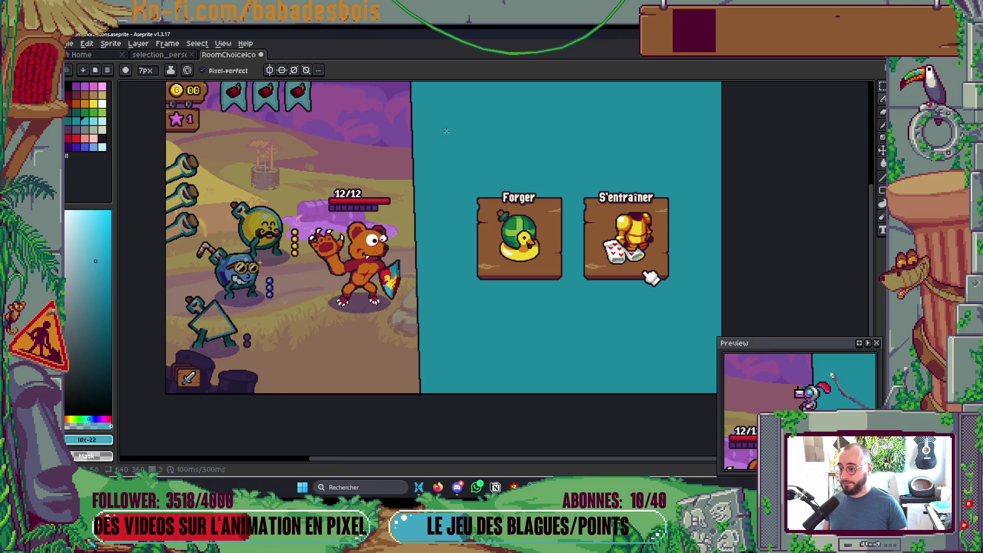
Step: Shrink the brush to 5px and toggle bg_bleu's visibility to check its content
scroll(430, 105, up, 2)
key(minus)
key(minus)
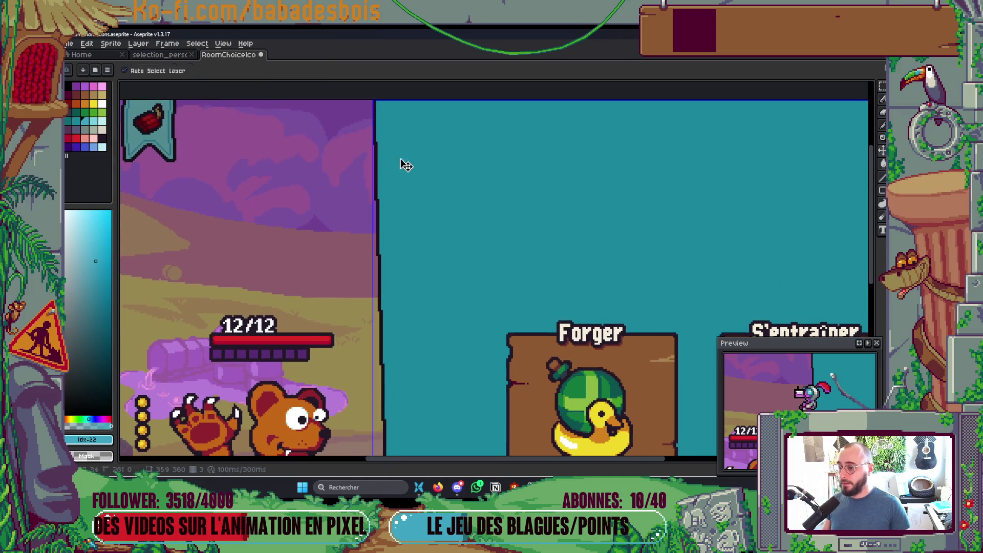
key(Tab)
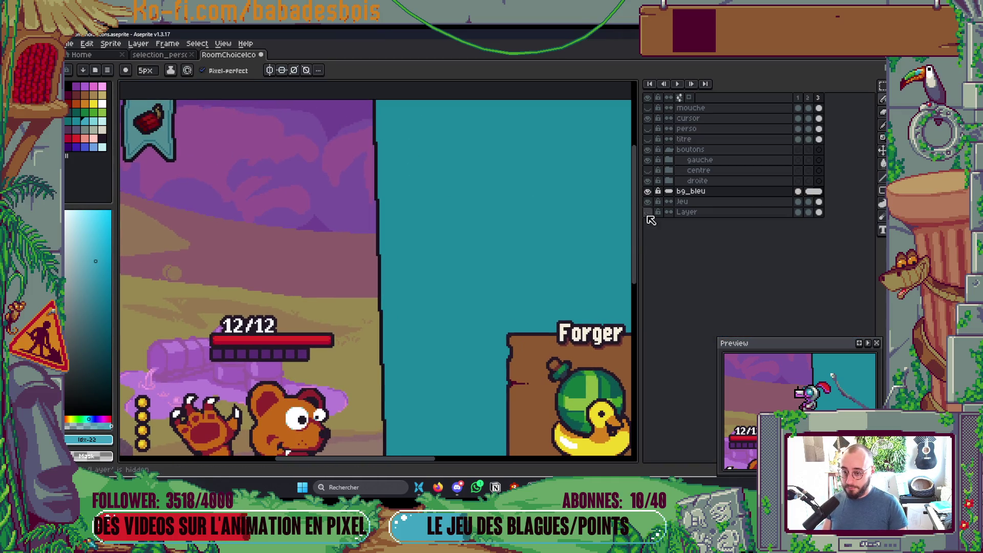
click(648, 191)
click(648, 192)
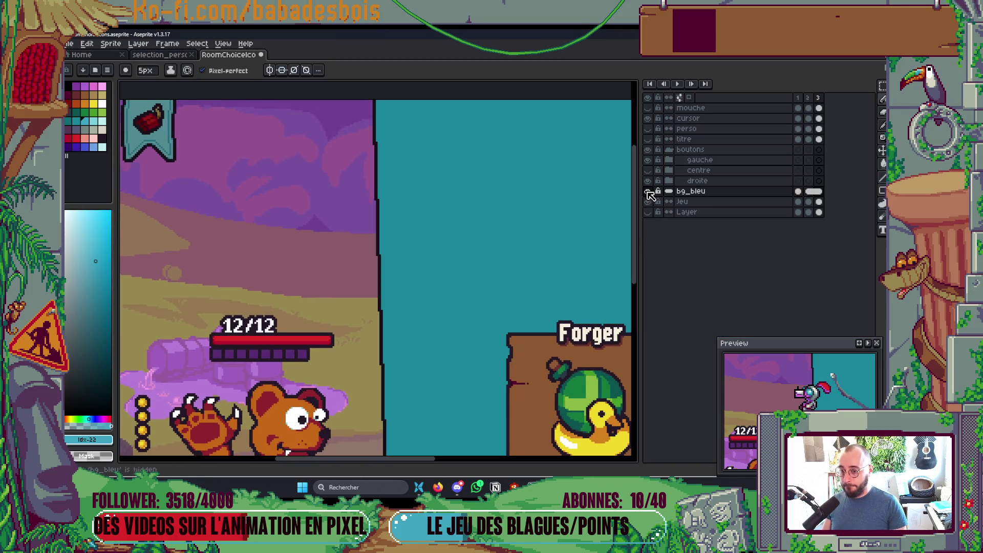
Step: Add a new blank layer from bg_bleu's layer menu and switch over to the browser
right_click(749, 196)
mouse_move(763, 211)
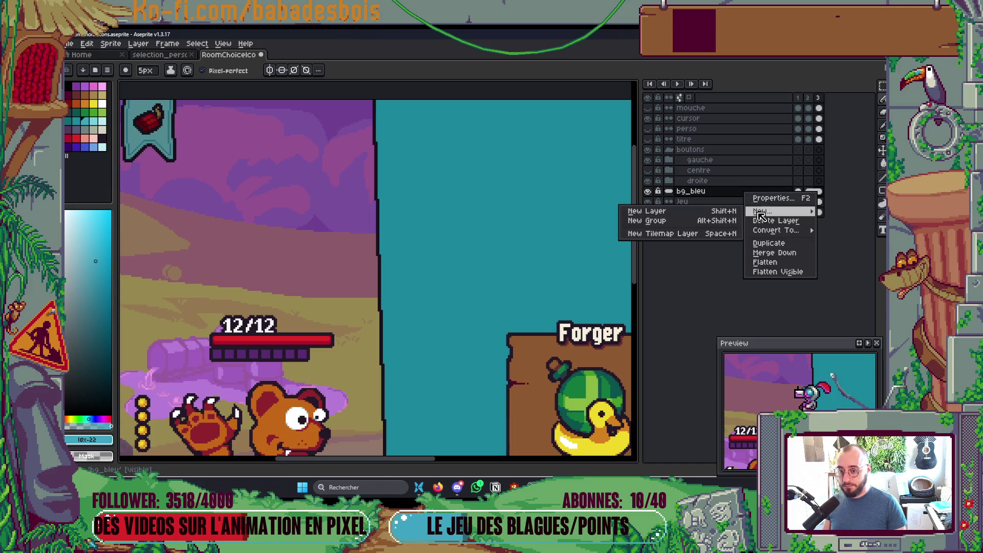
click(724, 215)
key(Tab)
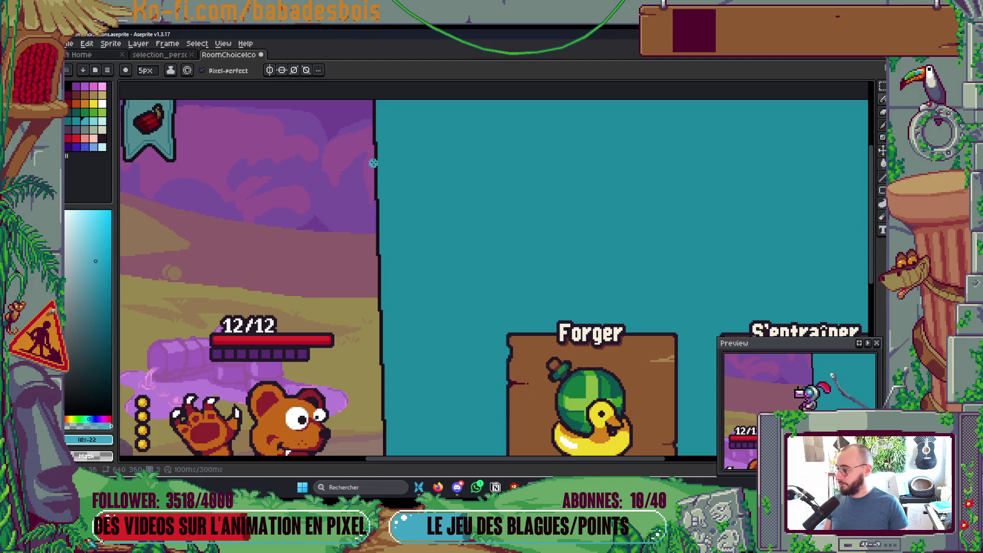
scroll(414, 125, down, 3)
scroll(416, 115, up, 2)
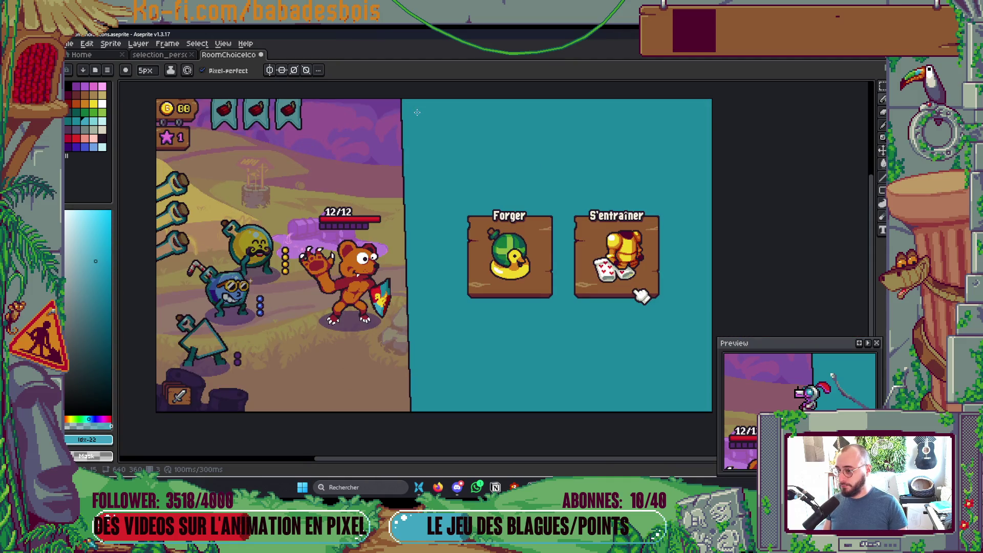
scroll(417, 112, up, 1)
scroll(429, 86, down, 1)
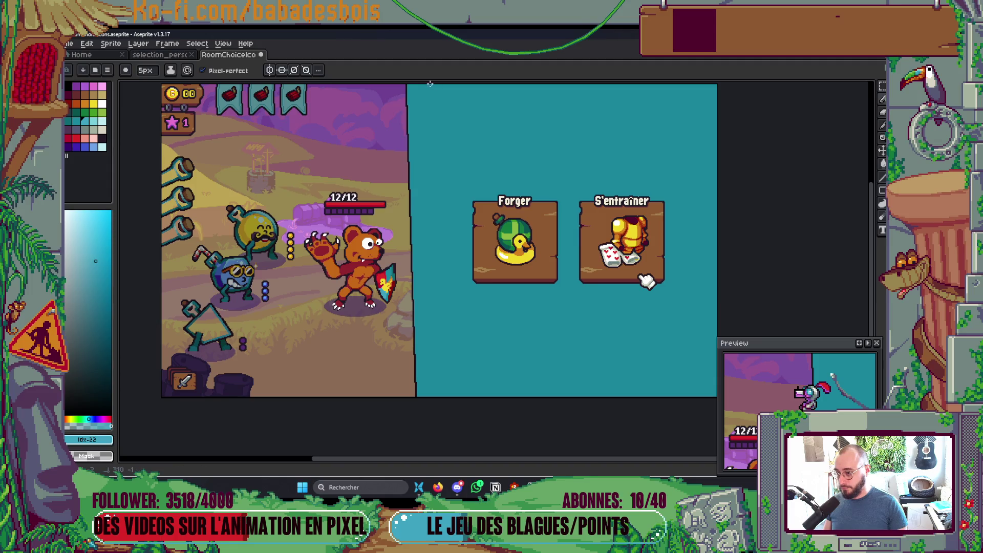
key(alt+Tab)
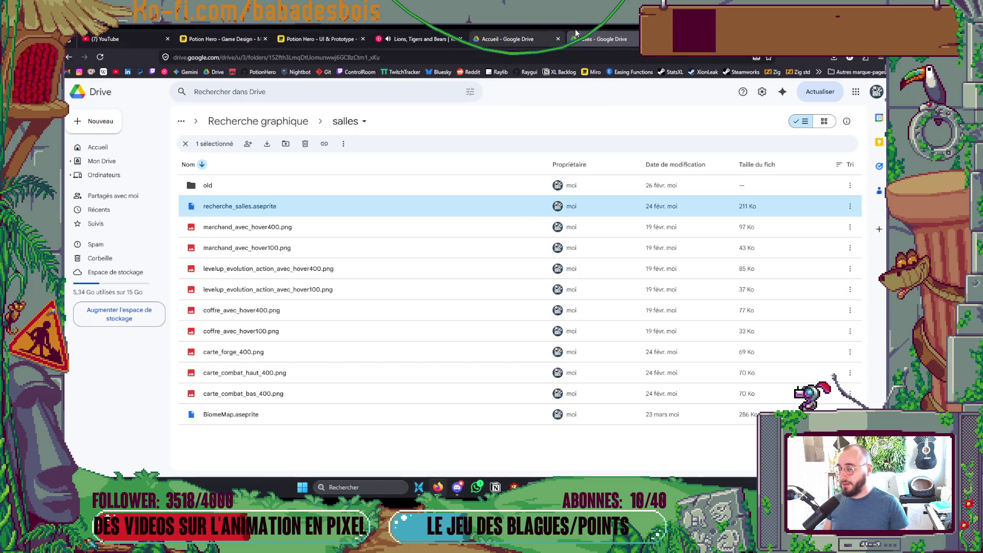
Step: Search Google for 'motif noeud celtique' in a new tab and show the image results
key(ctrl+t)
text(motif)
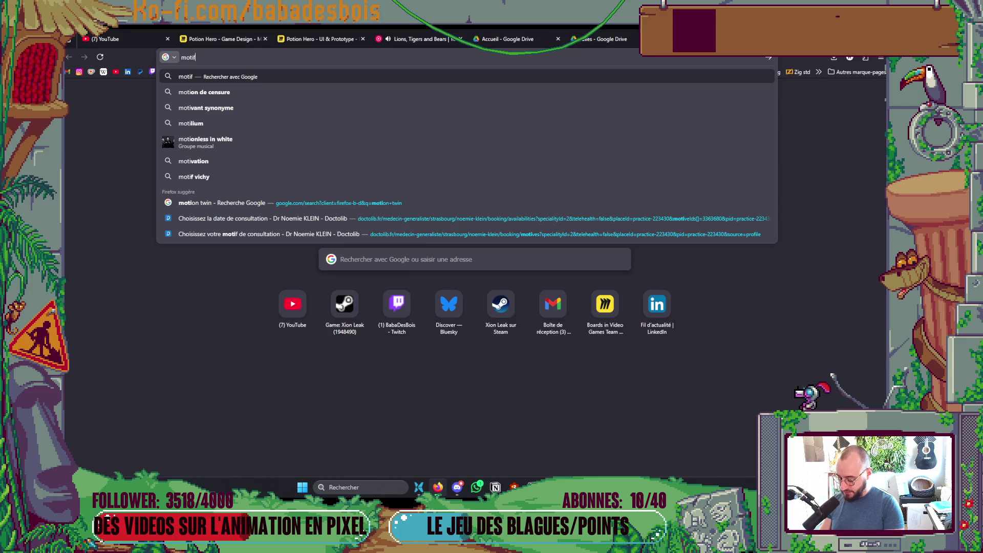
text( noeuds ce)
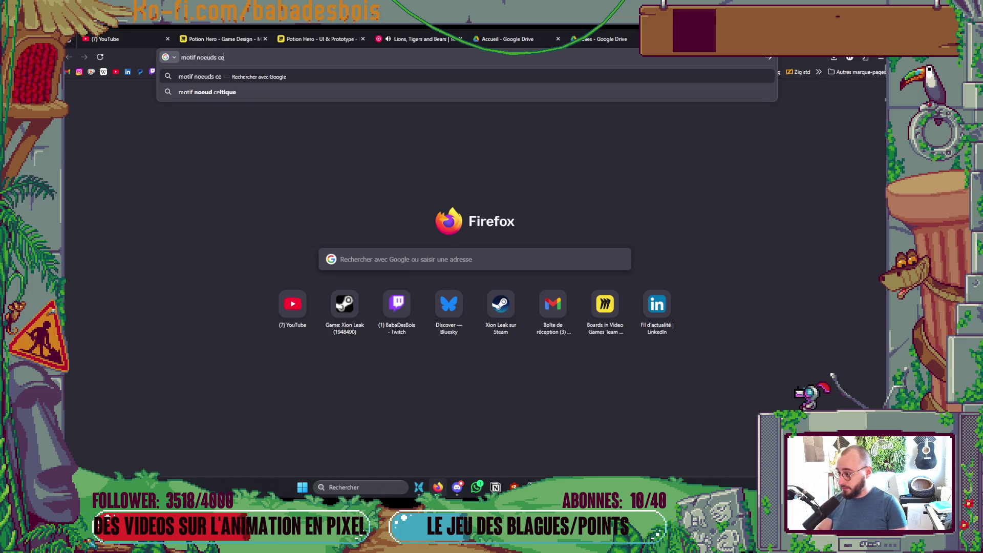
key(Down)
key(Return)
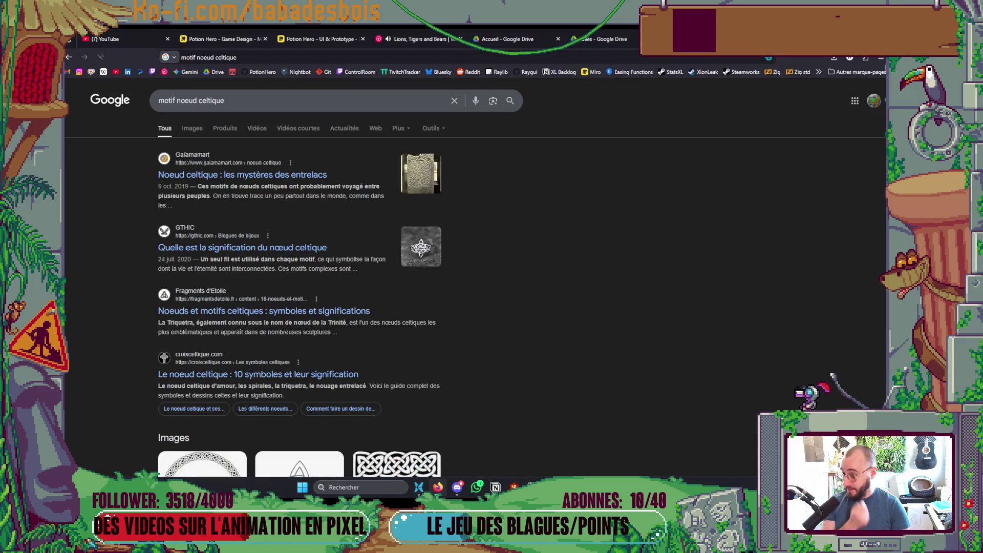
click(192, 129)
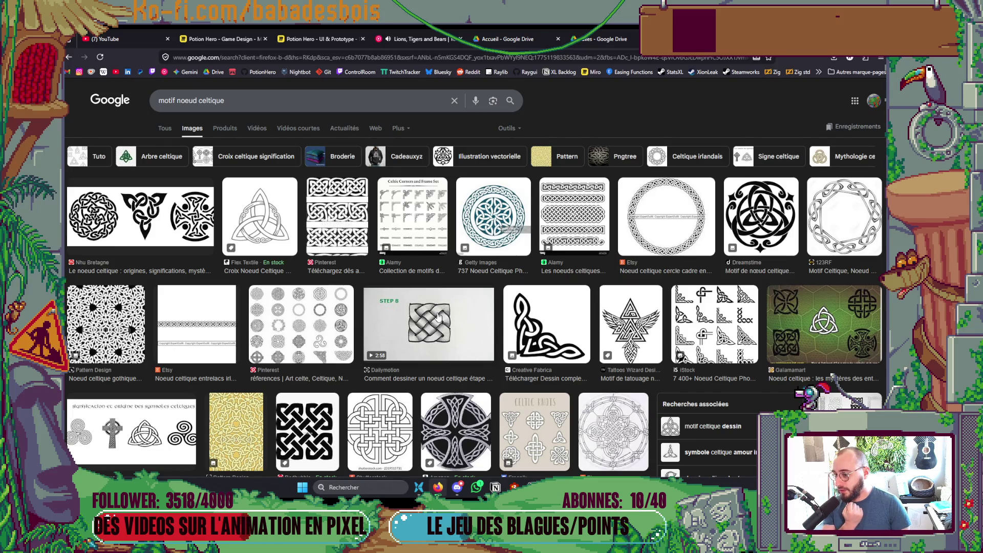
Step: Find the black-and-cream knotted ribbon photo, open its preview, and capture it with a screen snip
scroll(439, 317, down, 2)
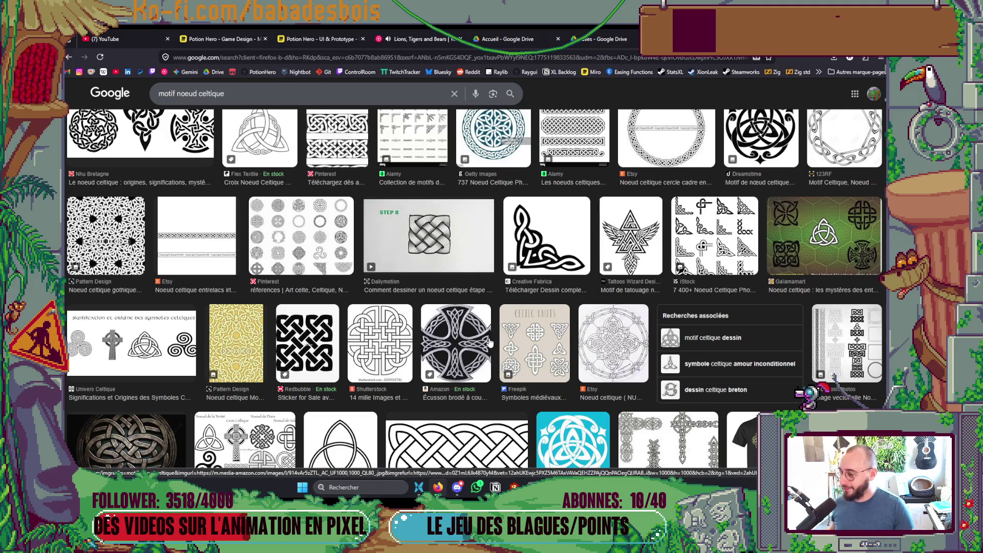
scroll(468, 292, down, 2)
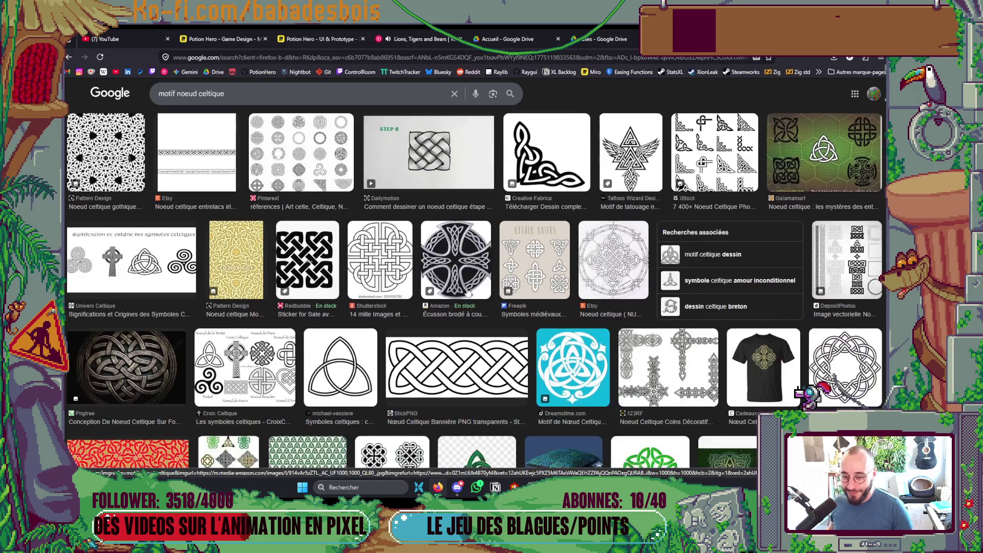
scroll(468, 290, down, 3)
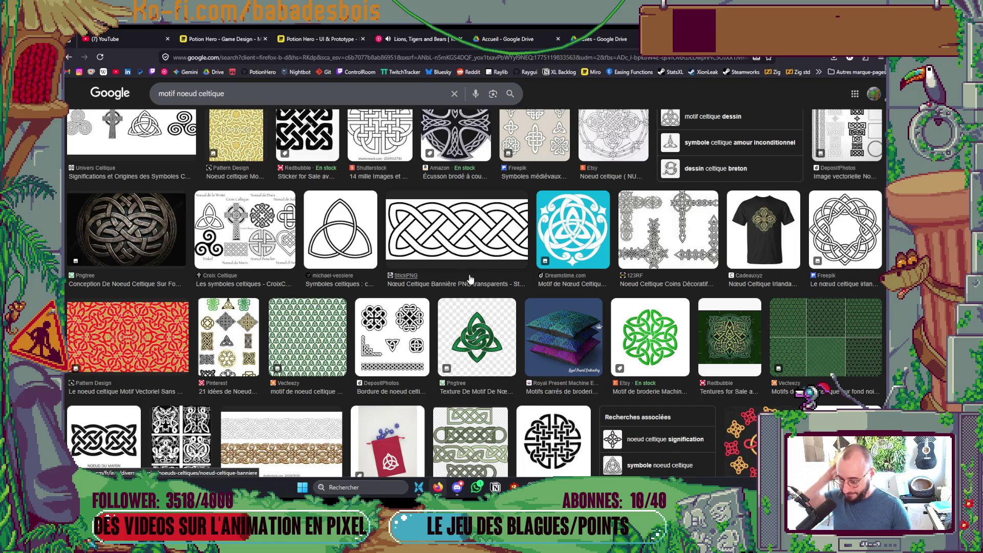
scroll(393, 372, up, 1)
scroll(399, 328, up, 5)
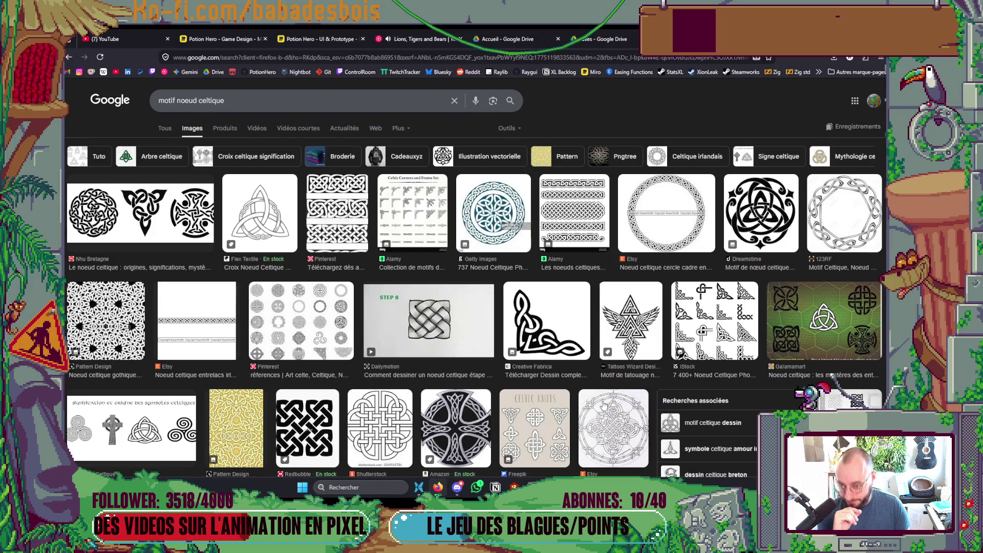
scroll(587, 390, down, 6)
scroll(587, 390, down, 5)
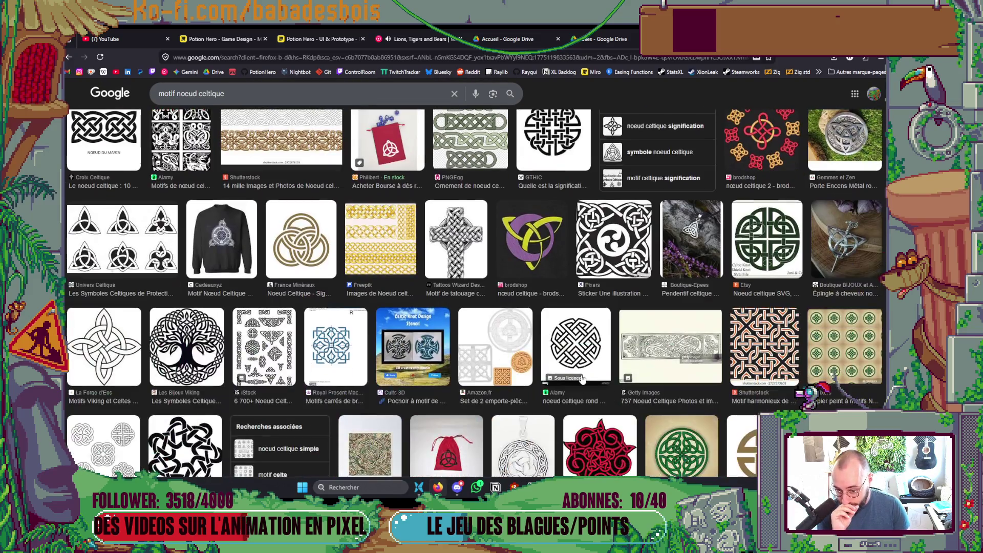
scroll(577, 363, down, 5)
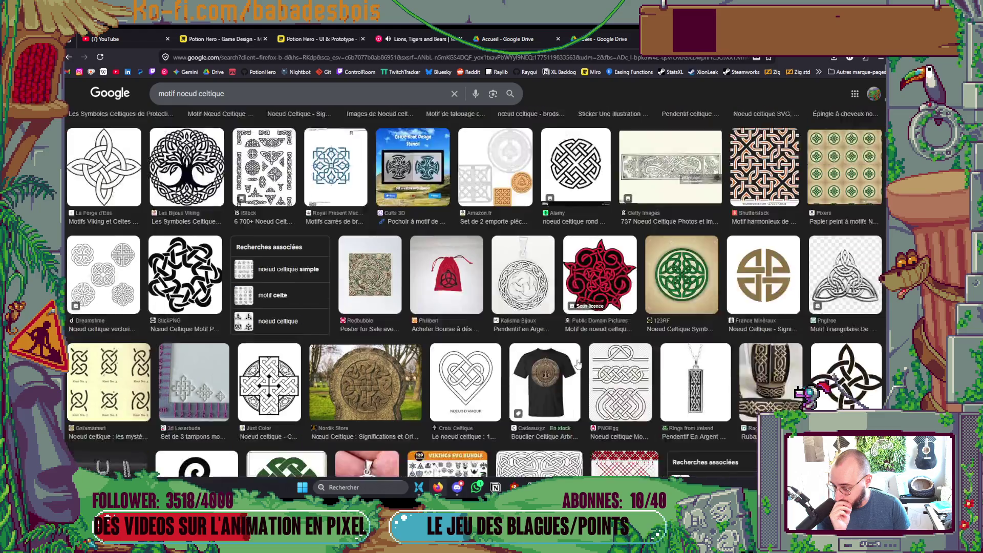
scroll(577, 354, down, 3)
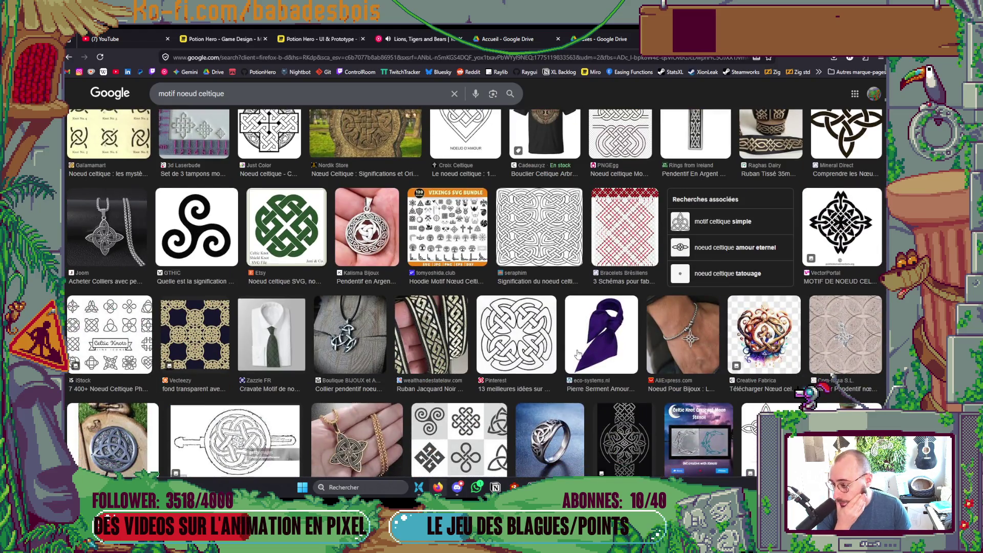
click(440, 339)
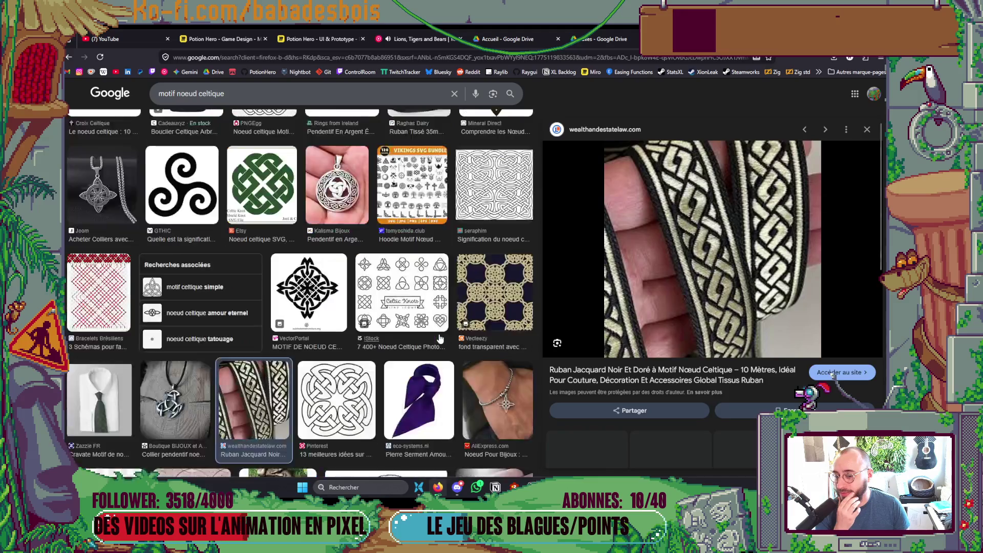
scroll(658, 360, down, 1)
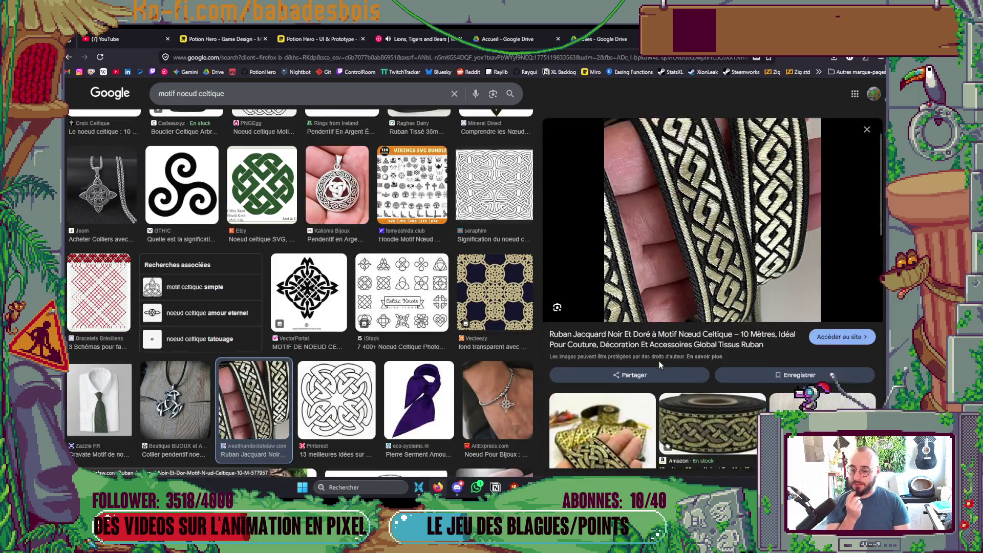
scroll(658, 360, down, 2)
scroll(638, 348, up, 3)
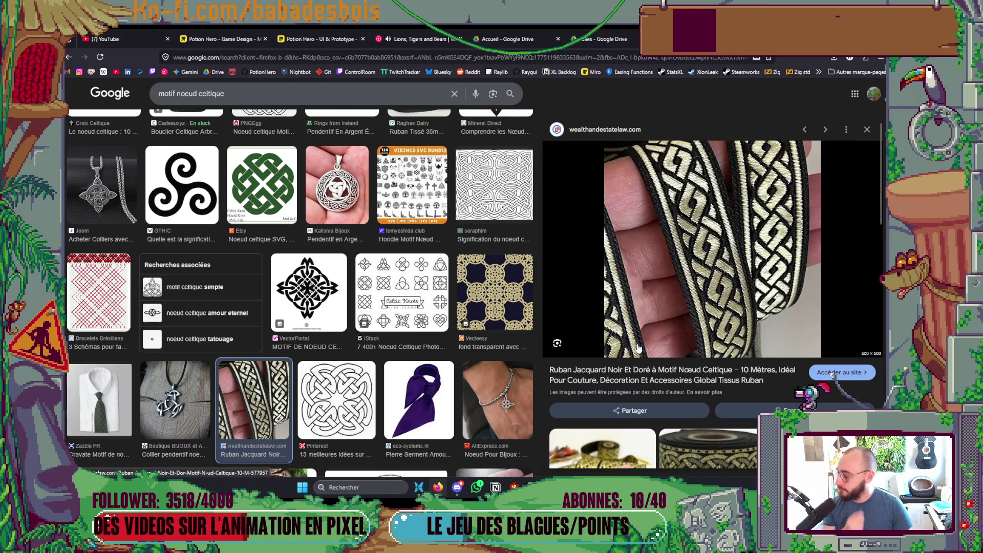
key(super+shift+s)
mouse_move(587, 144)
mouse_down()
mouse_move(697, 267)
mouse_move(827, 356)
mouse_up()
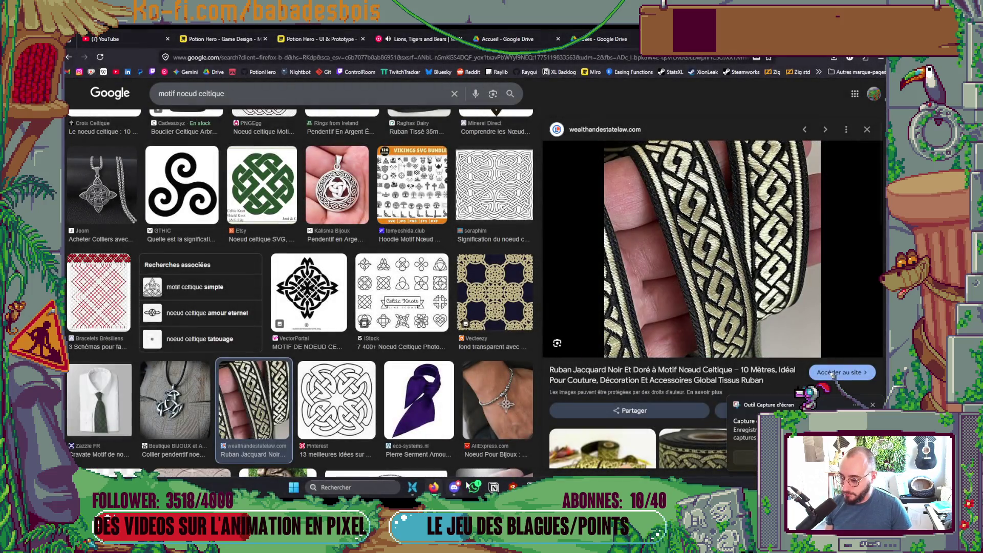
Step: Create a new 551×492 sprite in Aseprite and paste the captured ribbon photo into it
click(514, 486)
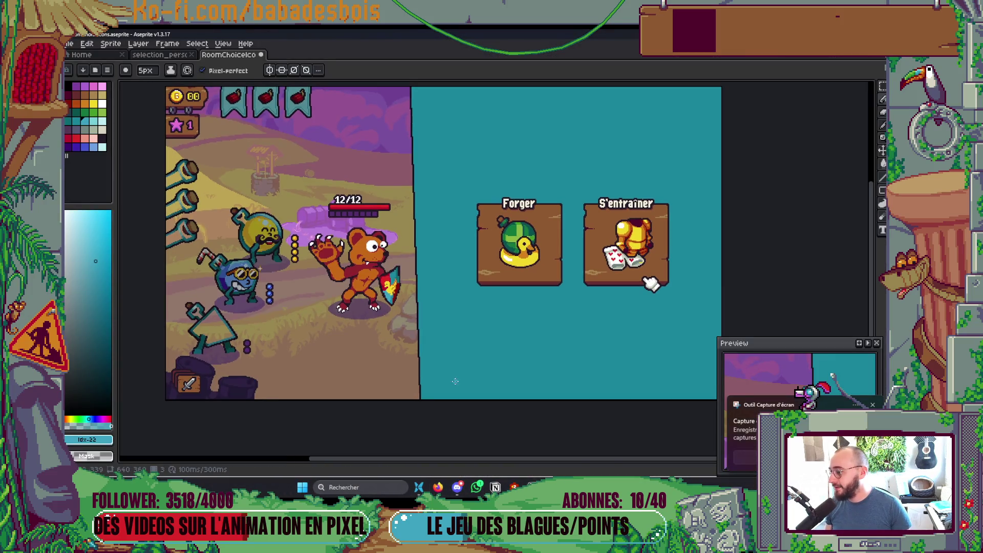
click(107, 55)
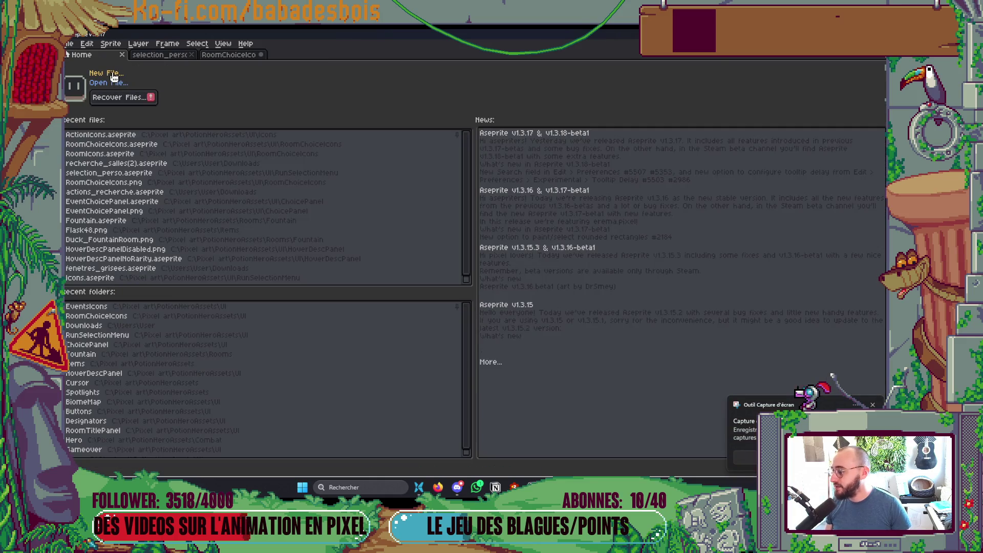
click(111, 73)
key(Return)
key(ctrl+v)
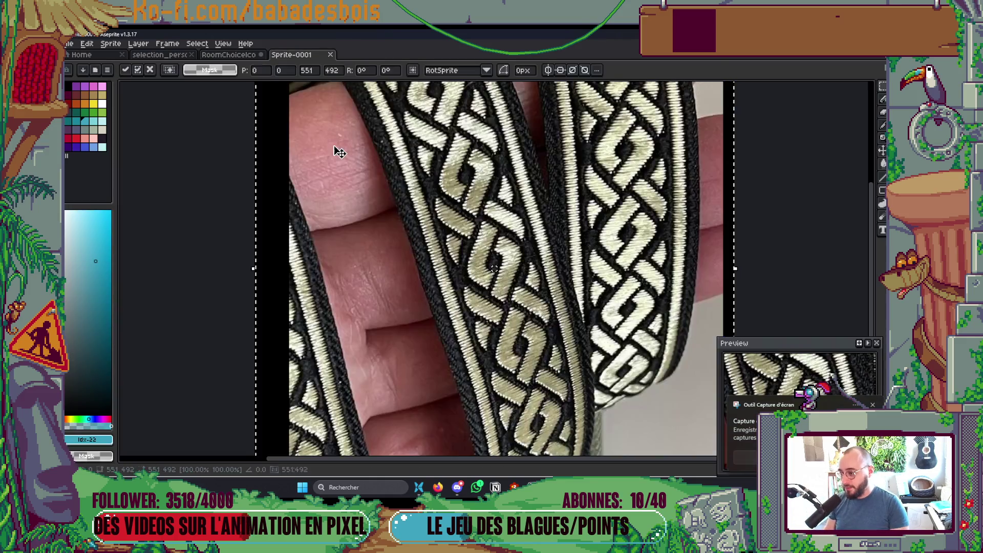
Step: Commit the pasted knot-ribbon photo and dock the Sprite-0001 reference in a right split
scroll(424, 178, down, 2)
key(Return)
scroll(391, 182, up, 4)
mouse_move(290, 54)
mouse_down()
mouse_move(707, 156)
mouse_move(862, 230)
mouse_up()
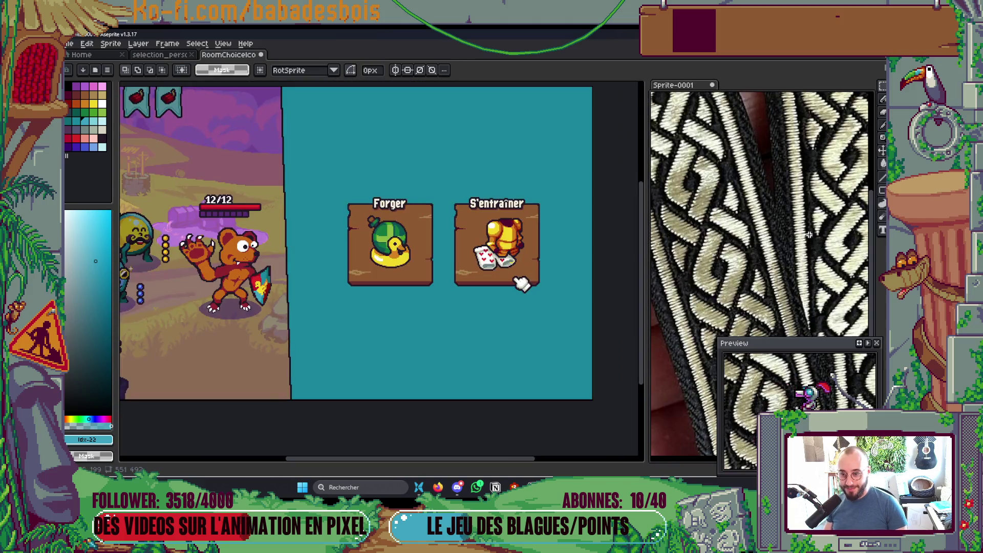
Step: Eyedrop a colour from the canvas, return to the Pencil and hide the layers timeline
scroll(758, 231, down, 2)
scroll(750, 237, up, 1)
key(i)
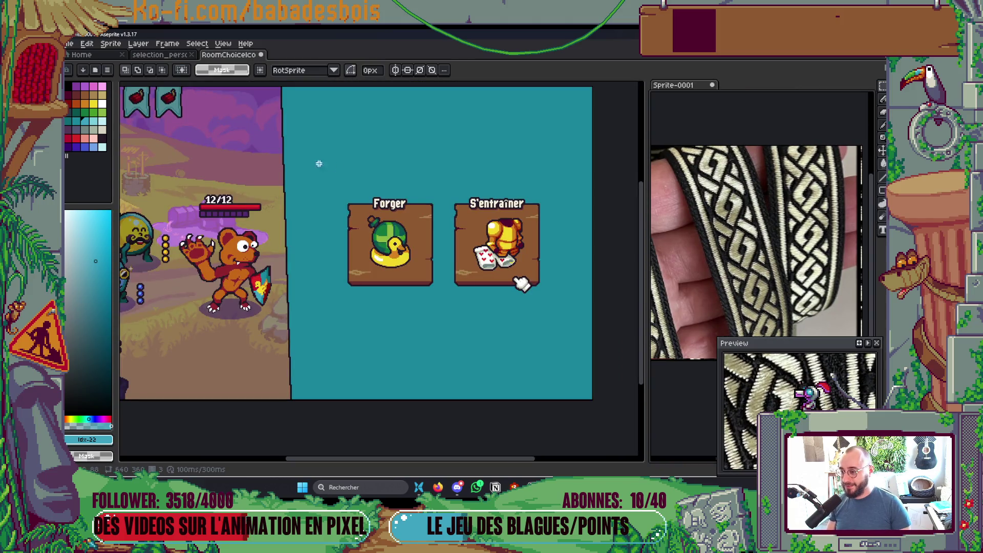
drag(298, 161, 360, 224)
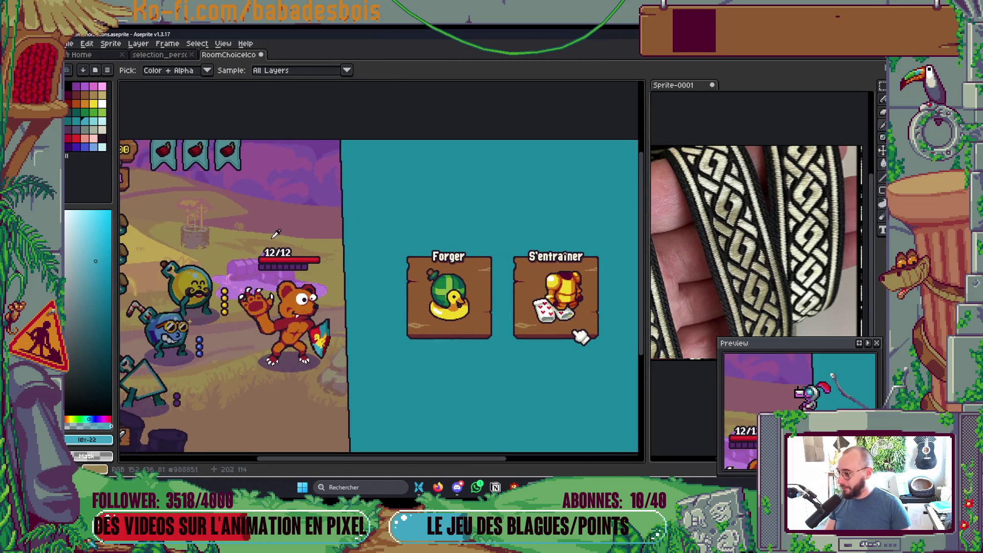
key(b)
scroll(381, 208, up, 1)
key(Tab)
key(Tab)
key(Tab)
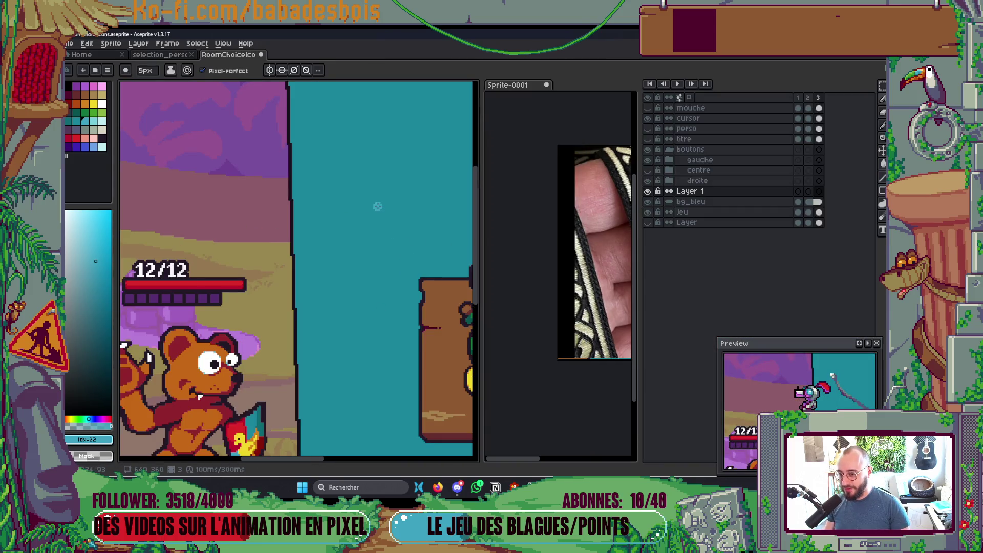
key(Tab)
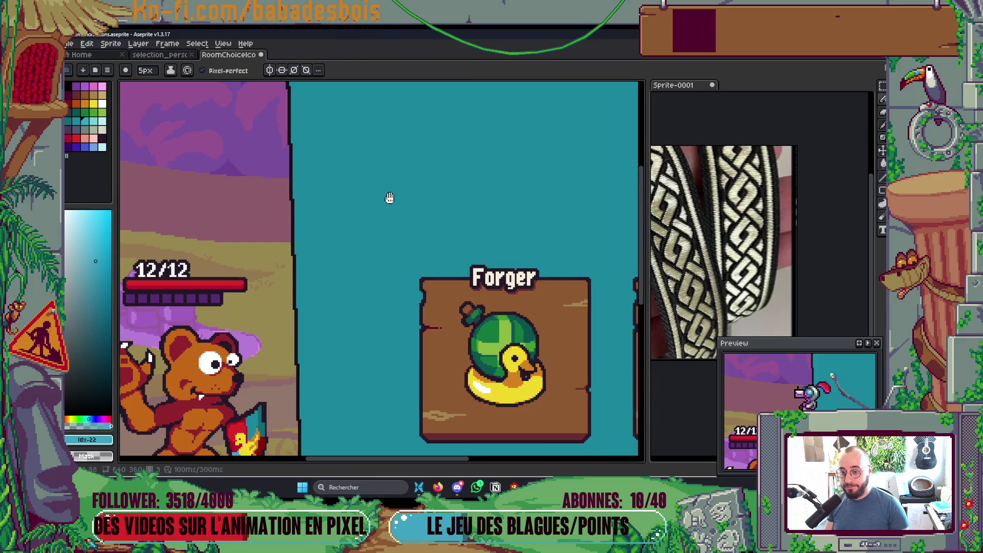
Step: Shift-click the upper arm and point of a light-blue '>' chevron on the teal panel
click(805, 236)
scroll(805, 236, up, 1)
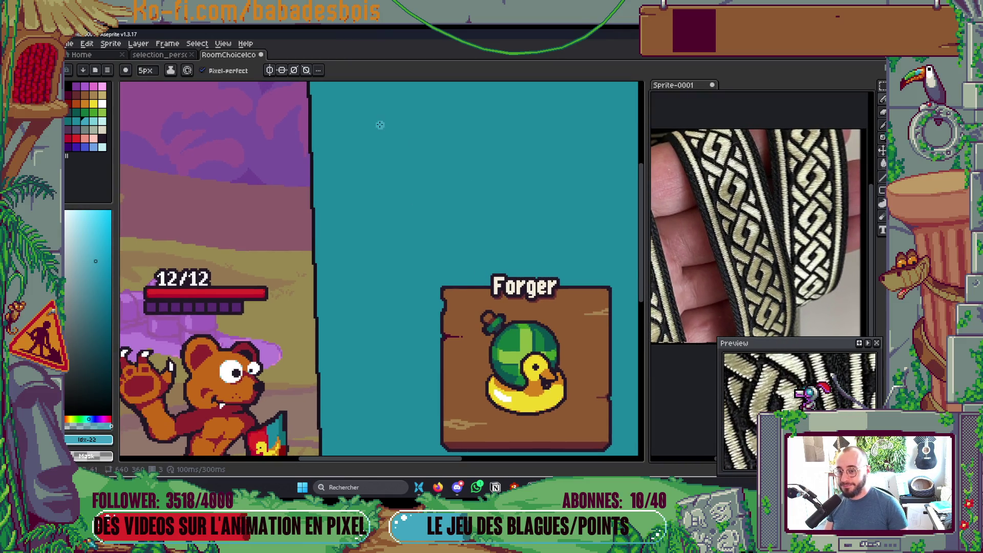
click(346, 101)
shift+click(367, 121)
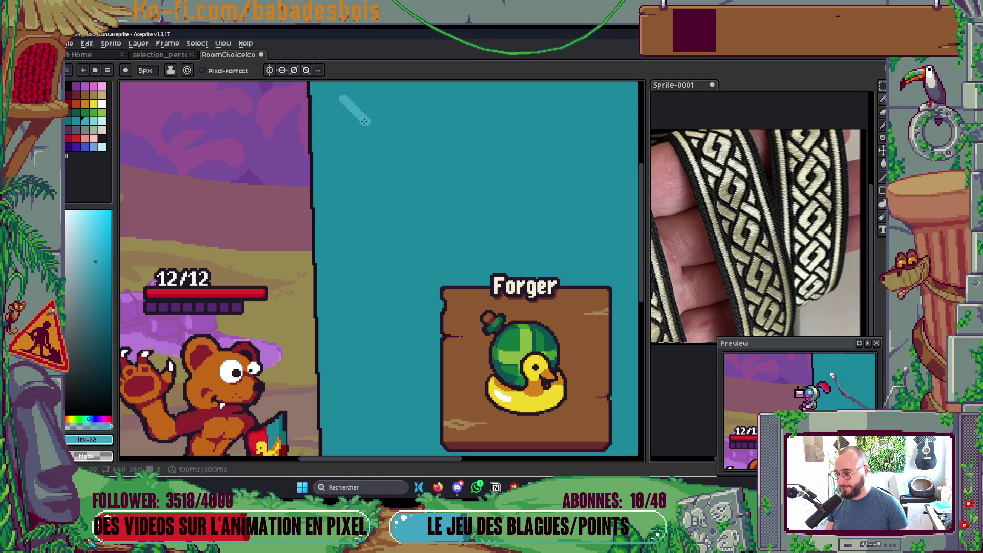
Step: Finish the chevron's lower arm and thicken it up to the point with the 5px pencil
shift+click(344, 142)
scroll(358, 135, up, 3)
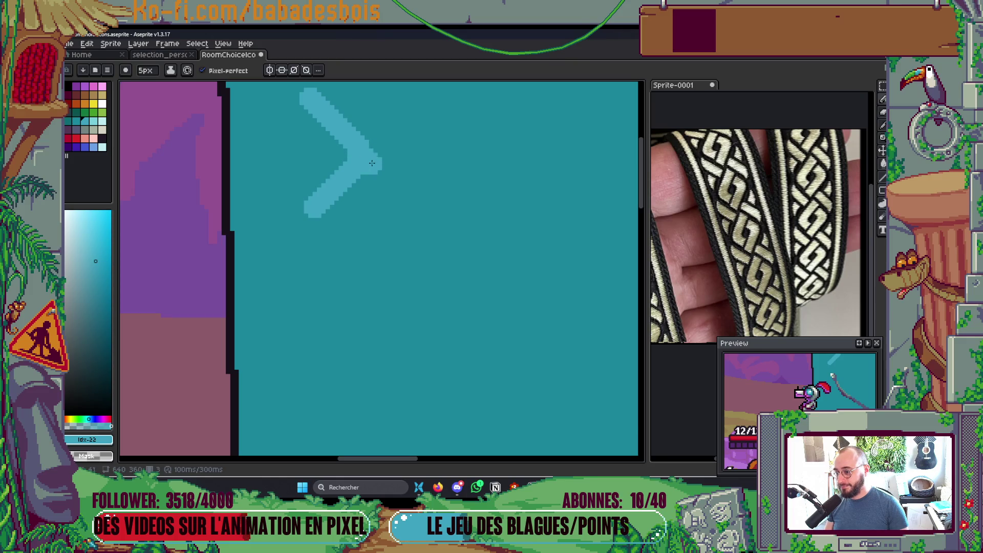
scroll(361, 155, down, 4)
scroll(363, 154, up, 3)
scroll(363, 154, up, 1)
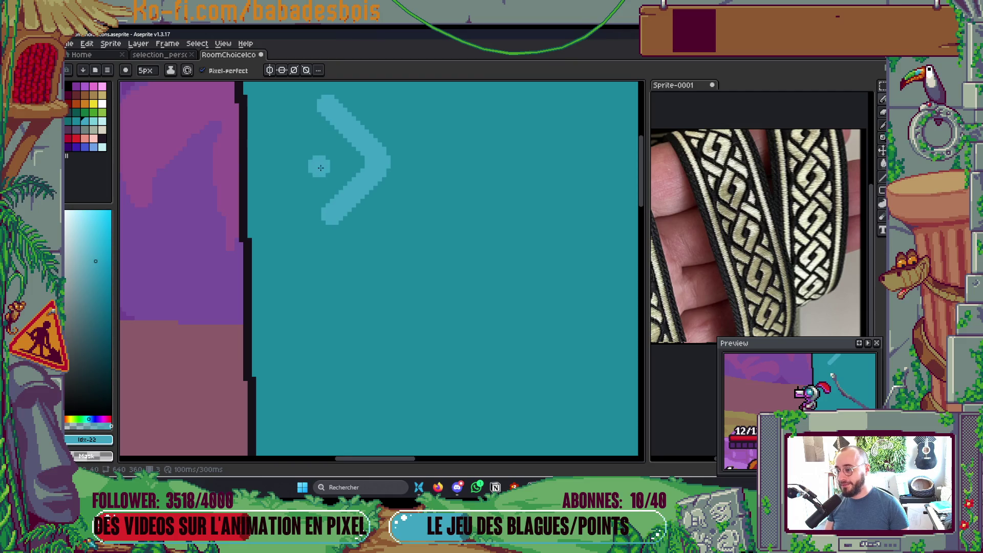
scroll(328, 154, down, 2)
scroll(337, 171, up, 2)
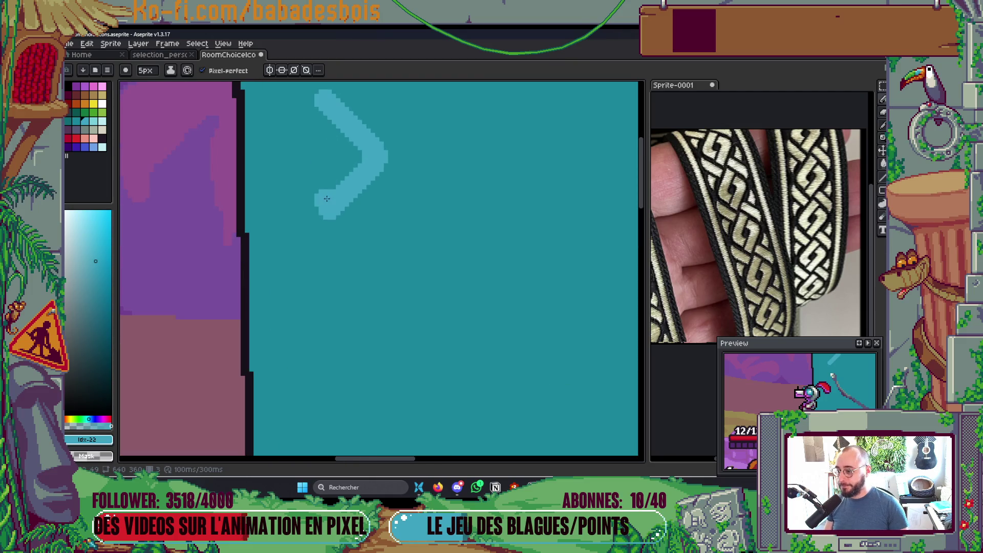
mouse_move(330, 196)
mouse_down()
mouse_move(362, 153)
mouse_move(324, 108)
mouse_up()
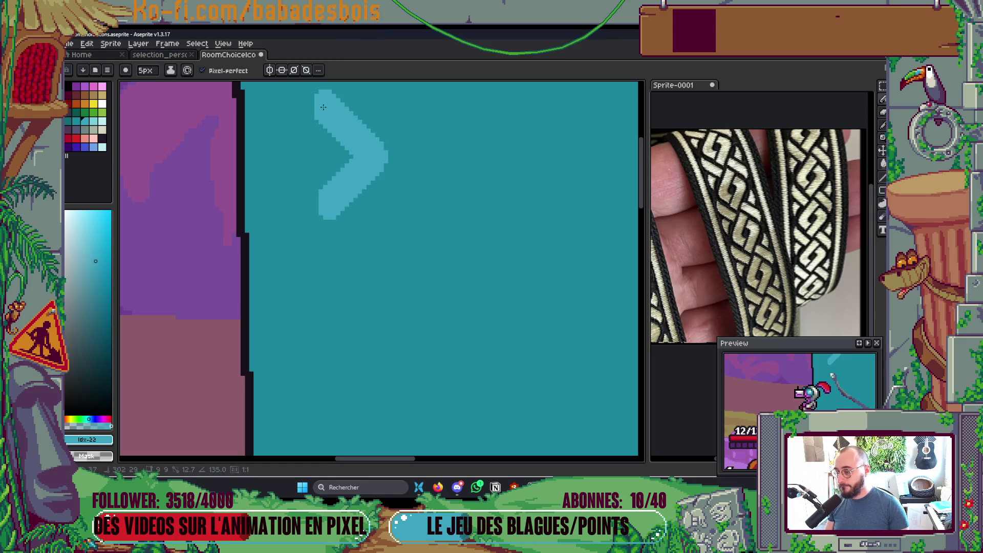
Step: Paint a rounded light-blue blob inside the chevron's left side, then shrink the brush to 2px
scroll(323, 107, down, 5)
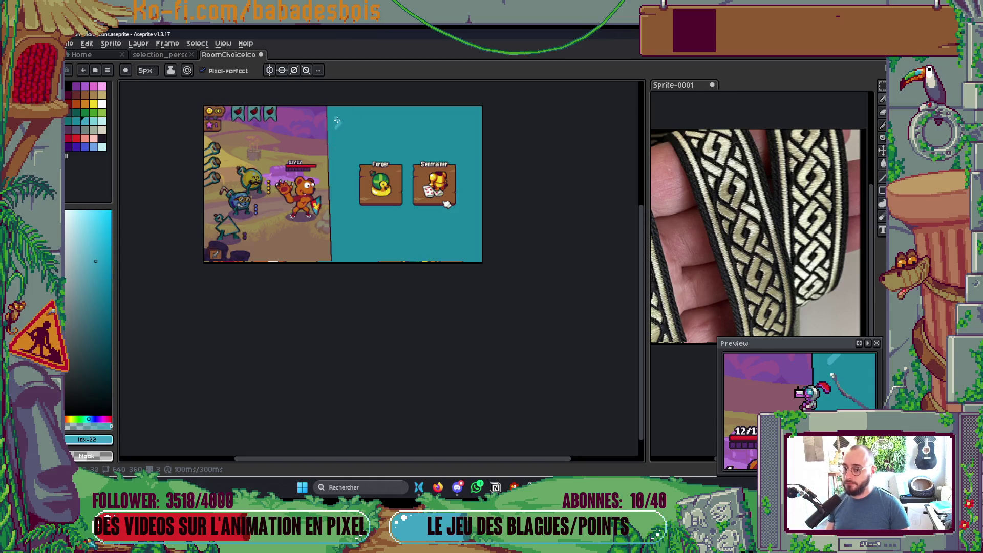
scroll(337, 120, up, 5)
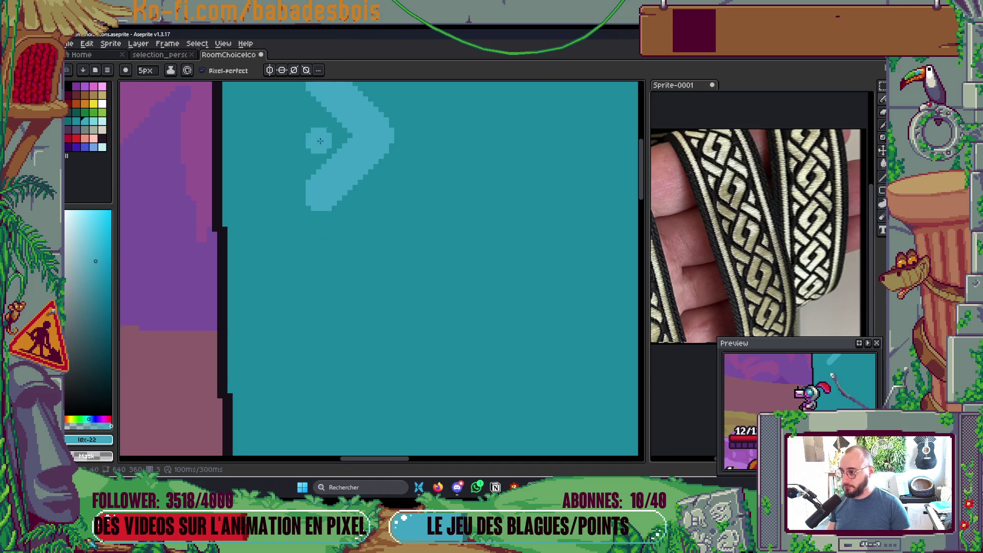
scroll(322, 201, up, 3)
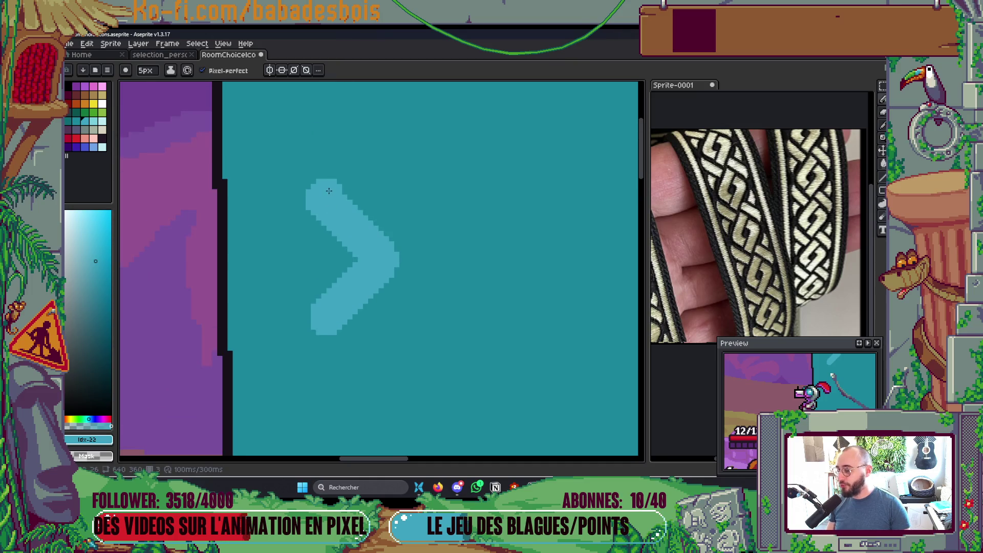
scroll(333, 215, down, 1)
scroll(333, 215, left, 1)
scroll(322, 241, down, 1)
scroll(322, 241, left, 1)
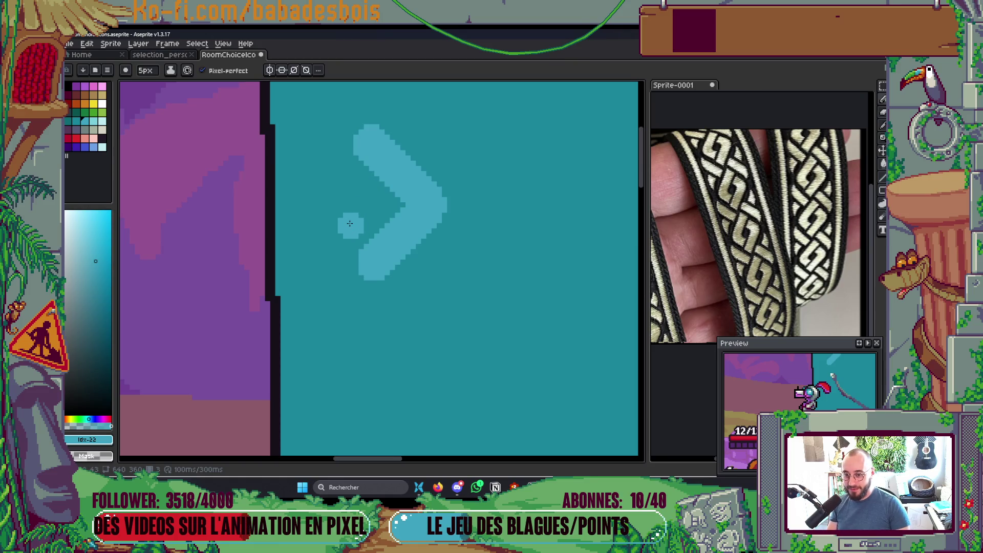
mouse_move(355, 226)
mouse_down()
mouse_move(366, 214)
mouse_move(345, 203)
mouse_up()
key(minus)
key(minus)
key(minus)
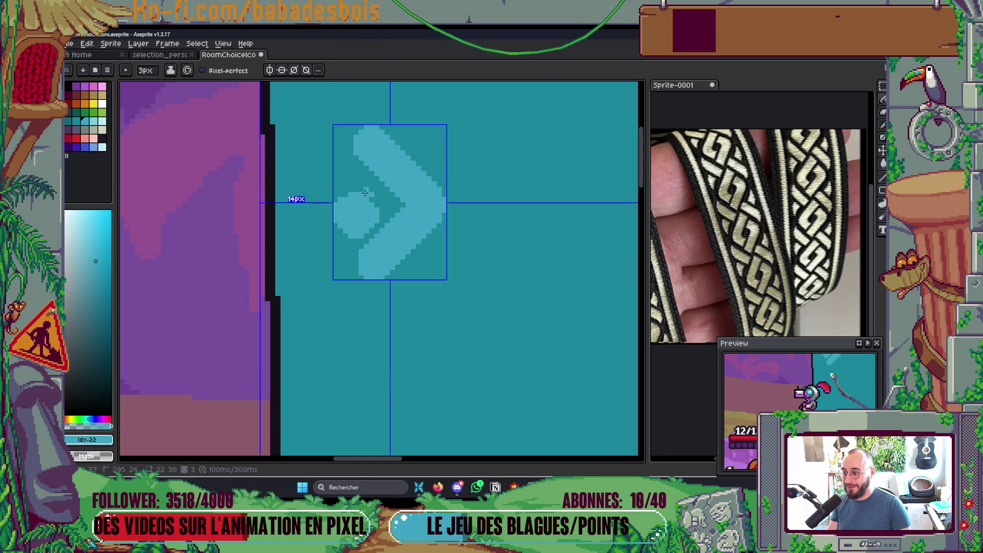
Step: Add light-blue pixels near the chevron and thicken the left edge of its lower arm
click(379, 199)
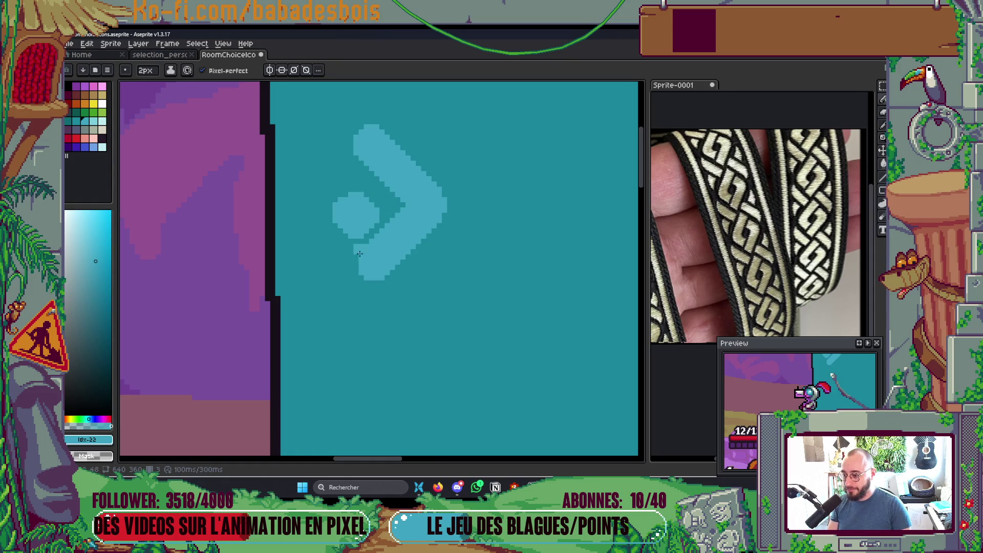
scroll(376, 259, up, 1)
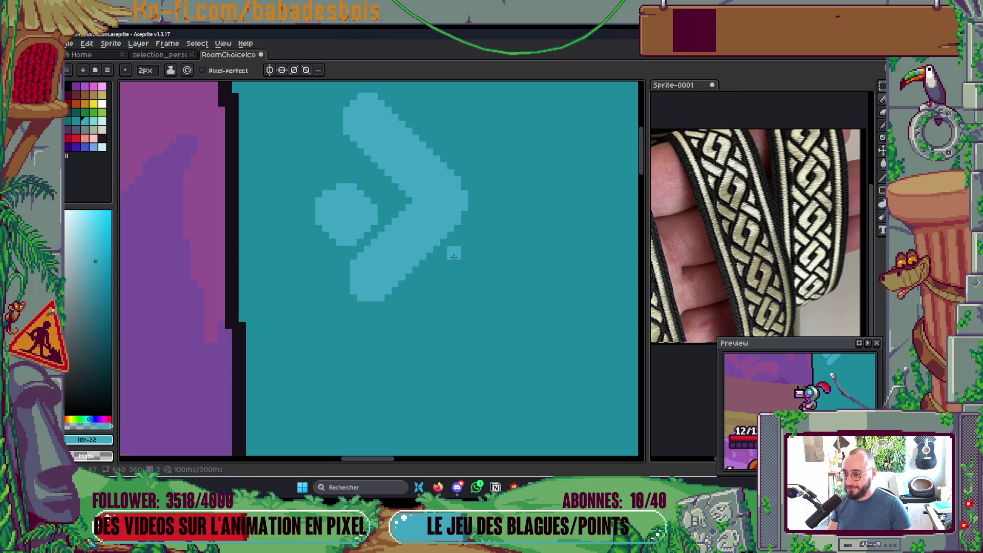
scroll(435, 251, up, 1)
key(m)
scroll(398, 268, down, 1)
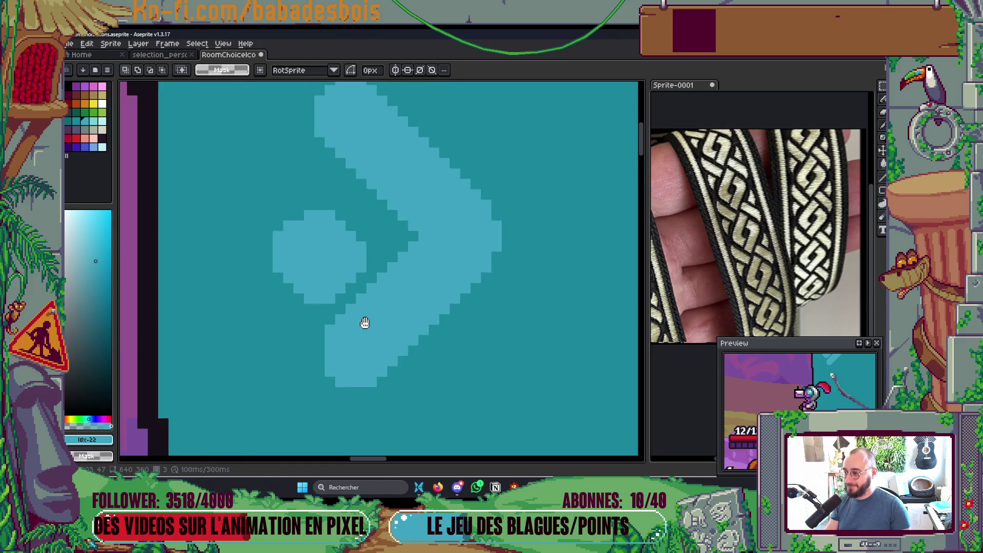
scroll(337, 286, up, 1)
key(b)
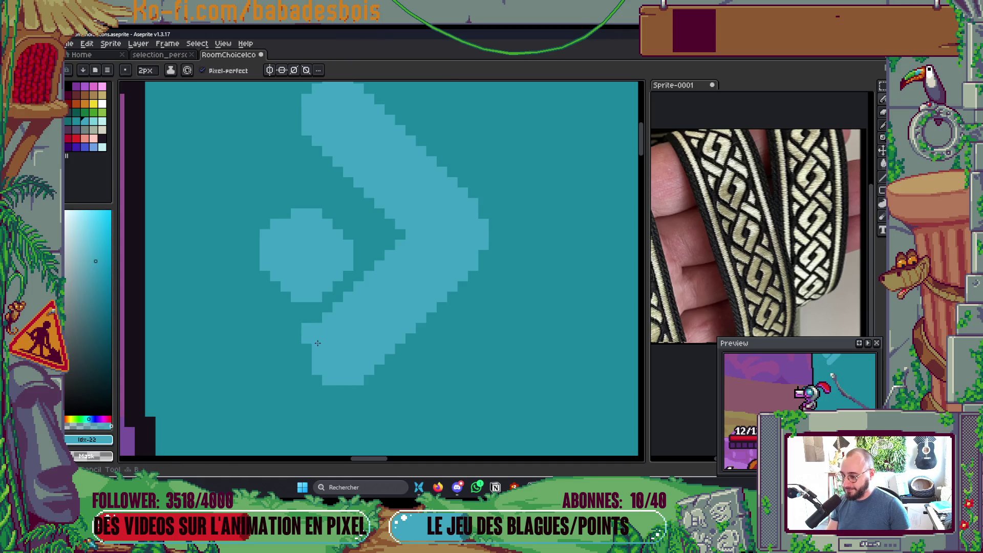
drag(322, 343, 321, 363)
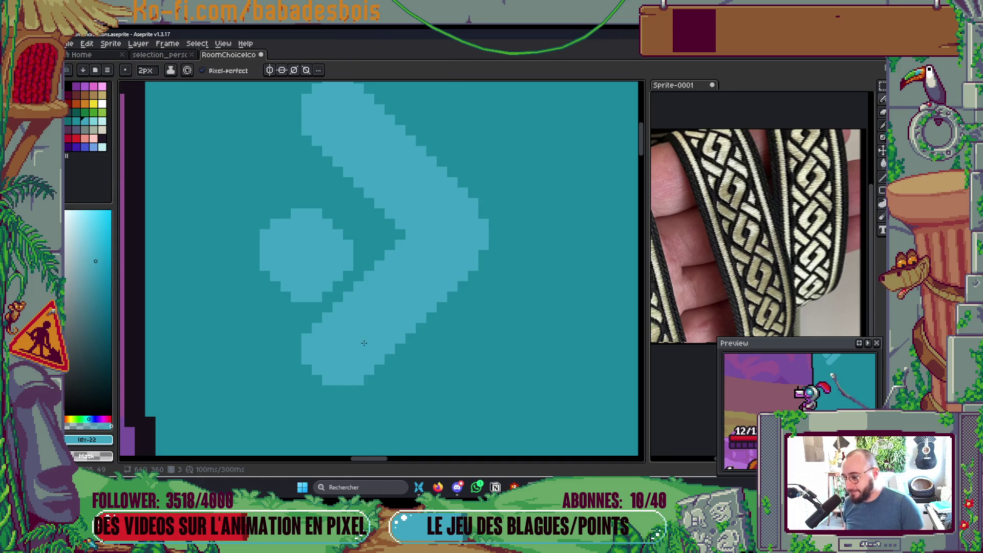
Step: Fill the upper arm's left edge, enlarge the blob and step back the inner notch edge
scroll(370, 317, down, 1)
scroll(367, 286, up, 1)
click(305, 148)
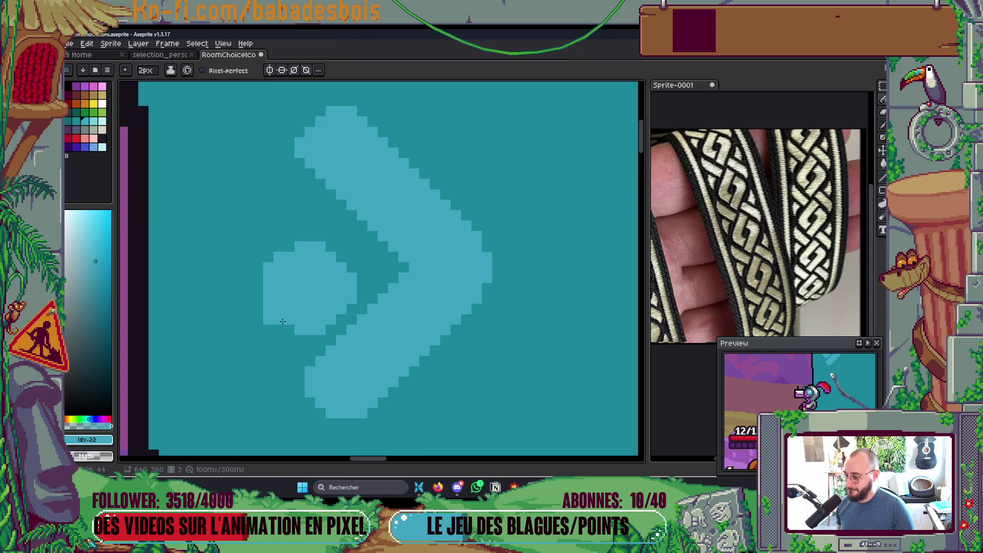
mouse_move(267, 287)
mouse_down()
mouse_move(276, 261)
mouse_move(307, 250)
mouse_up()
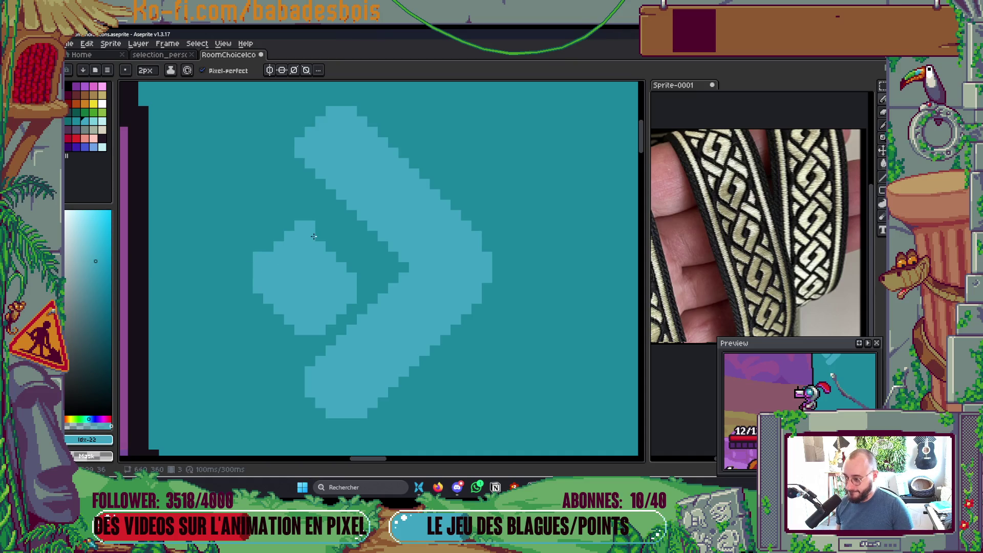
drag(380, 242, 388, 221)
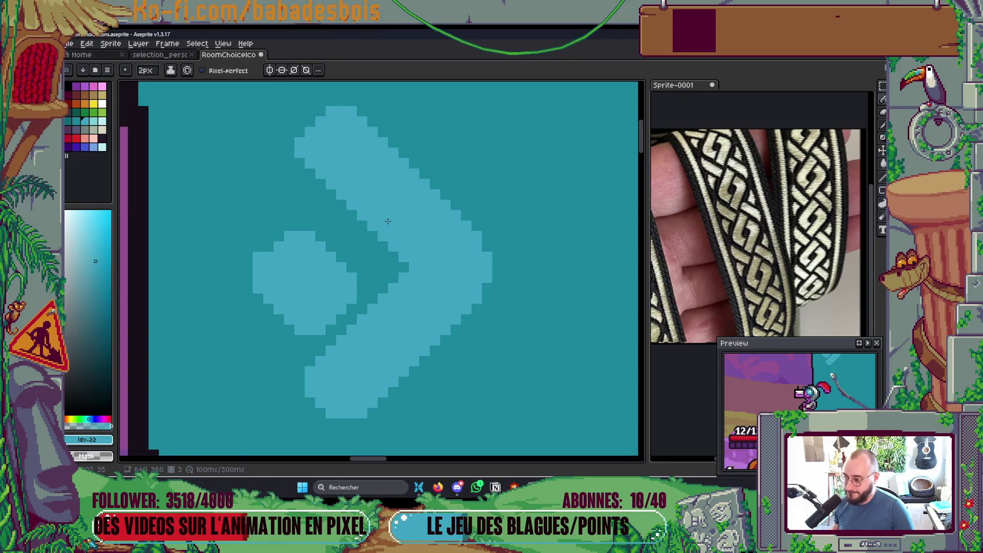
ctrl+alt+scroll(491, 164, up, 7)
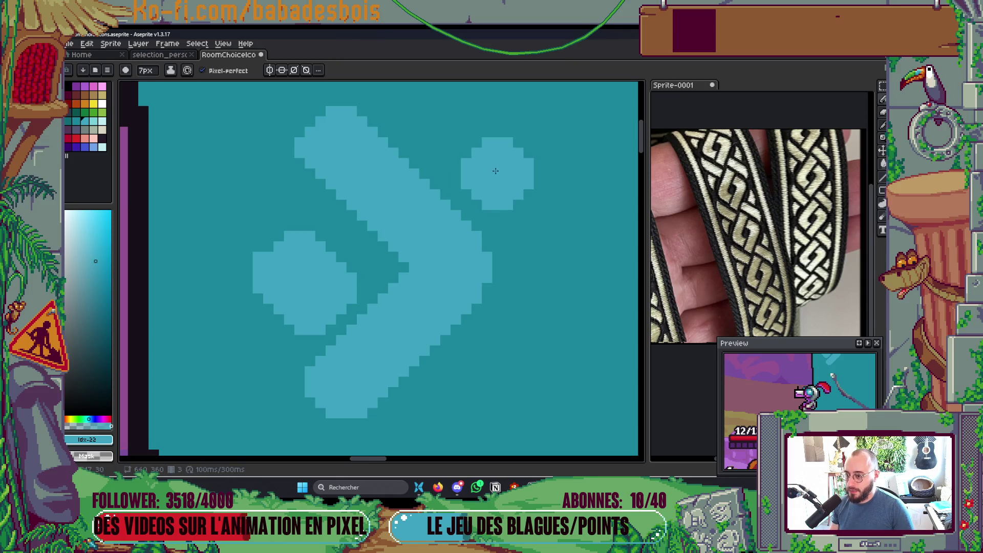
Step: Pick the panel teal and trim the chevron's upper-right diagonal edge with it
click(94, 86)
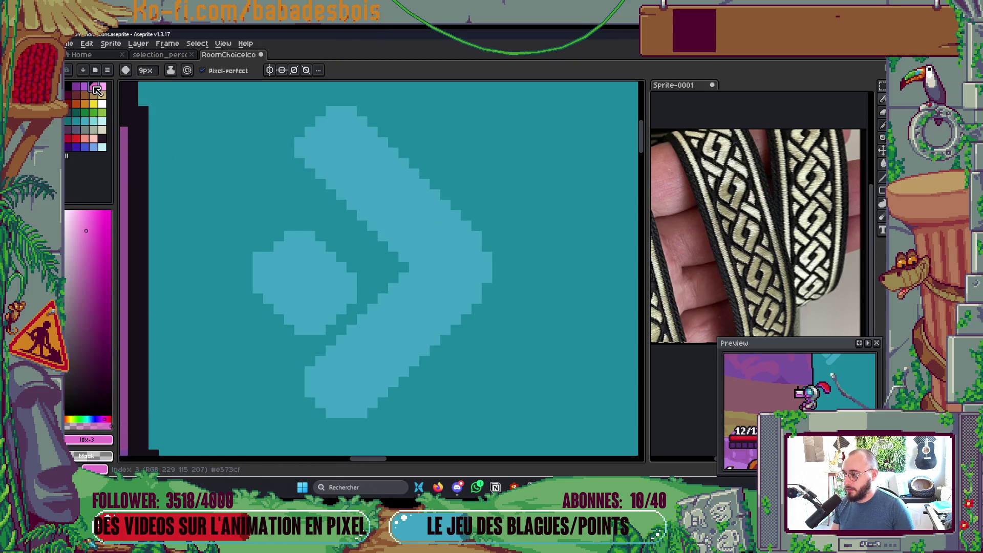
key(ctrl)
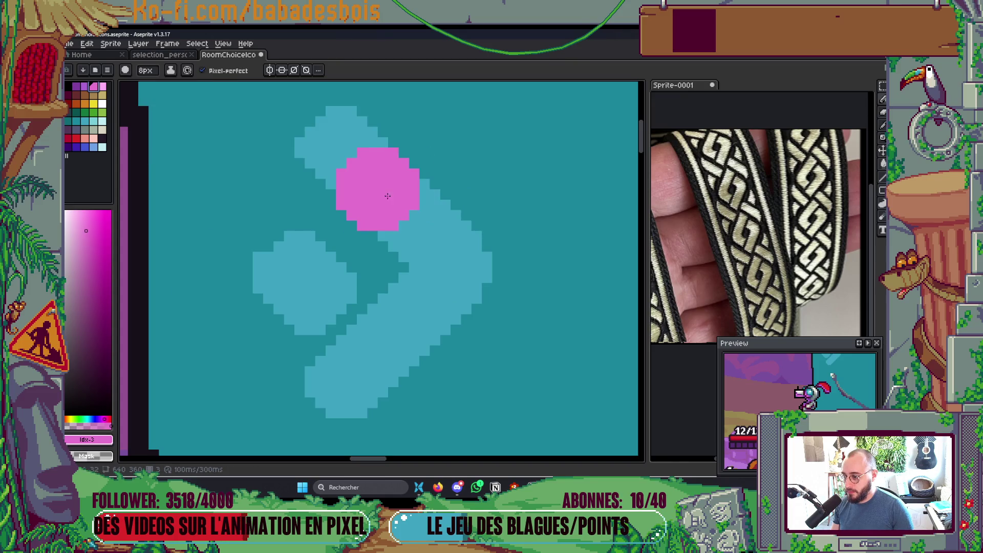
ctrl+scroll(389, 202, up, 1)
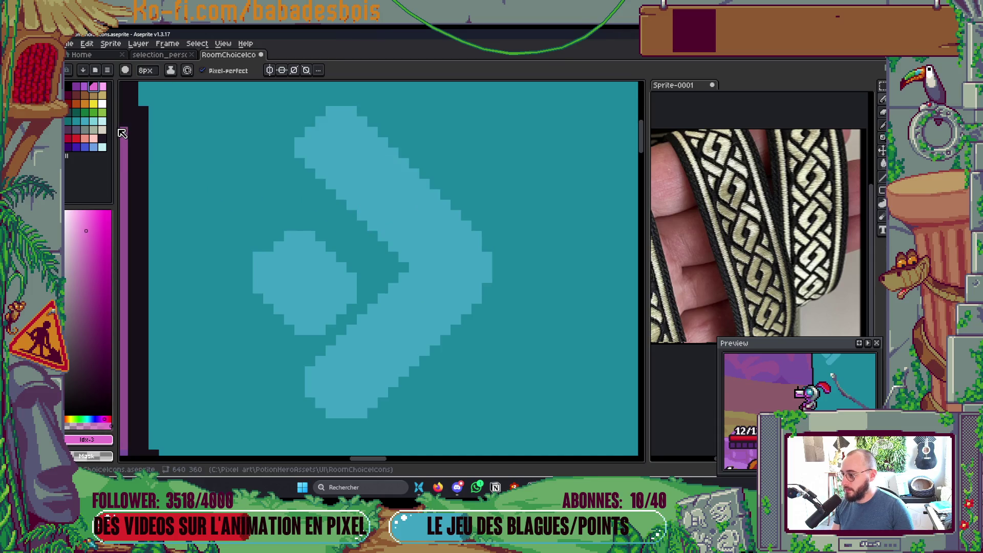
ctrl+scroll(461, 190, down, 1)
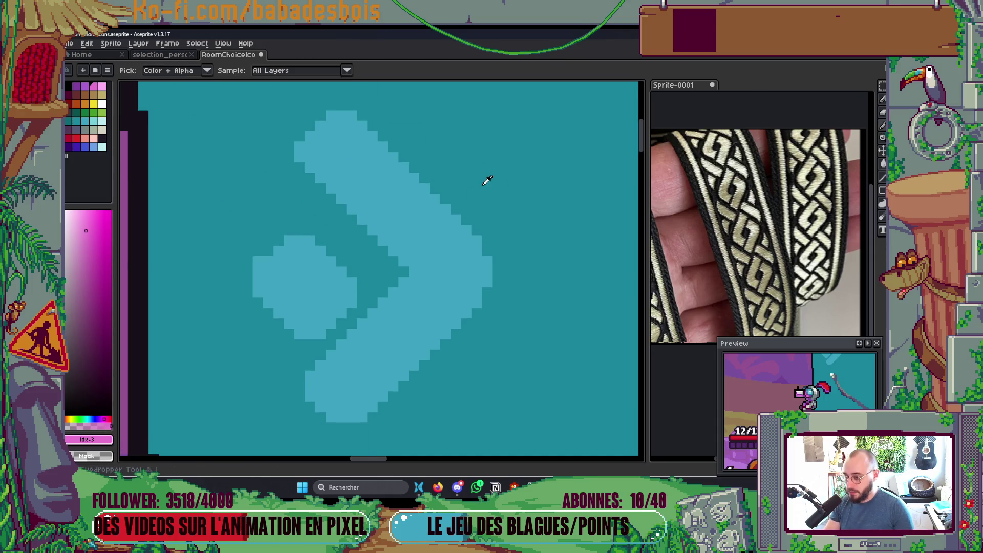
alt+click(450, 169)
ctrl+scroll(389, 133, down, 6)
drag(352, 109, 483, 245)
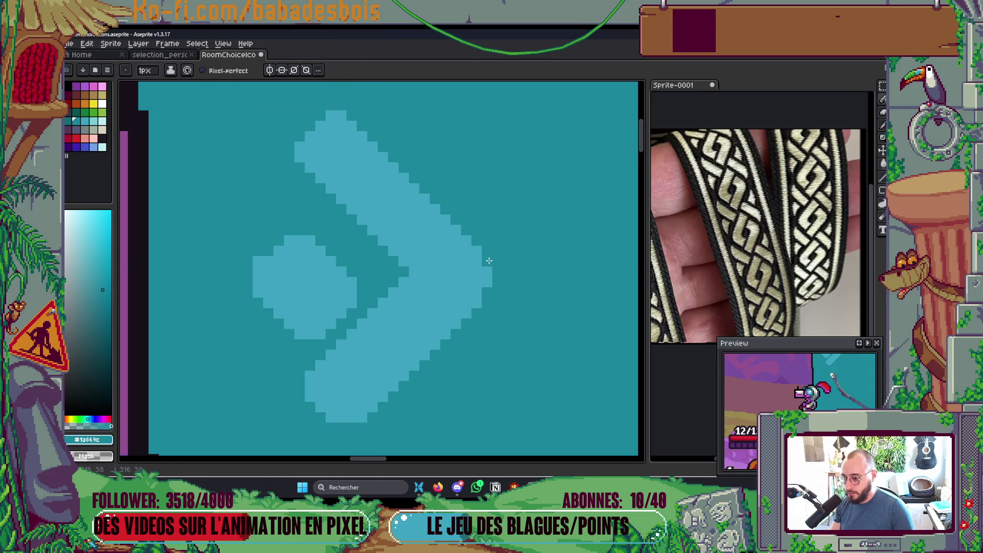
Step: Redraw the chevron's lower-right edge in light blue and zoom out to view the panel
alt+click(487, 286)
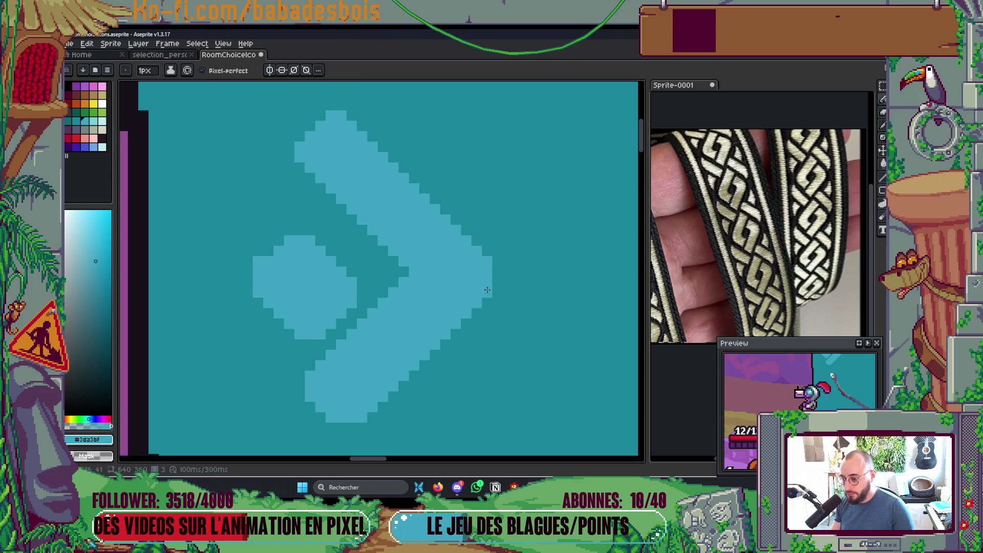
mouse_move(488, 297)
mouse_down()
mouse_move(357, 411)
mouse_move(354, 424)
mouse_up()
scroll(410, 386, down, 3)
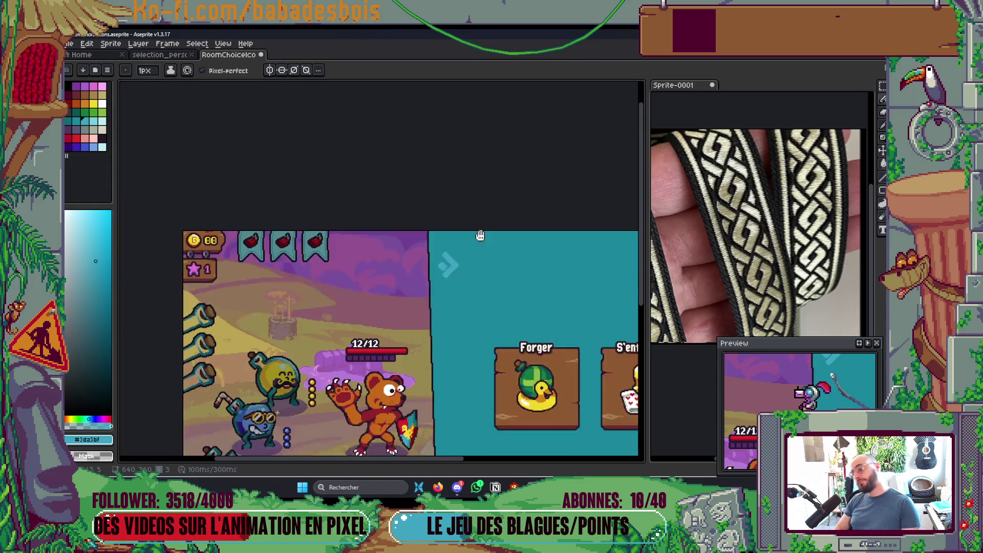
scroll(617, 330, down, 2)
scroll(618, 330, down, 1)
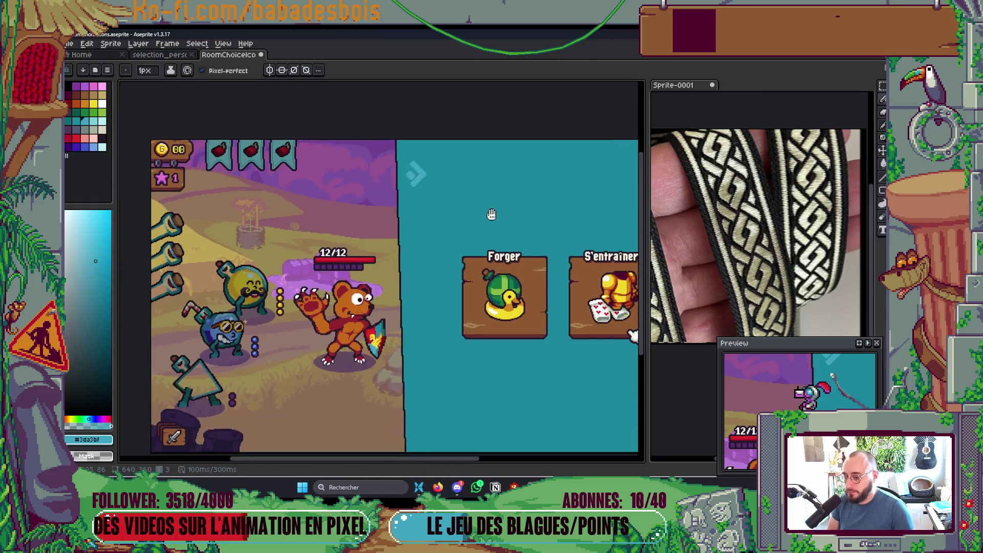
scroll(563, 307, down, 3)
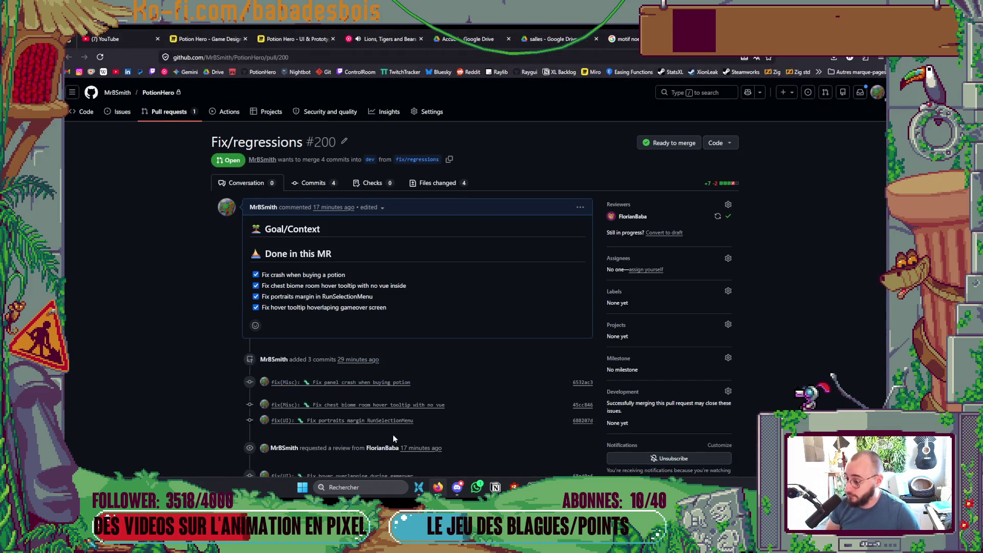
Step: Merge and confirm pull request #200 Fix/regressions, then return to the Aseprite sprite
scroll(398, 435, down, 2)
scroll(397, 425, down, 3)
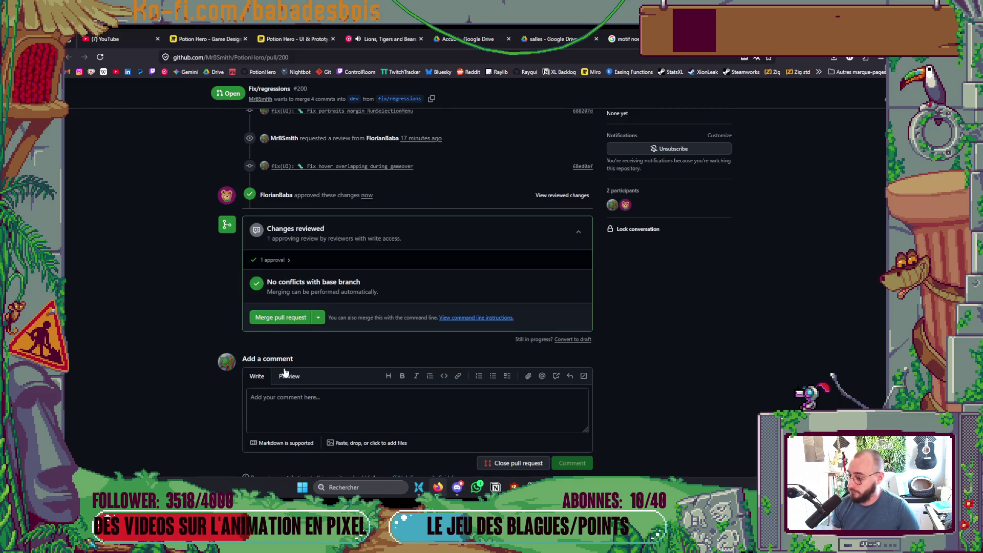
click(281, 317)
click(285, 371)
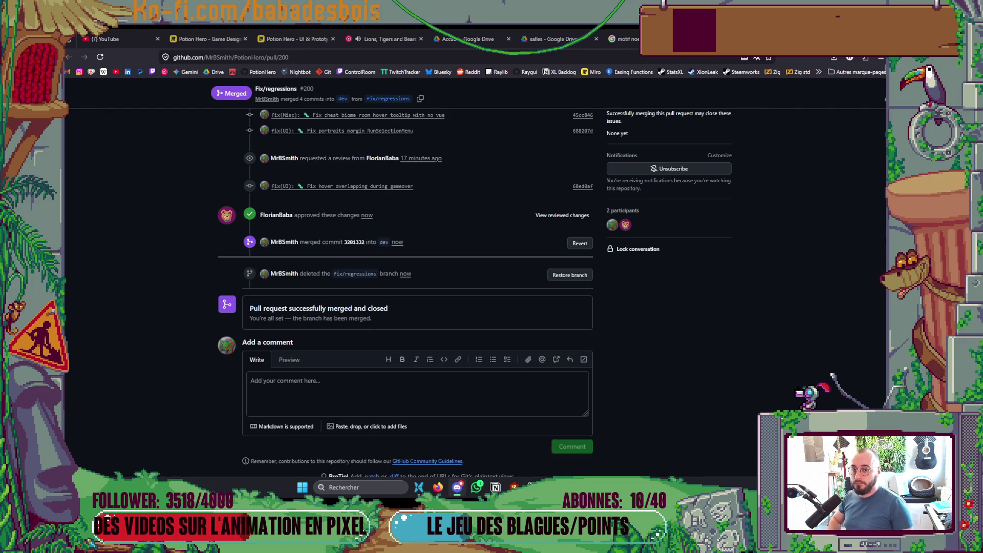
key(alt+Tab)
scroll(452, 257, up, 5)
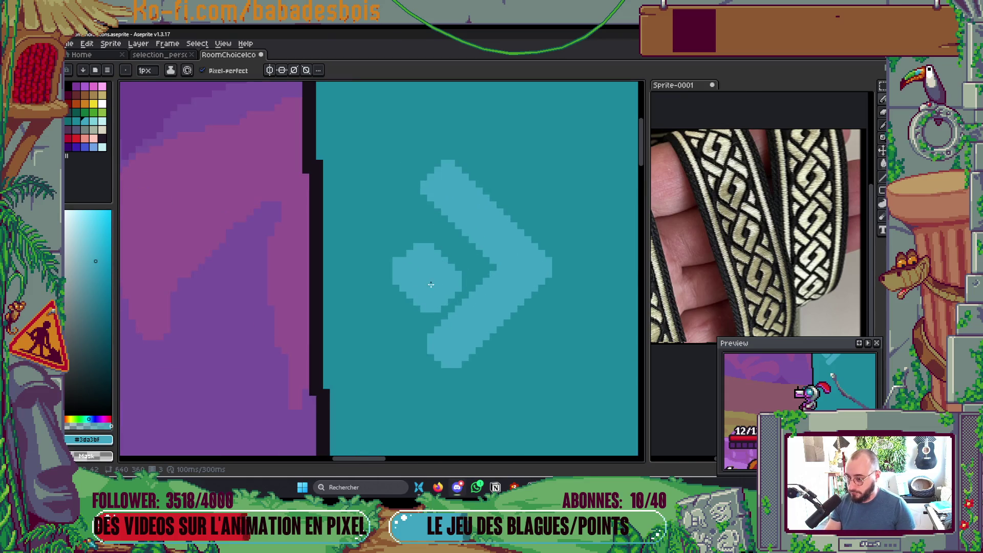
Step: Flood-fill the small diamond beside the chevron with panel teal, then clear the selection
key(g)
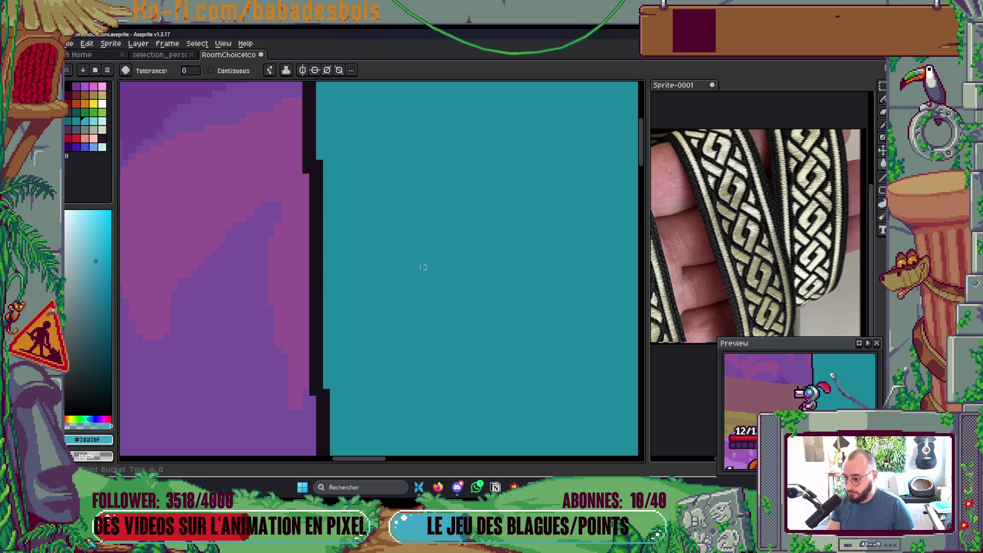
click(415, 278)
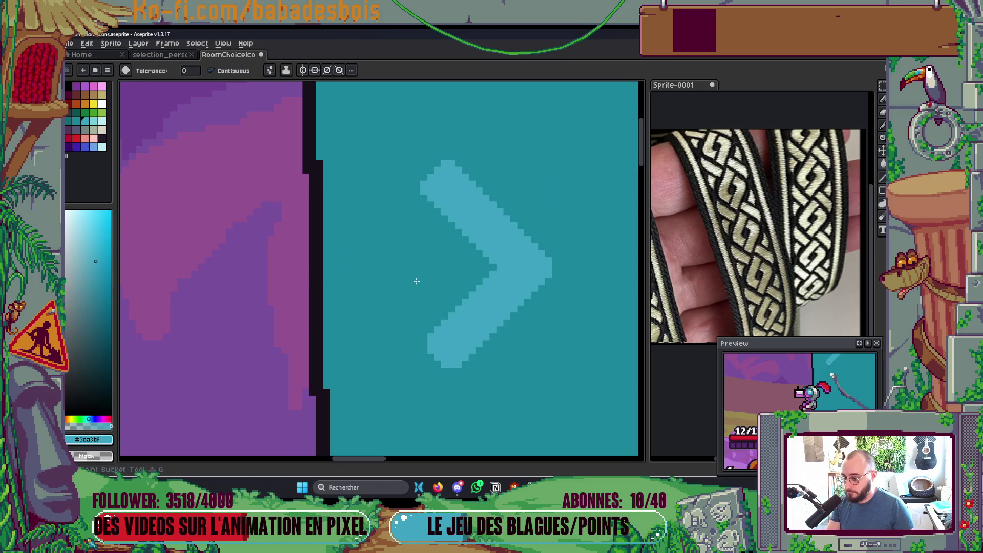
key(b)
key(m)
drag(364, 124, 609, 397)
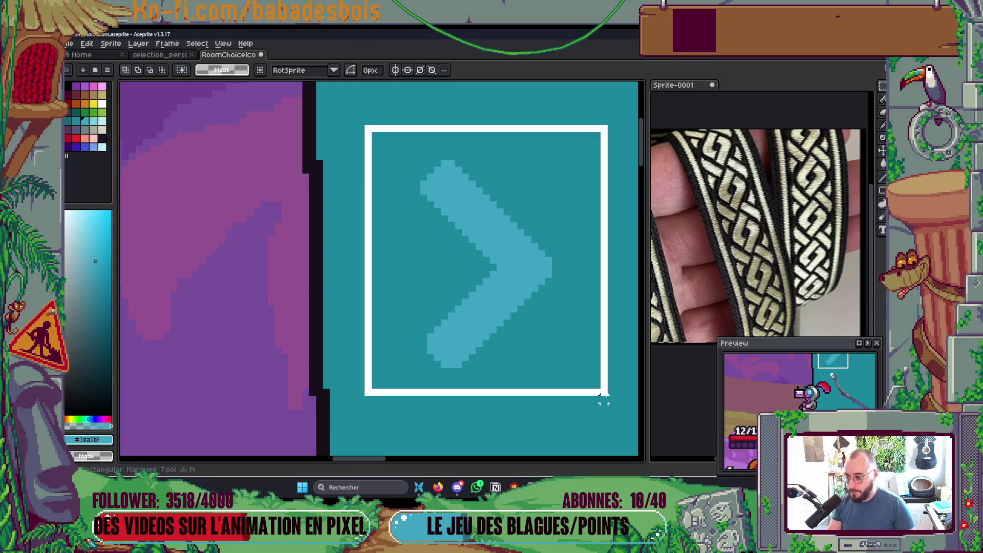
scroll(419, 404, down, 3)
key(ctrl+d)
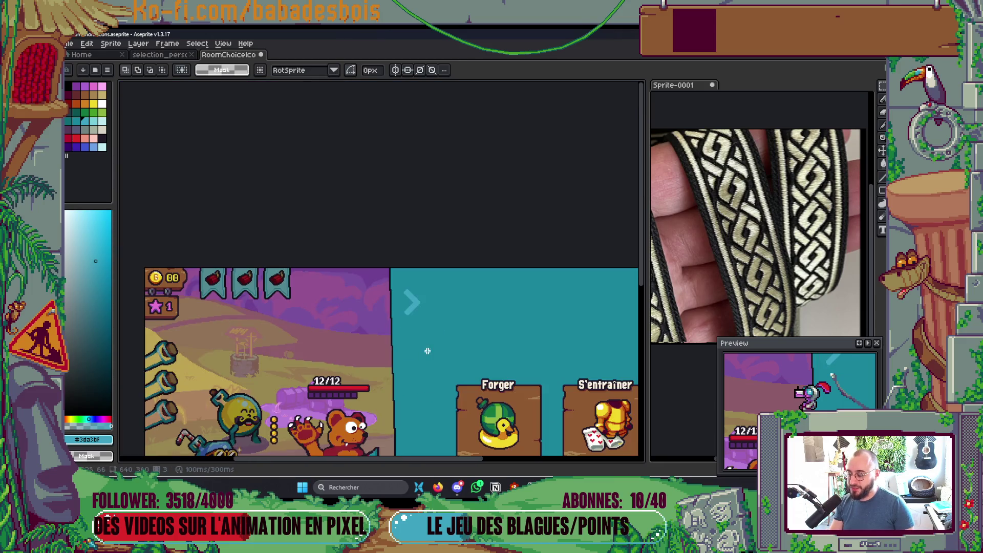
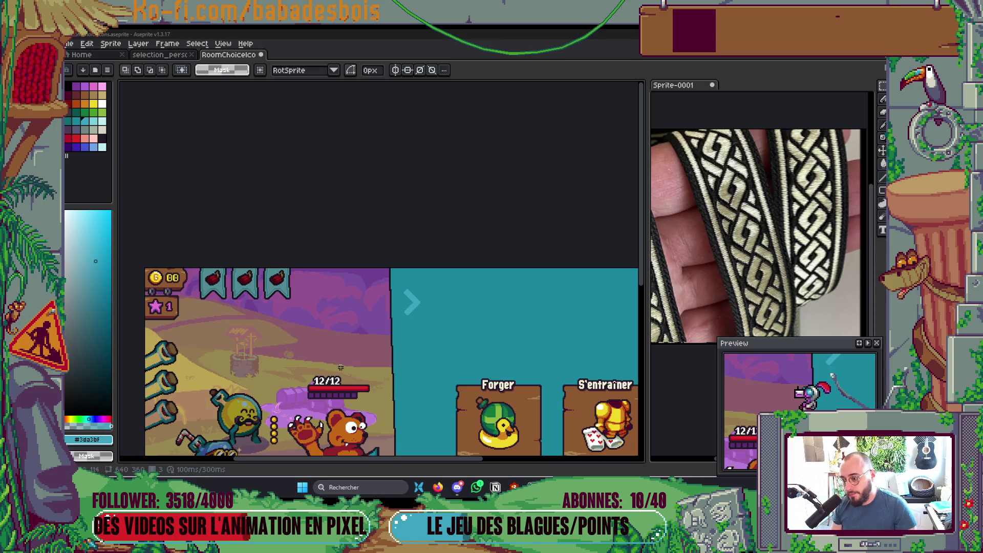
Step: Duplicate the teal arrow, flip the copy horizontally and commit it just beneath the original
scroll(412, 321, up, 4)
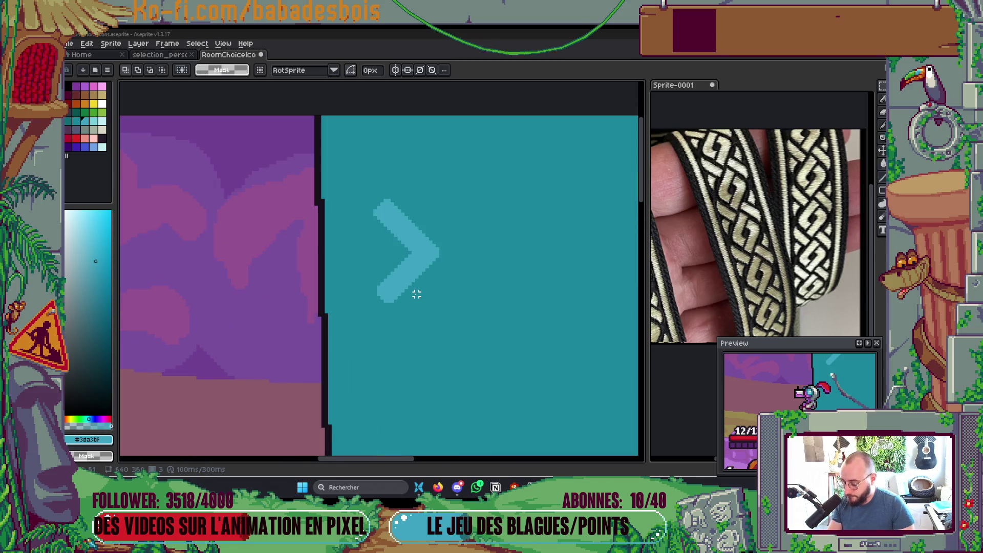
click(408, 235)
click(425, 259)
drag(425, 258, 436, 394)
key(shift+b)
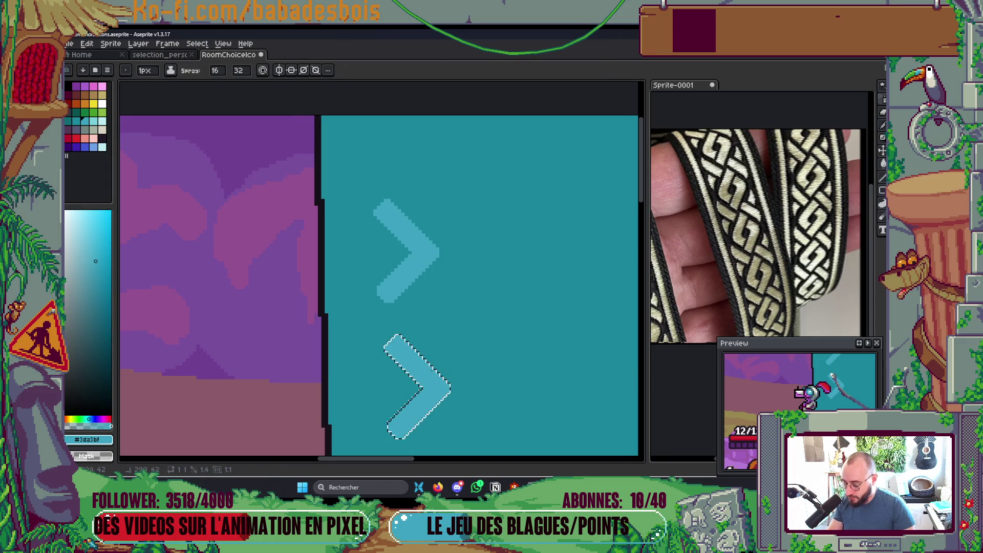
key(shift+h)
key(shift+h)
key(shift+h)
mouse_move(429, 377)
mouse_down()
mouse_move(394, 322)
mouse_move(390, 285)
mouse_move(411, 276)
mouse_up()
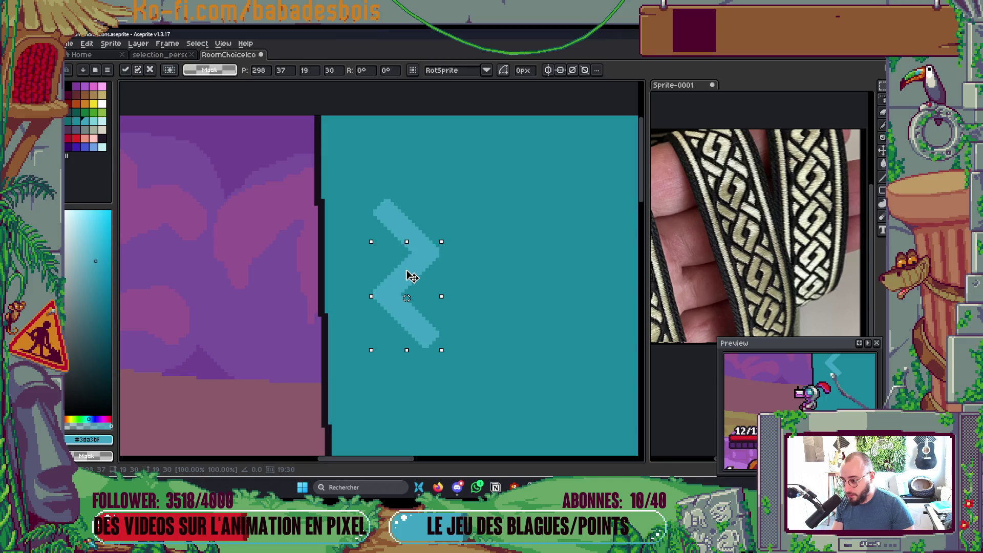
key(Return)
scroll(468, 314, down, 3)
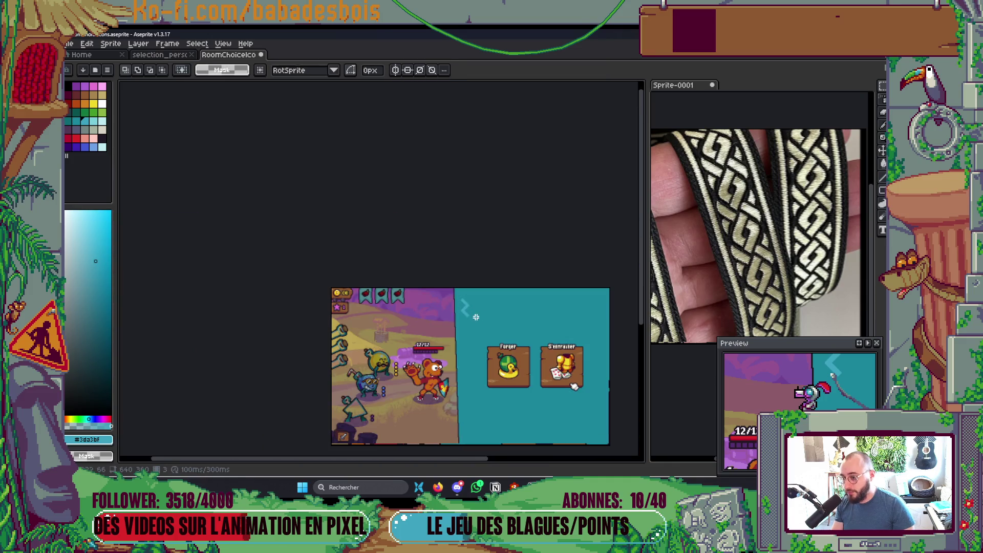
Step: Shift the zigzag arrow about 48 px to the right
scroll(464, 321, up, 2)
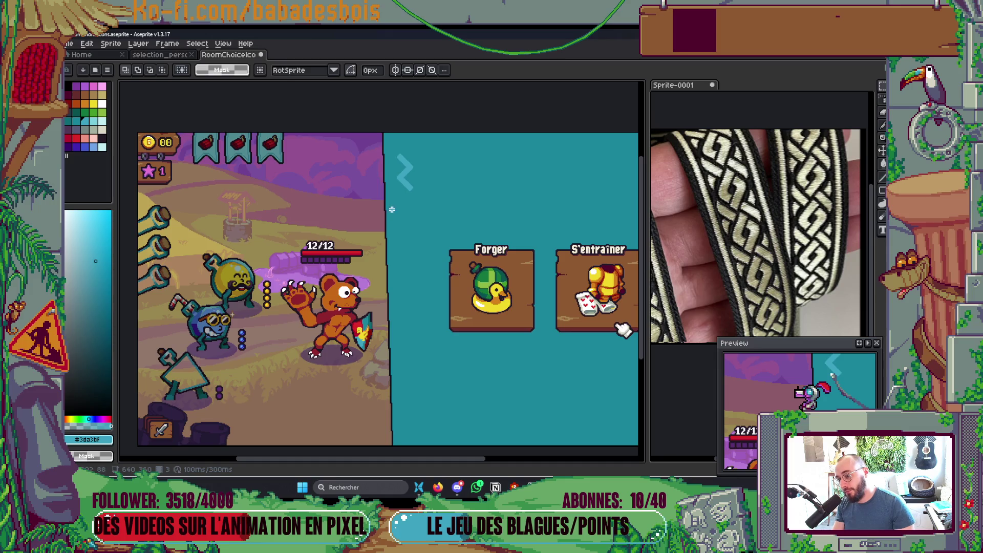
drag(398, 157, 422, 157)
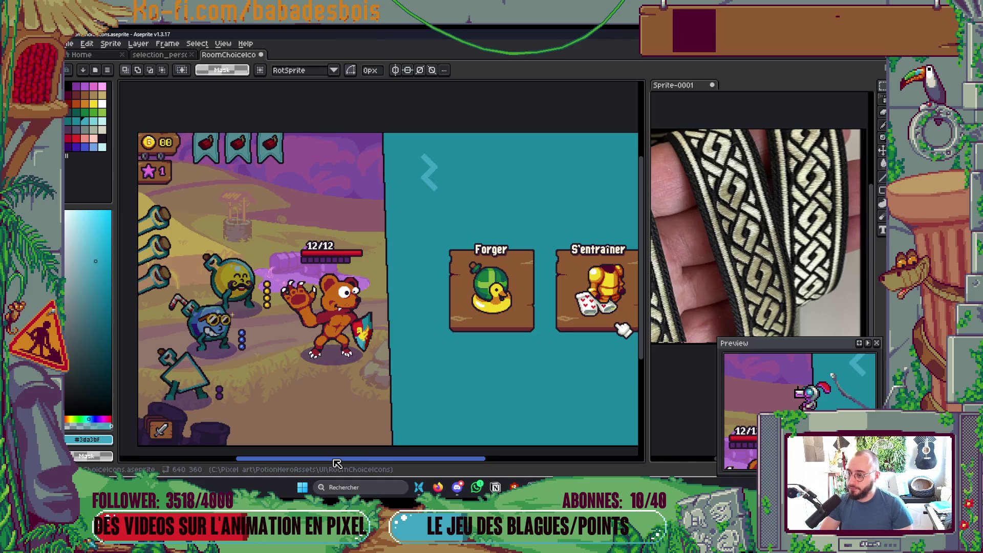
scroll(445, 225, up, 1)
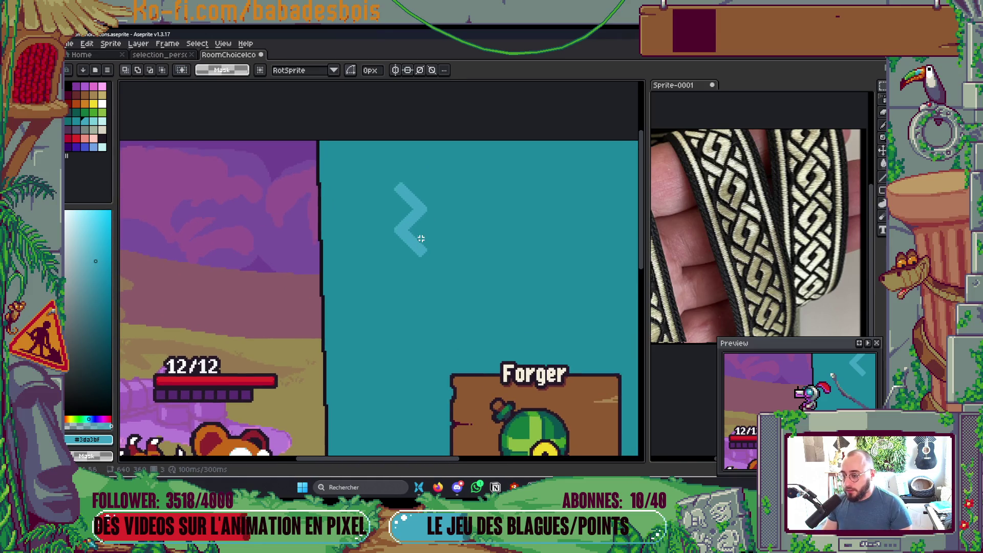
scroll(419, 235, up, 1)
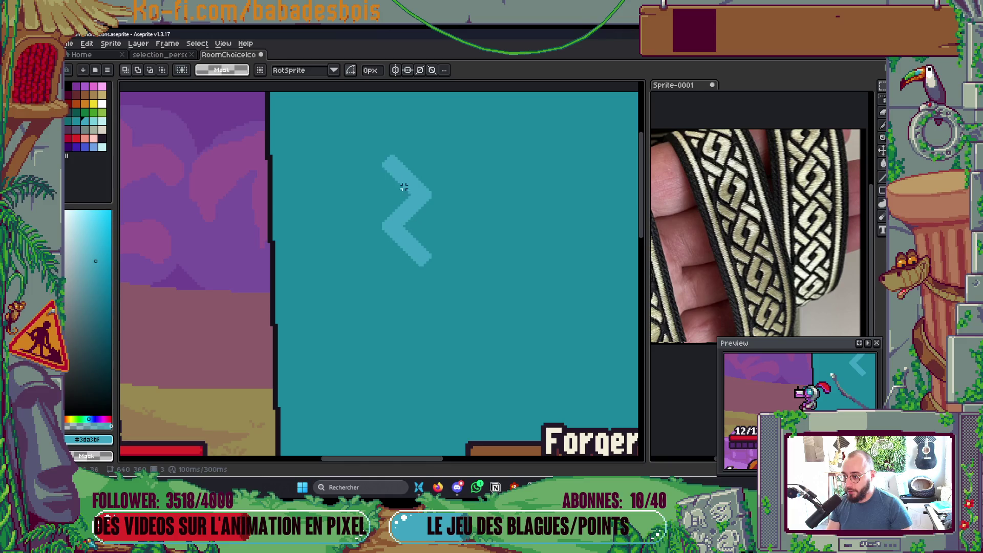
Step: Make the zigzag chevron a custom brush in Pattern aligned to source mode and paint a stripe downward
key(w)
click(416, 199)
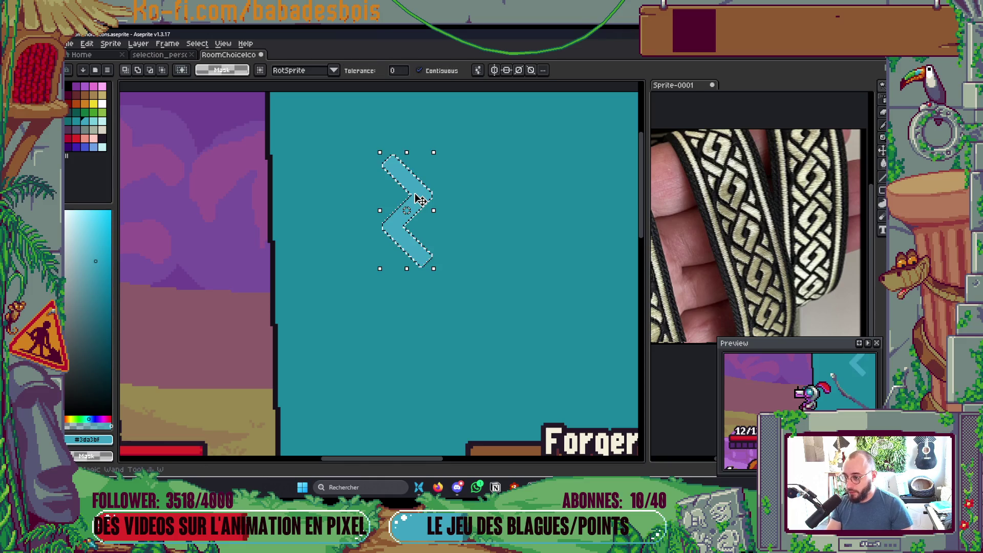
key(ctrl+b)
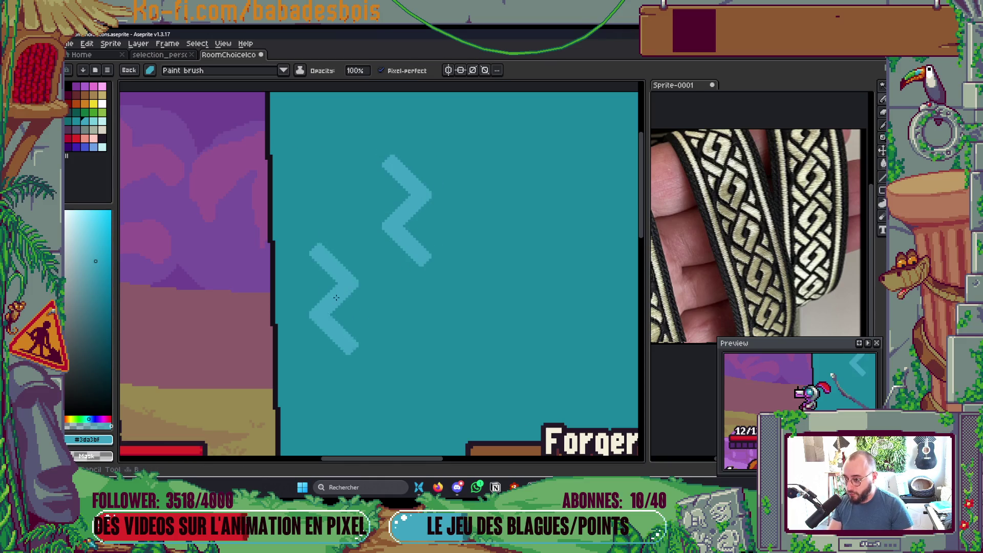
click(218, 72)
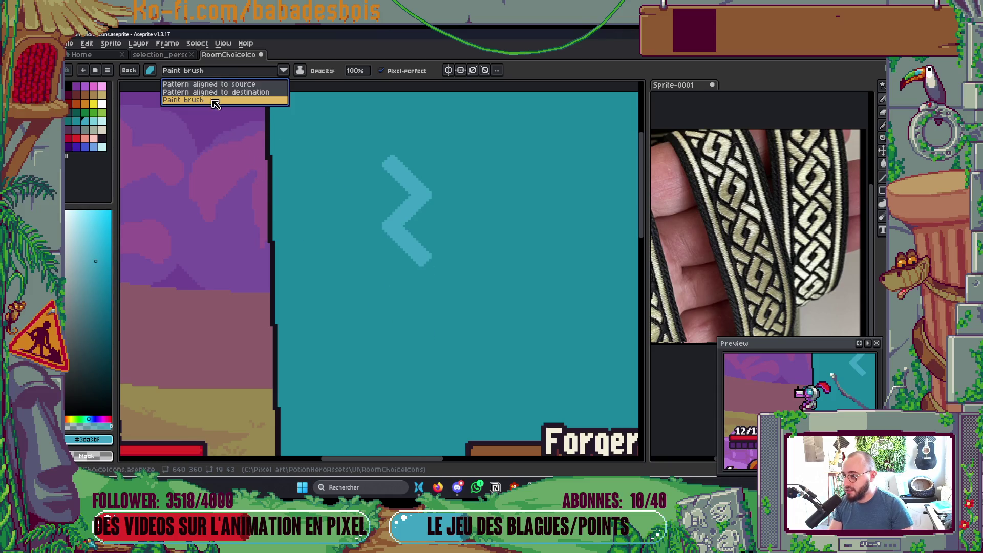
click(226, 84)
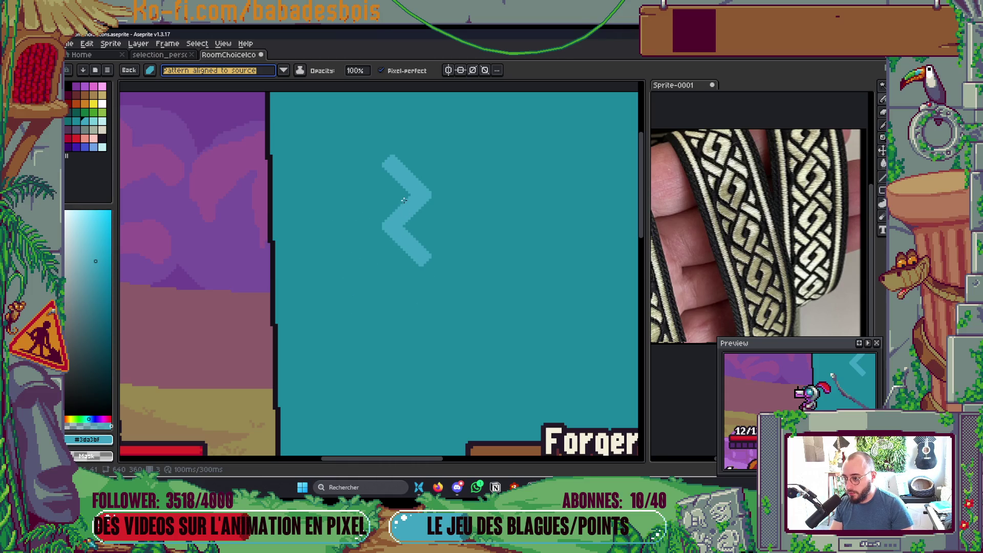
drag(408, 208, 407, 448)
scroll(478, 333, down, 5)
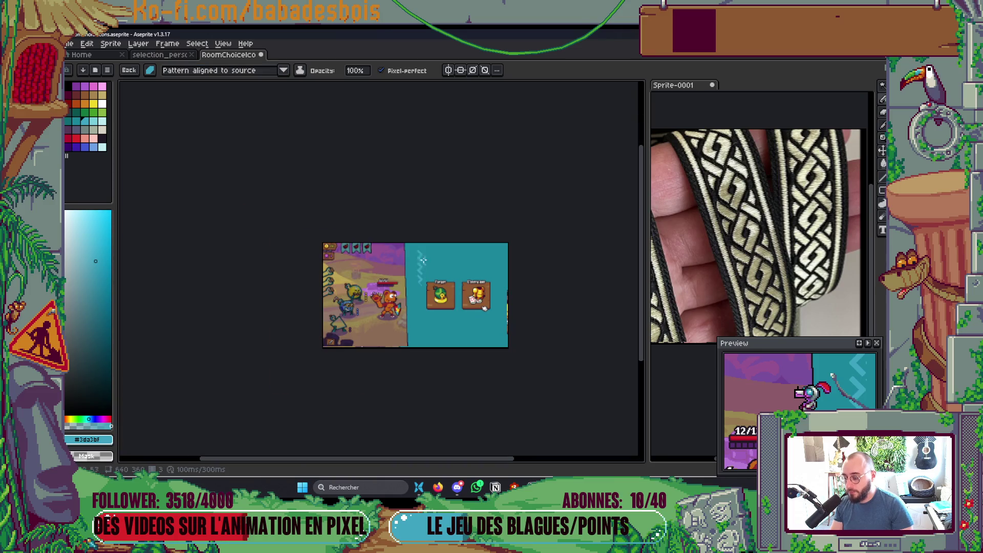
Step: Inspect the top of the chevron stripe up close, then switch to the Rectangular Marquee tool
scroll(410, 307, up, 5)
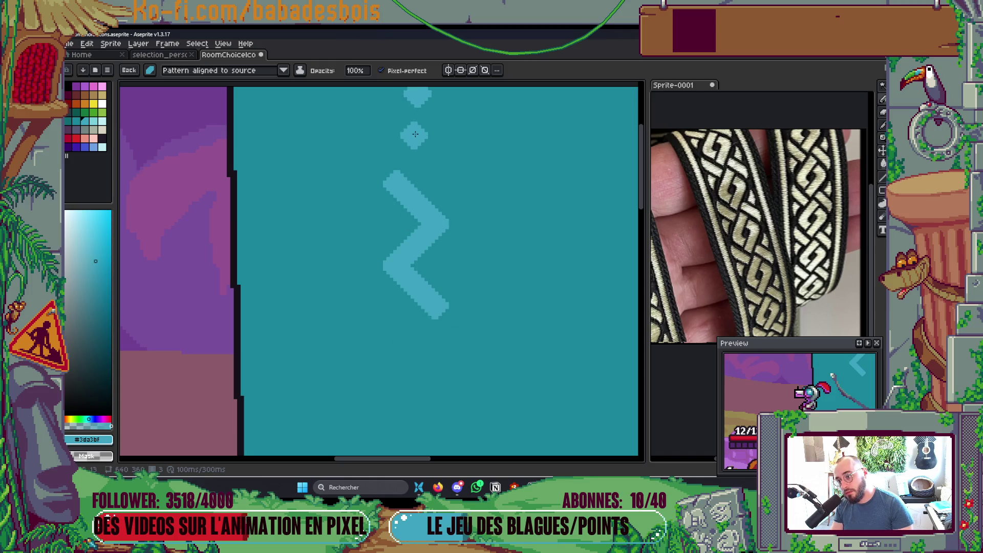
drag(413, 151, 397, 239)
scroll(415, 192, down, 5)
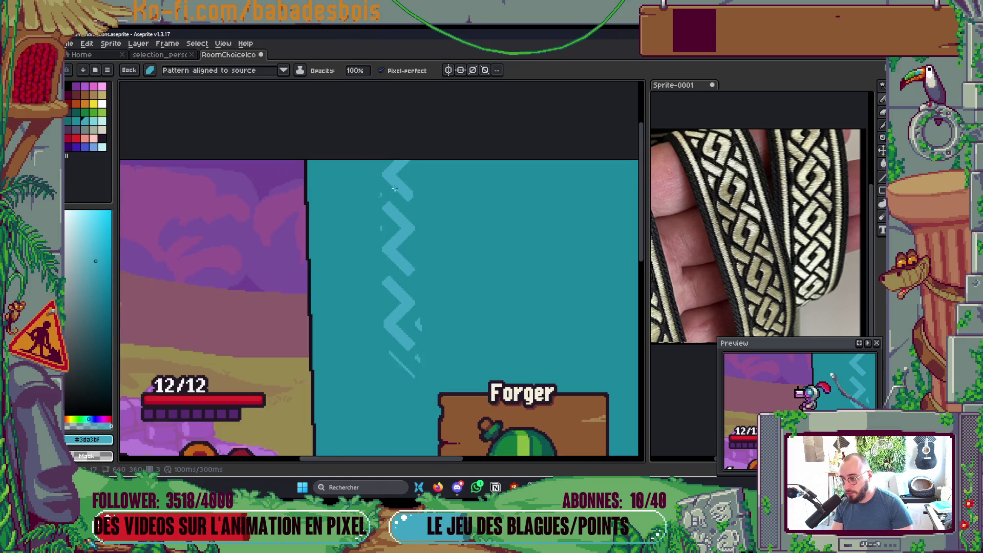
scroll(349, 282, up, 5)
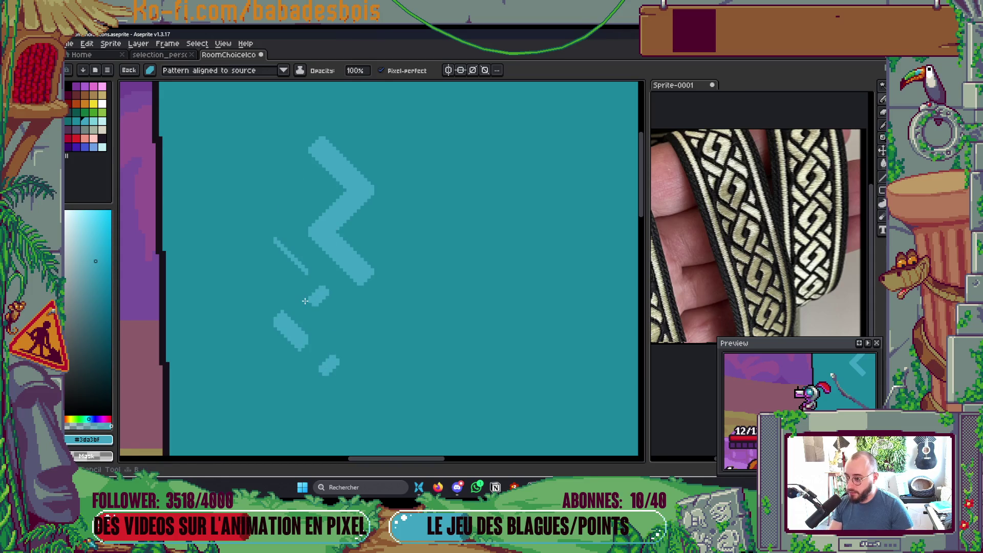
key(m)
scroll(325, 248, up, 1)
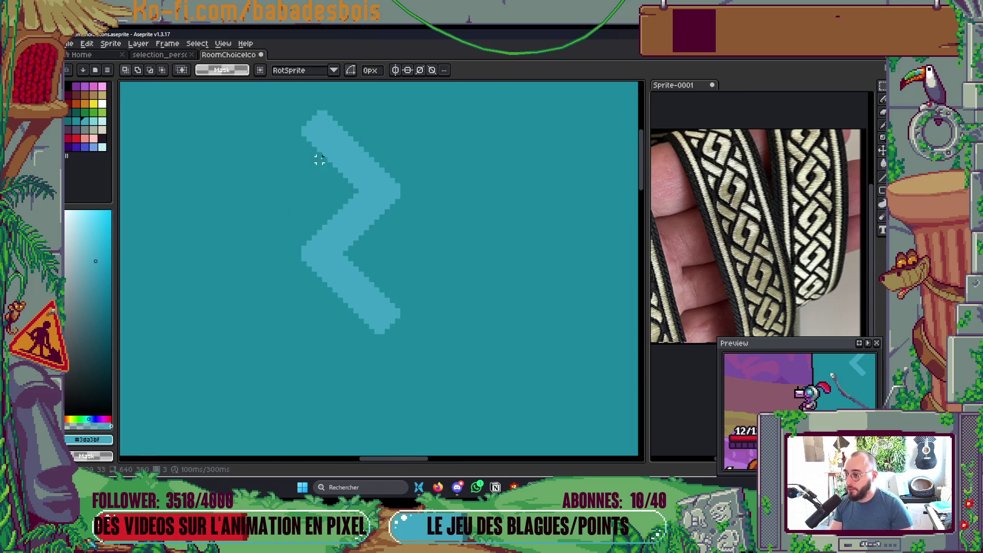
Step: Try a thin rectangular selection across the chevron's top, then clear it
scroll(319, 160, up, 1)
mouse_move(288, 111)
mouse_down()
mouse_move(364, 111)
mouse_move(371, 123)
mouse_up()
scroll(358, 222, down, 1)
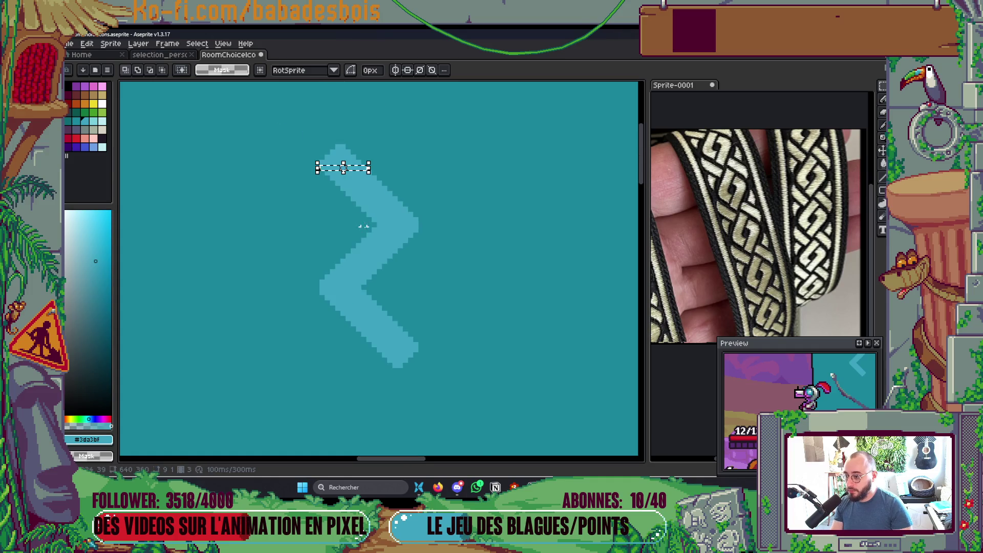
key(ctrl+d)
Step: Magic Wand the zigzag, intersect it with a box around the upper chevron, and make that a brush
key(w)
click(373, 253)
click(162, 70)
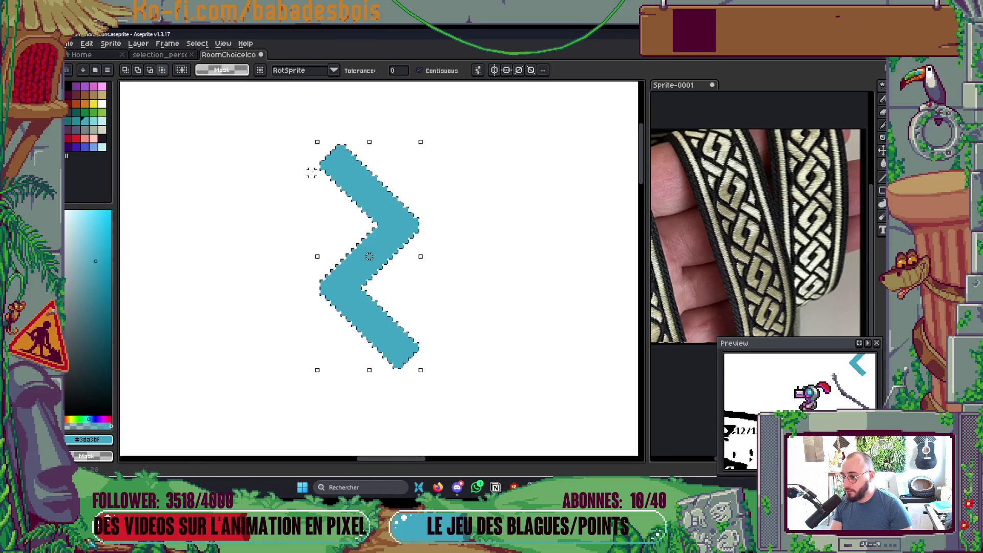
key(ctrl+d)
click(327, 183)
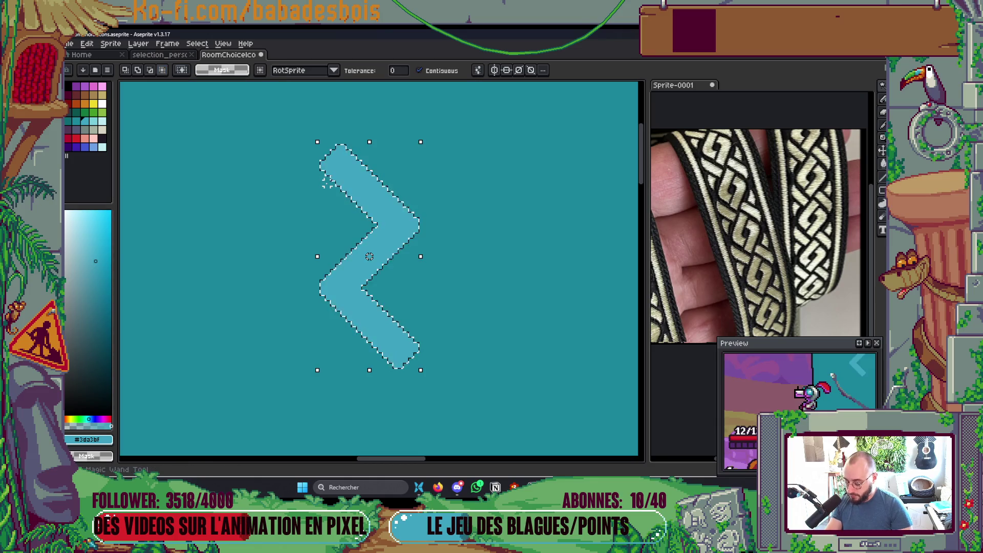
key(m)
drag(310, 168, 441, 288)
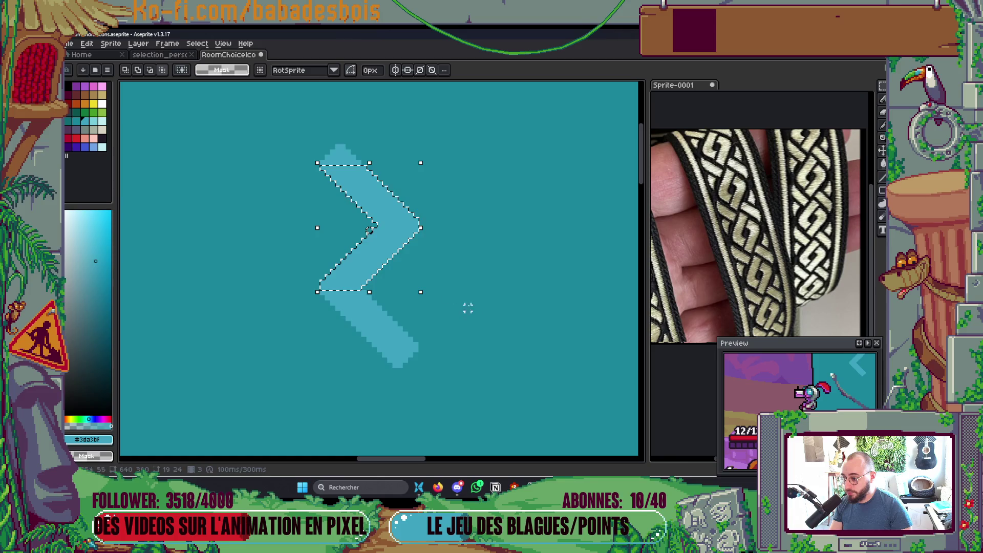
key(ctrl+b)
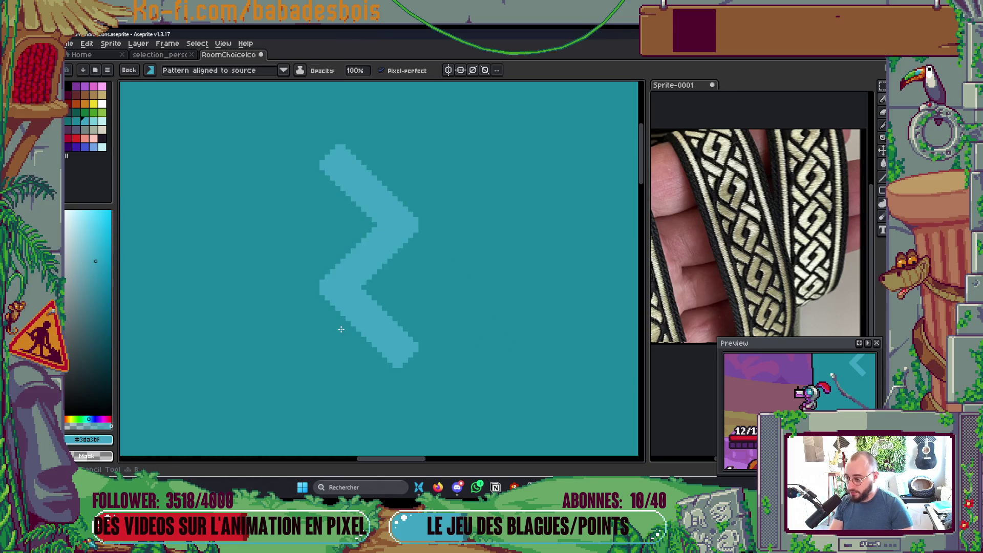
Step: Paint chevron pattern strokes down the teal panel, undoing the strokes that overshoot
scroll(359, 392, down, 1)
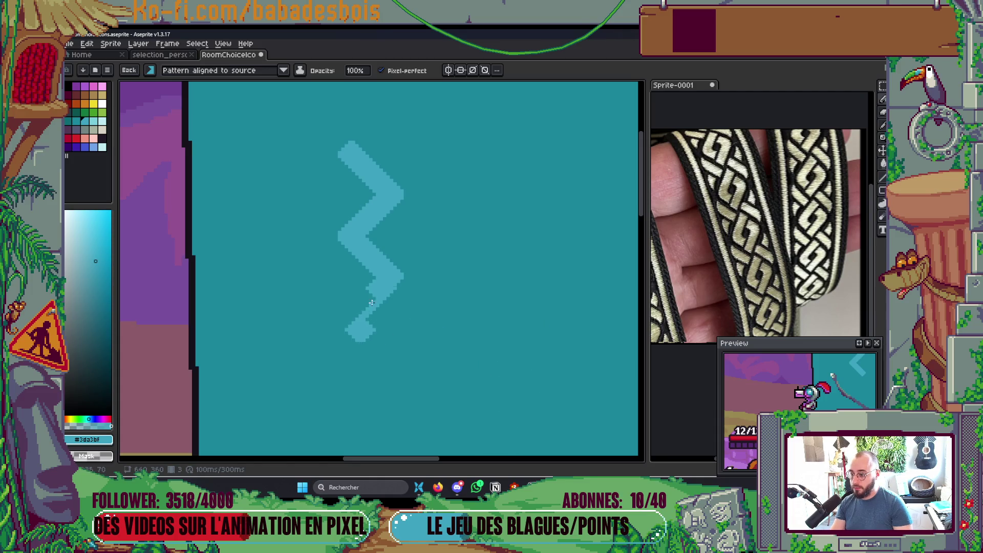
drag(367, 283, 366, 409)
scroll(366, 114, down, 1)
scroll(367, 113, down, 5)
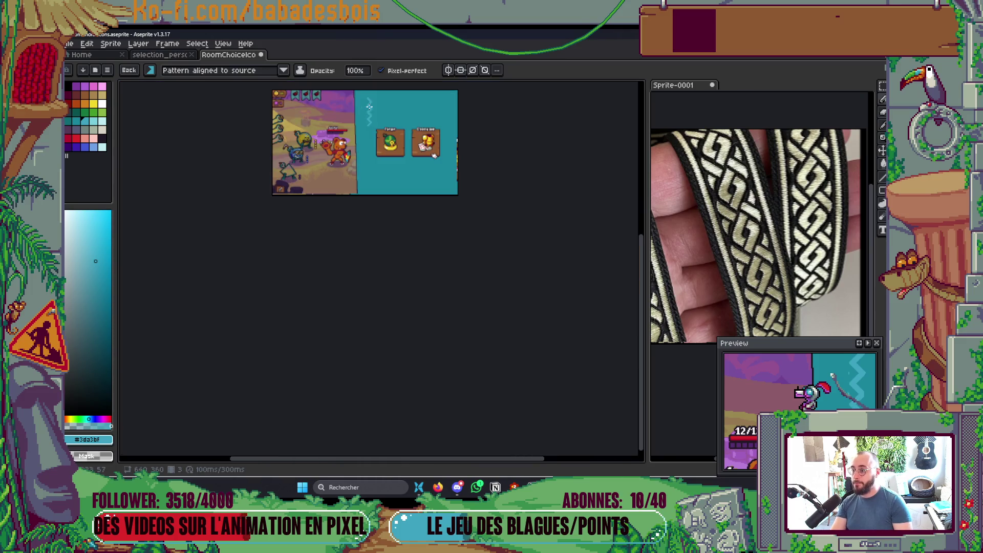
scroll(363, 258, up, 1)
scroll(362, 259, up, 3)
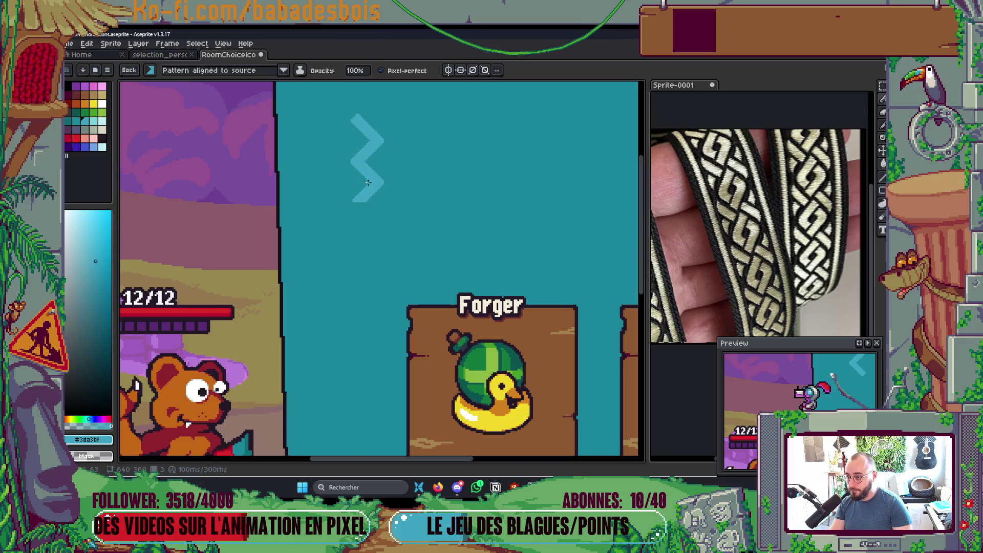
drag(368, 183, 366, 417)
key(ctrl+z)
scroll(366, 253, down, 3)
drag(366, 253, 366, 444)
scroll(366, 443, down, 3)
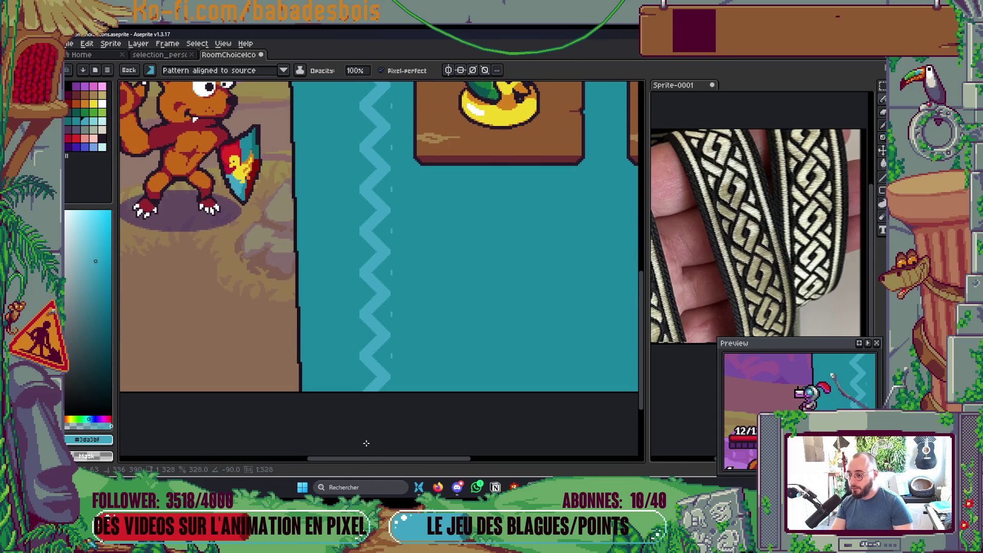
scroll(366, 444, up, 3)
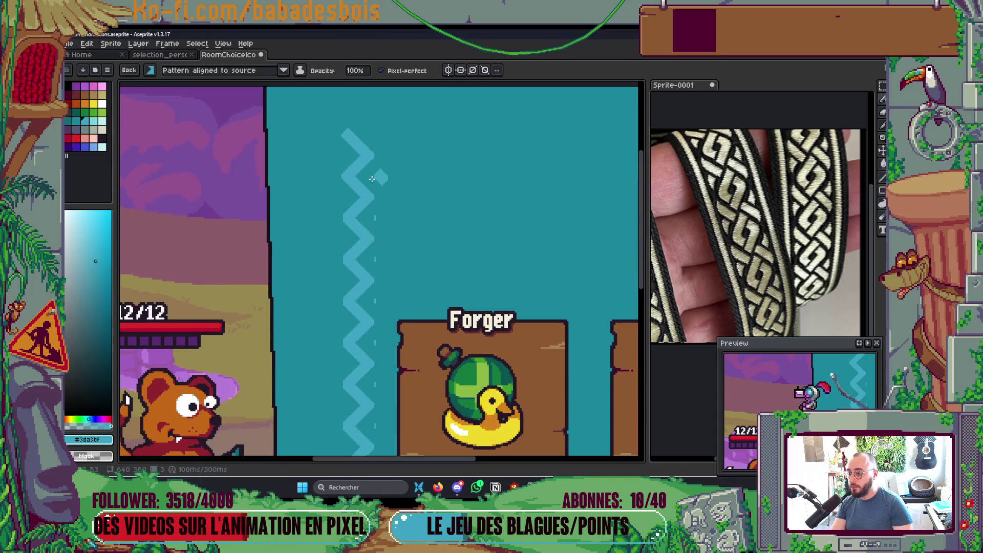
key(ctrl+z)
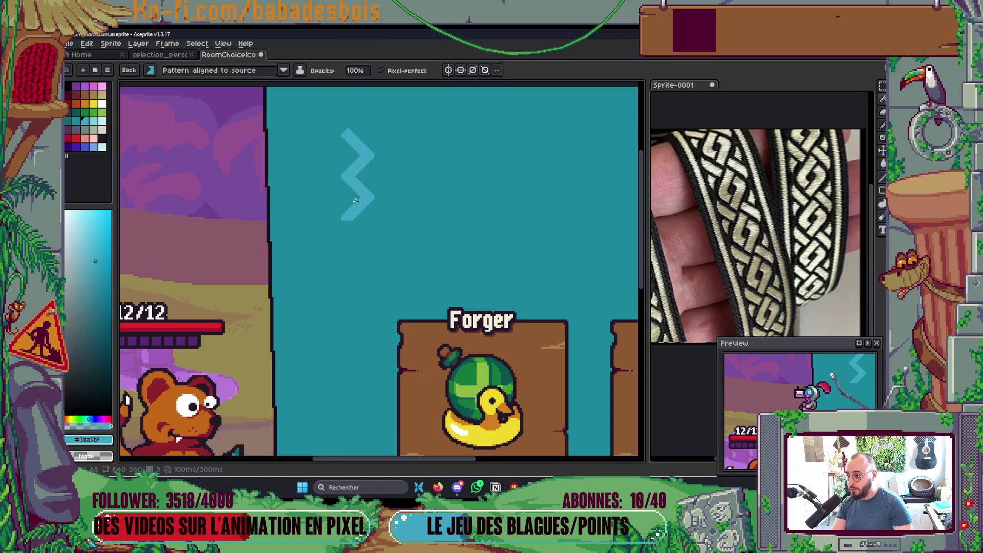
Step: Carry the chevron stripe down to the panel's bottom and pan out to view the whole scene
drag(355, 199, 358, 318)
key(ctrl+z)
mouse_move(357, 220)
mouse_down()
mouse_move(354, 236)
mouse_move(355, 195)
mouse_up()
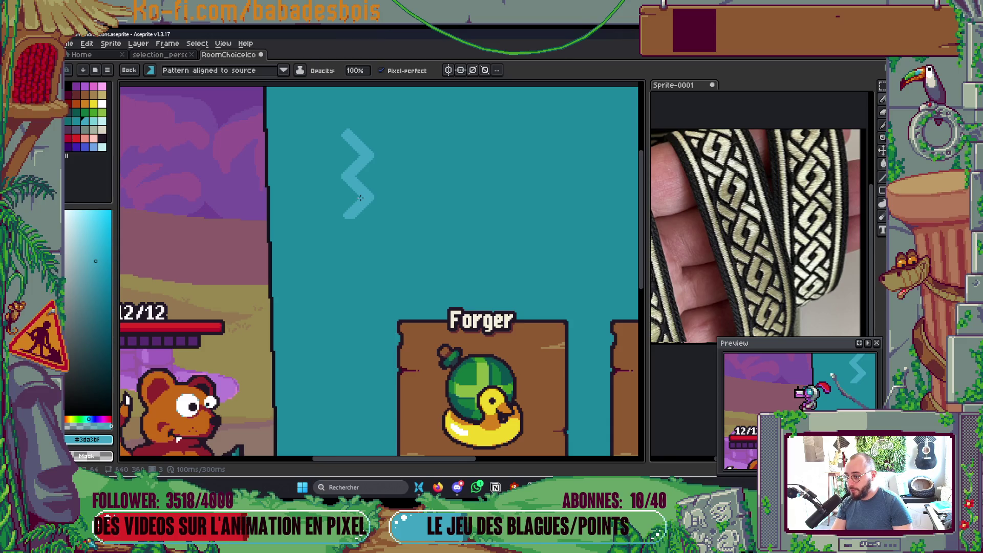
mouse_move(359, 198)
mouse_down()
mouse_move(358, 356)
mouse_move(358, 205)
mouse_move(335, 397)
mouse_up()
scroll(325, 164, down, 3)
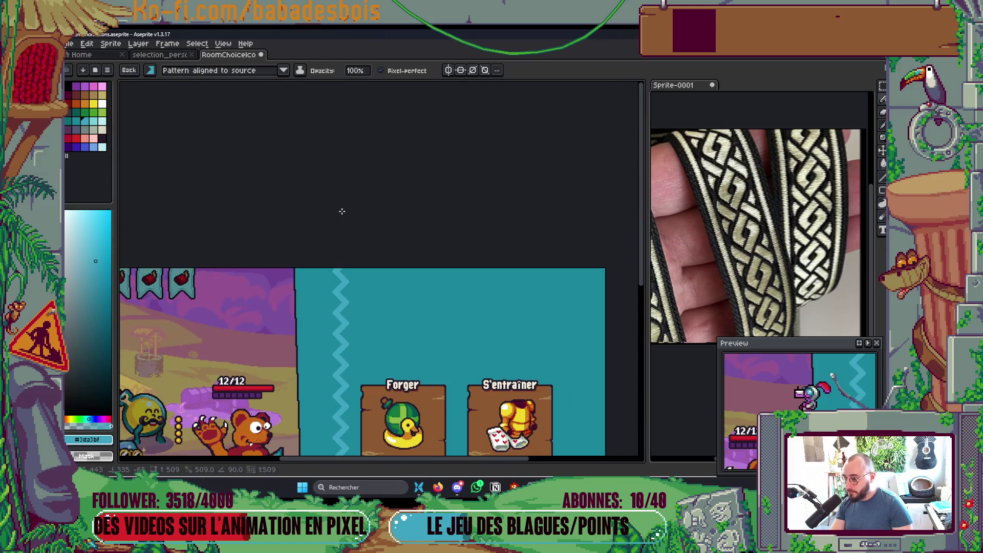
mouse_move(427, 345)
mouse_down()
mouse_move(412, 292)
mouse_move(420, 232)
mouse_up()
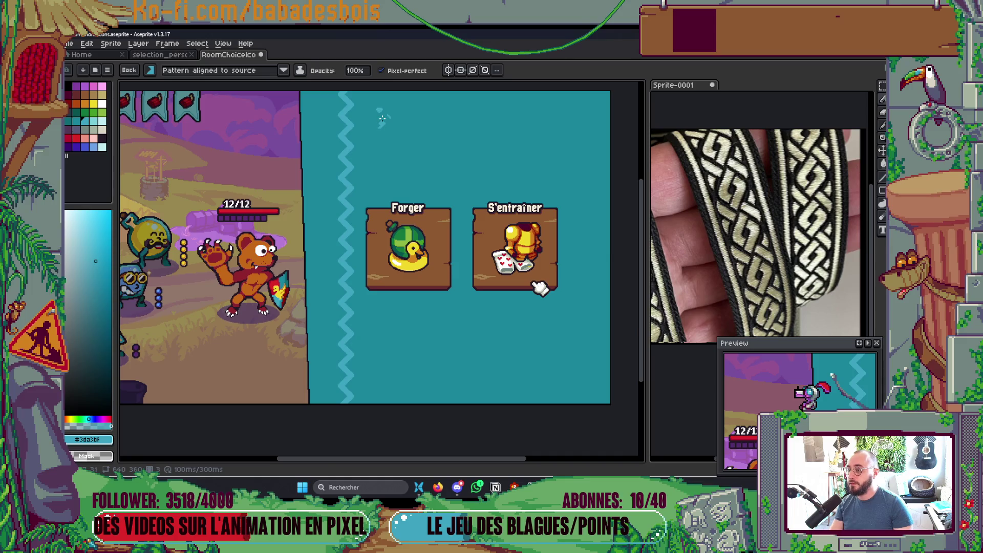
Step: Switch to the plain default brush and undo the stripe's topmost chevron segment
scroll(382, 118, up, 1)
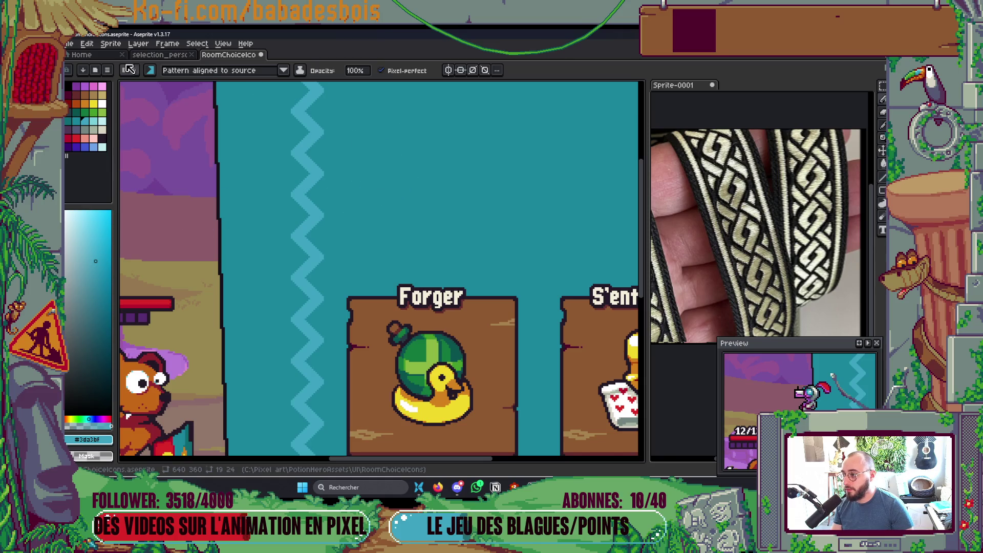
click(130, 71)
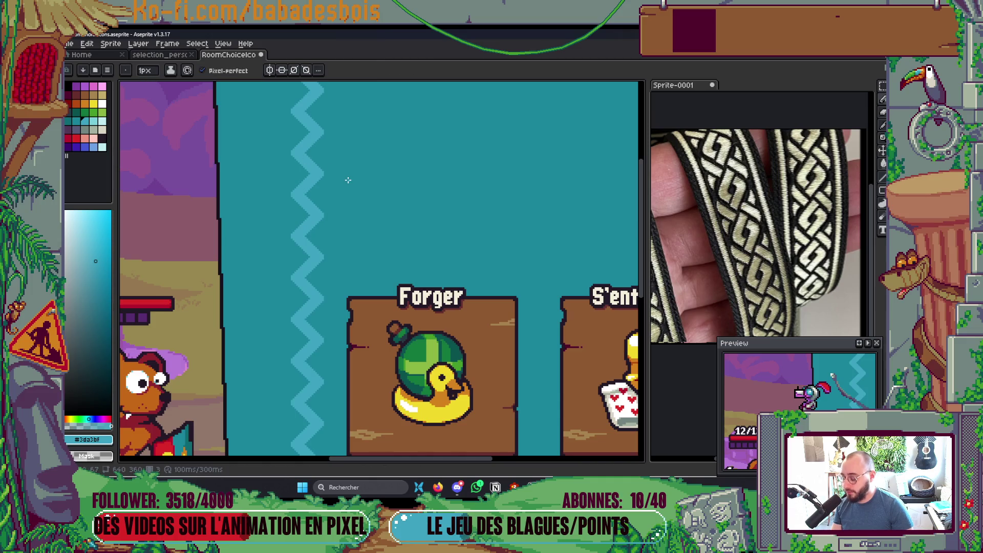
key(ctrl+z)
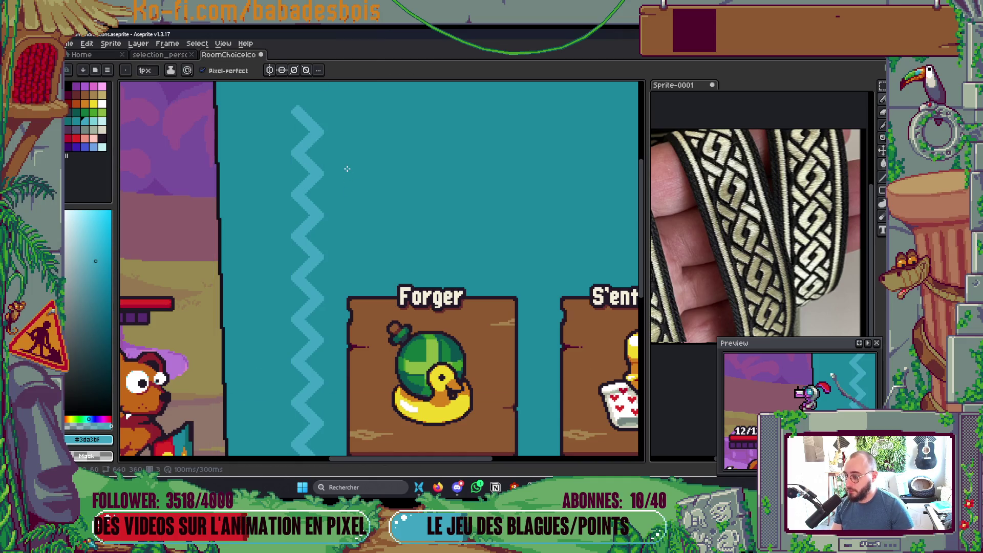
Step: Pick the saved chevron brush in normal paint mode with pink colour, and show the layers list
click(125, 70)
click(134, 409)
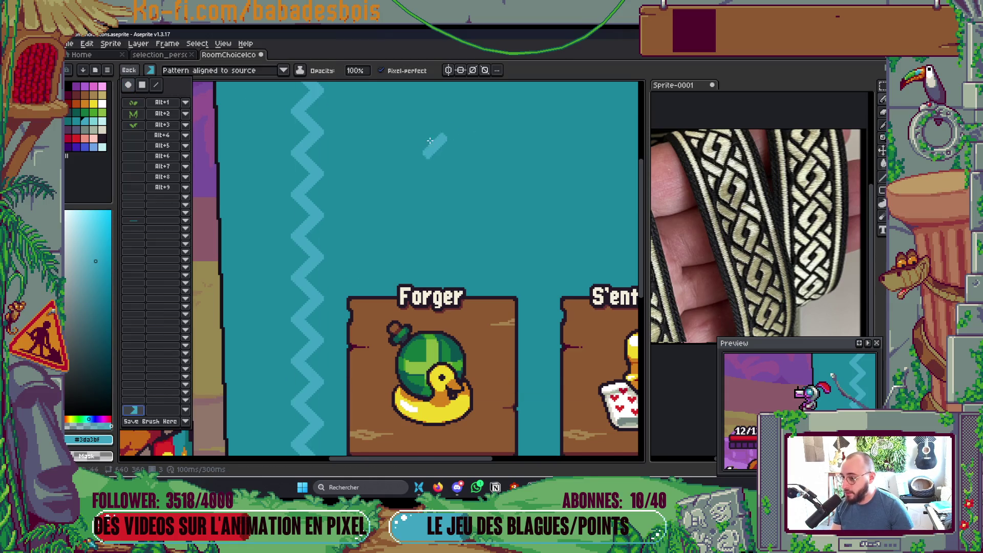
click(197, 70)
click(190, 101)
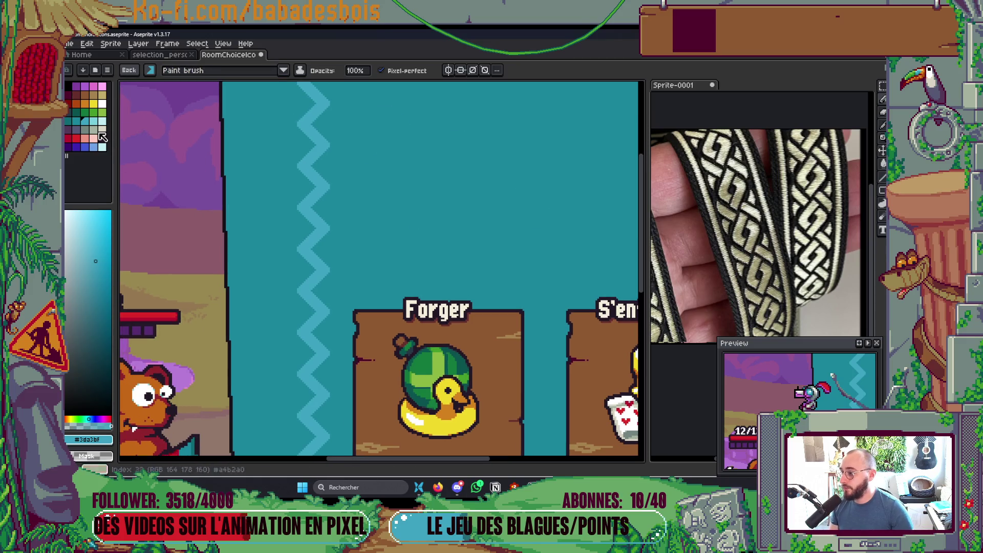
click(102, 86)
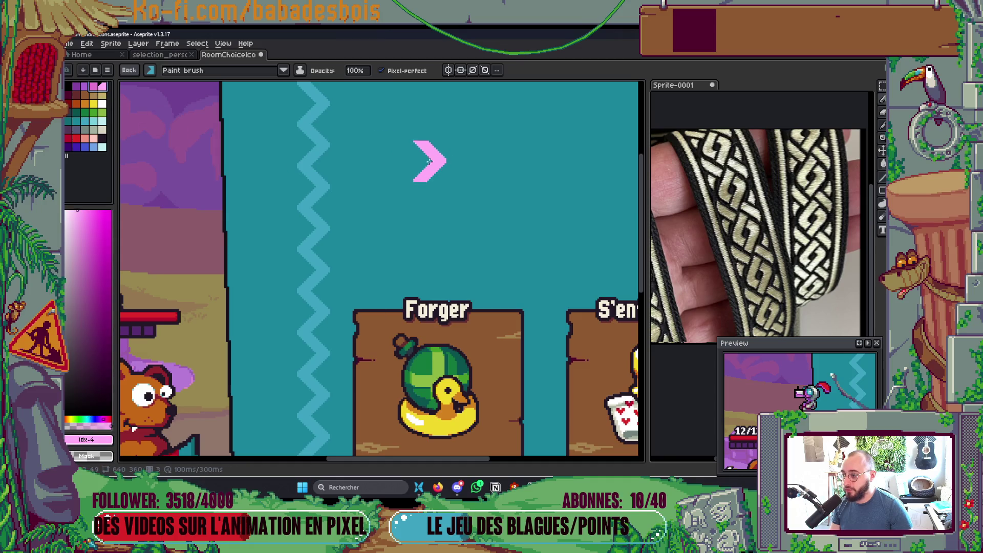
key(Tab)
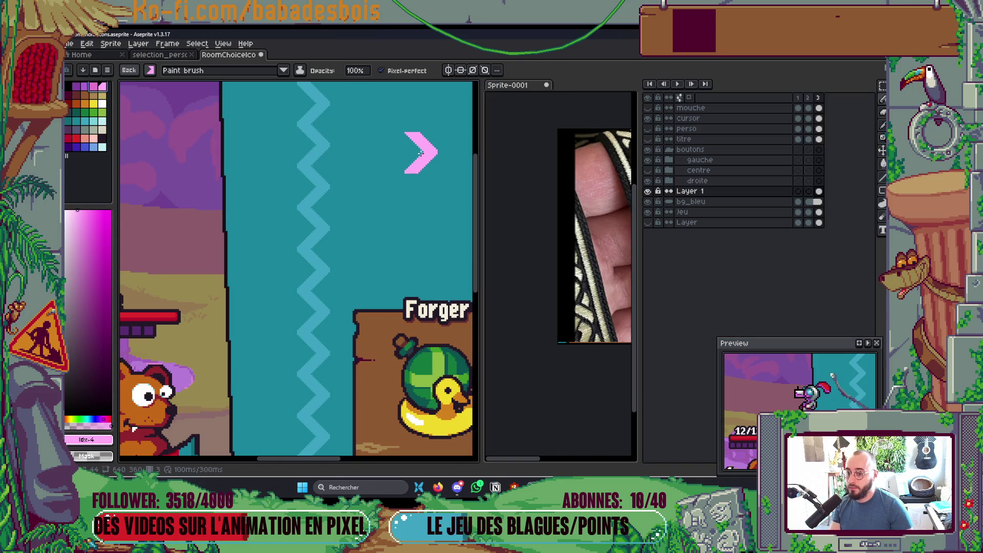
Step: Magic Wand the pink chevron and try flipping and moving it, undoing both
key(Tab)
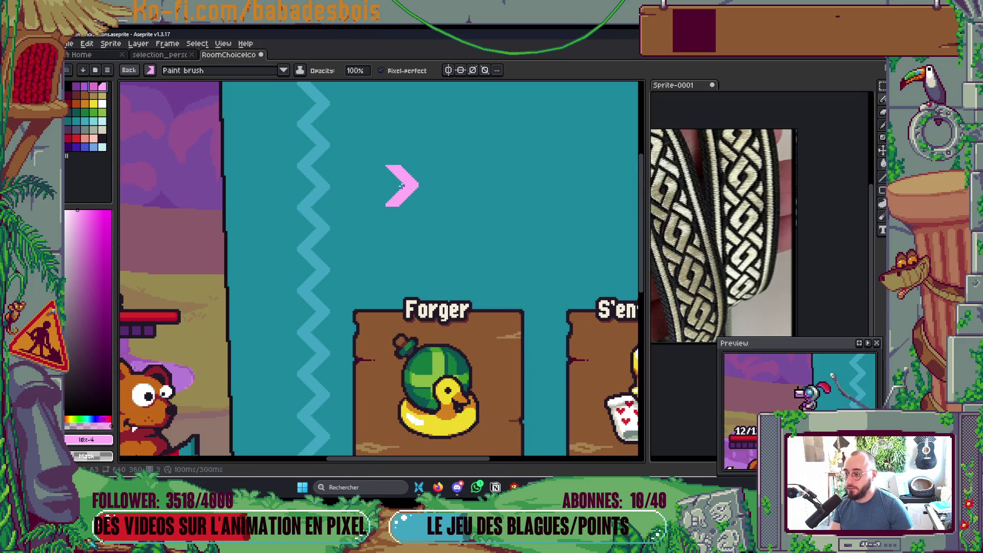
key(w)
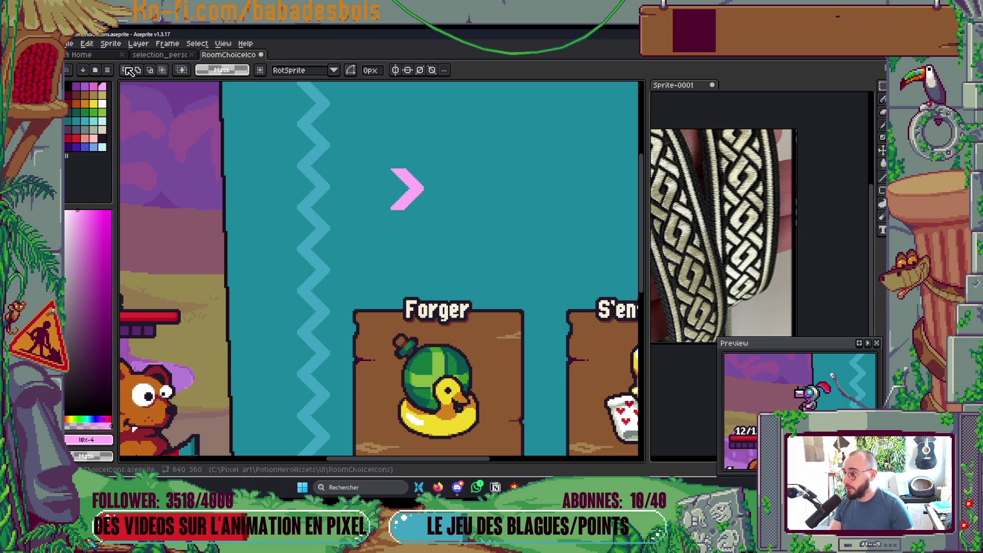
key(w)
click(407, 190)
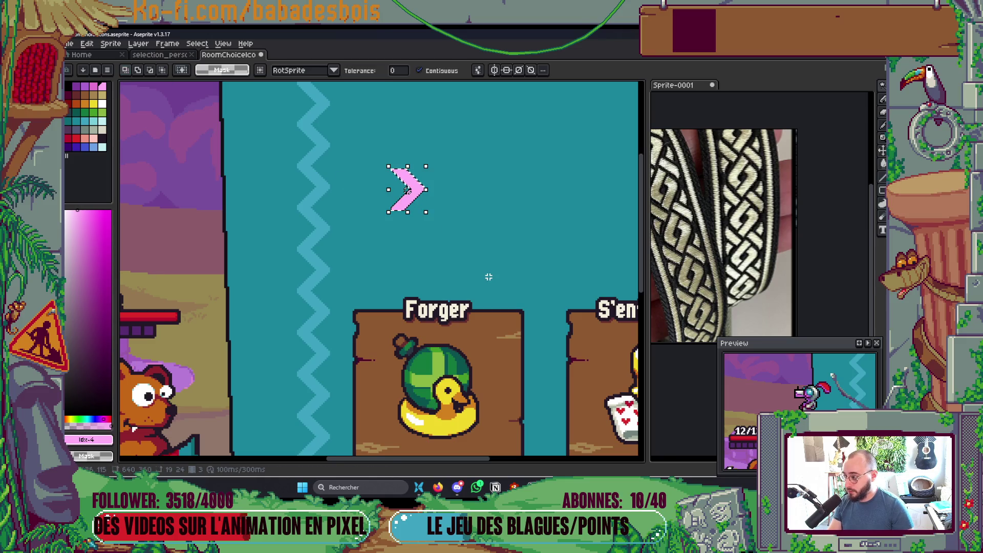
key(shift+h)
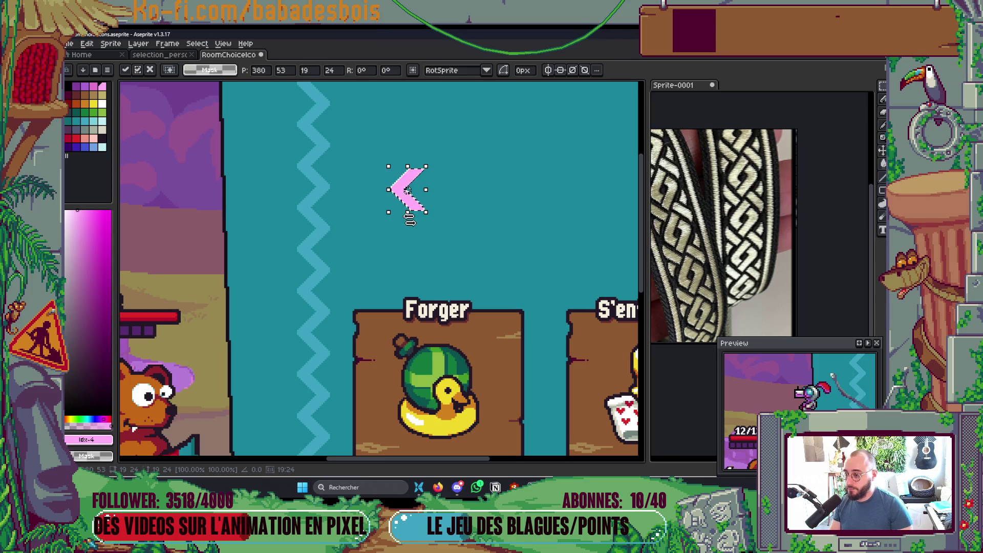
key(ctrl+z)
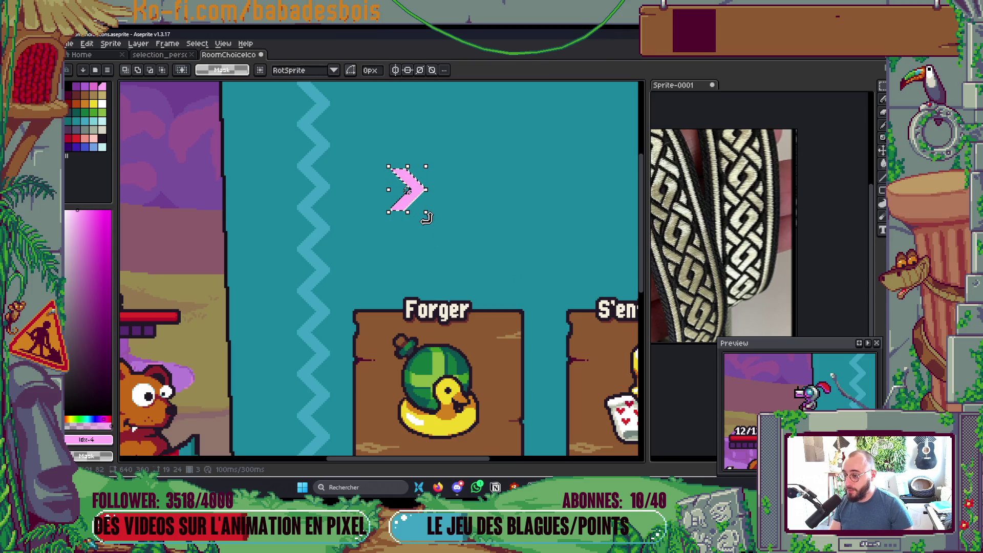
mouse_move(420, 197)
mouse_down()
mouse_move(369, 251)
mouse_move(335, 258)
mouse_move(340, 273)
mouse_move(358, 267)
mouse_move(344, 265)
mouse_move(350, 259)
mouse_up()
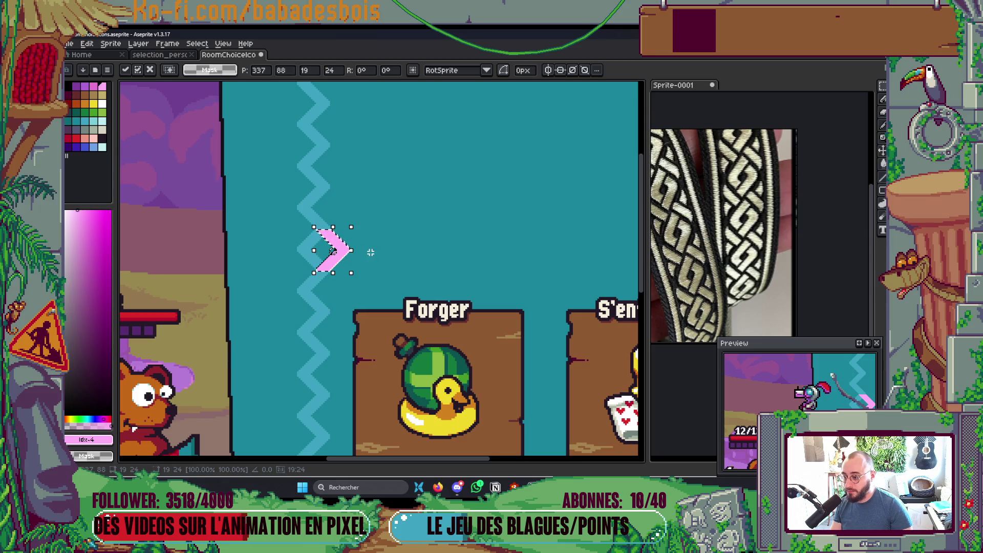
key(Escape)
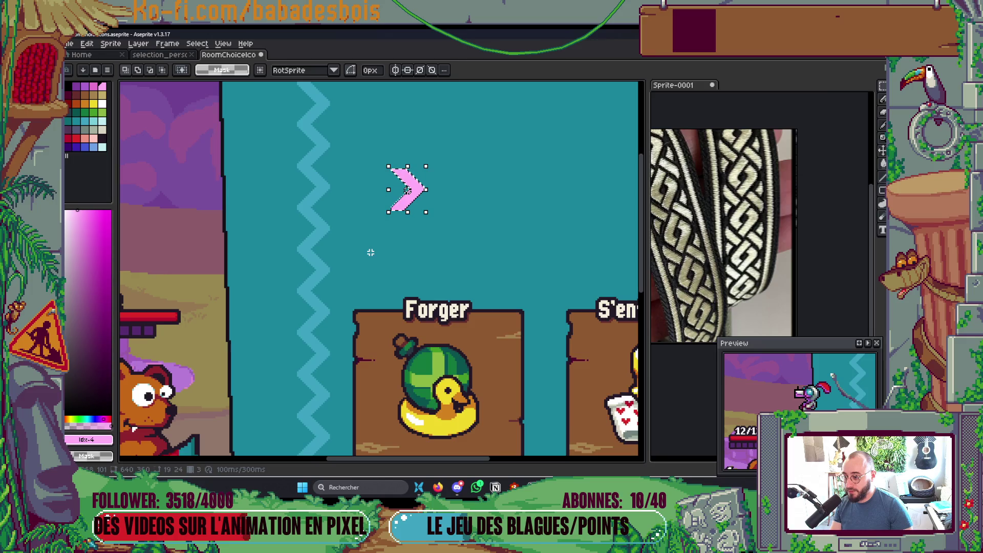
Step: Reselect the pink chevron and try placing a copy below it, then undo the copy
key(Tab)
key(ctrl+d)
key(w)
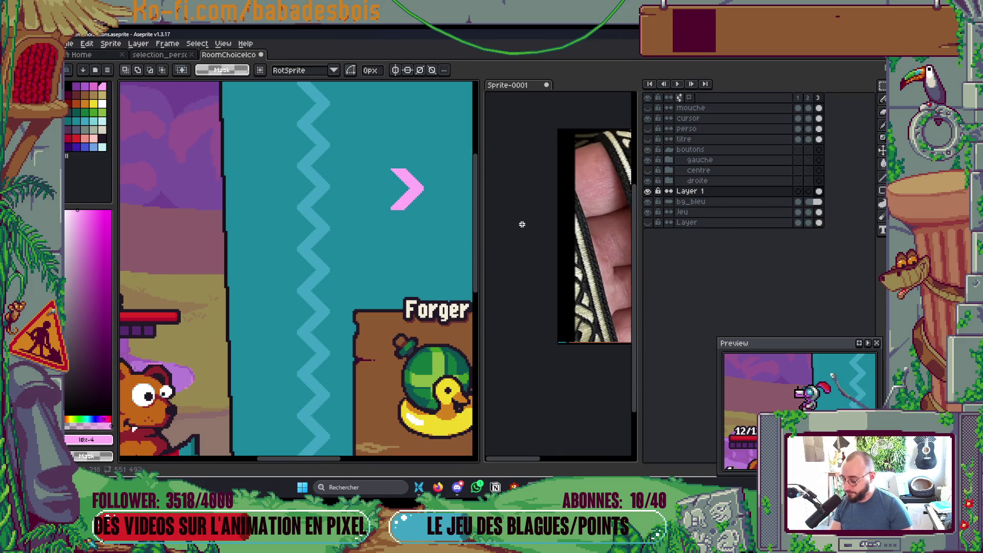
click(420, 190)
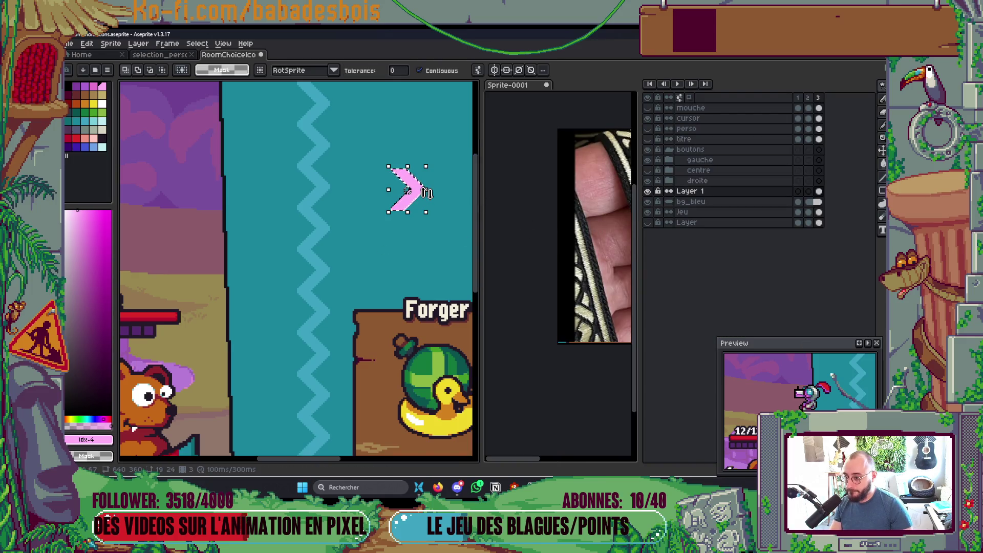
drag(407, 190, 405, 231)
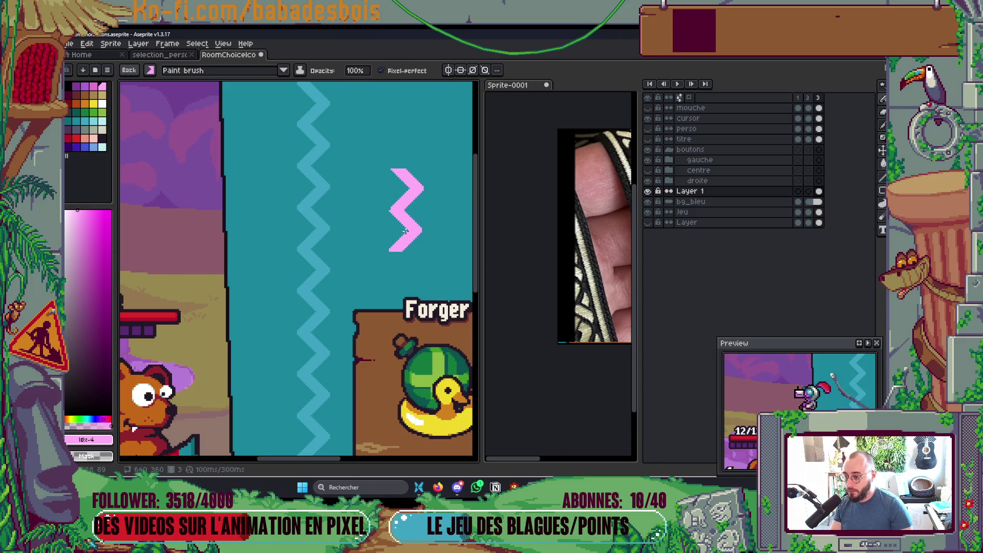
key(ctrl+z)
click(220, 71)
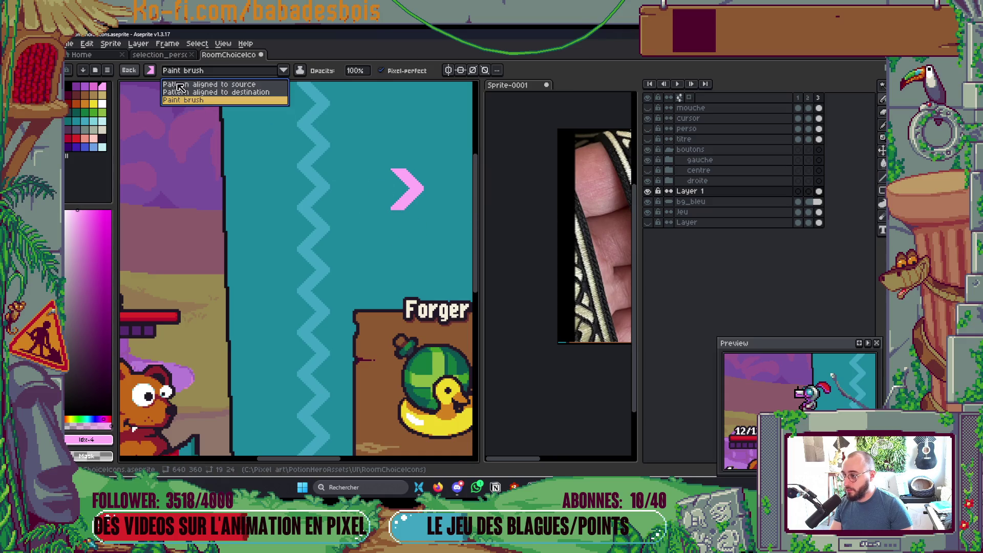
Step: Set the pink brush to Pattern aligned to source, review the panel, and switch to the Rectangular Marquee
click(215, 85)
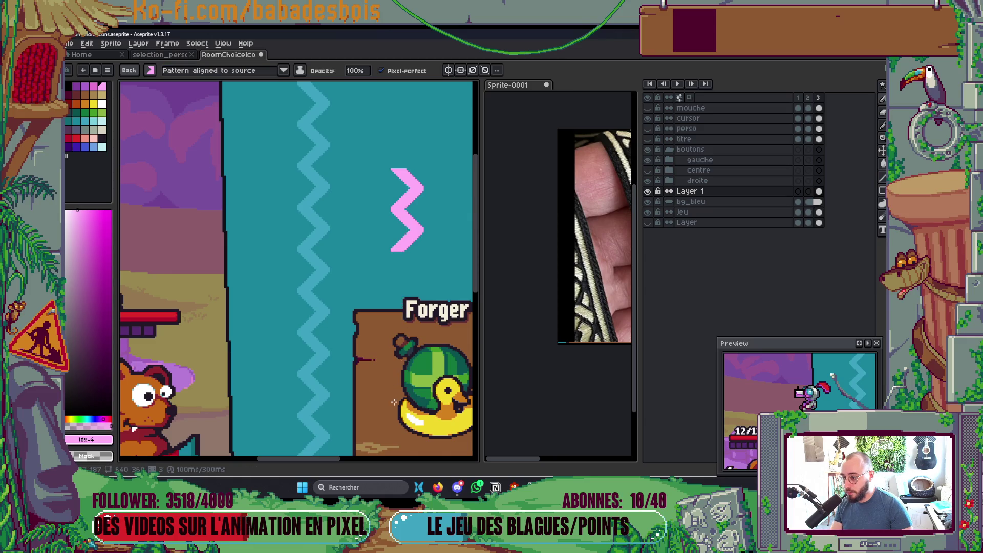
scroll(332, 180, down, 2)
scroll(332, 180, down, 2)
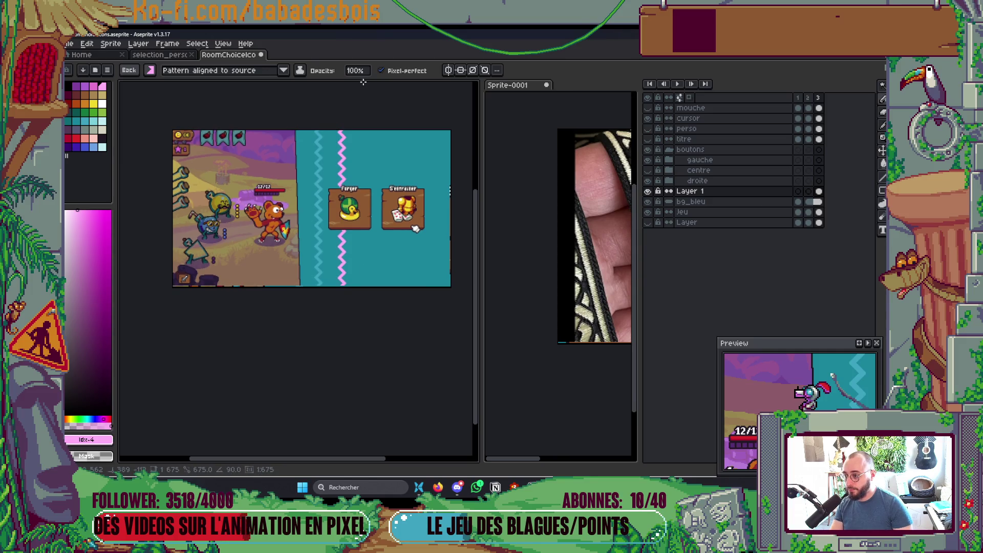
scroll(351, 188, up, 2)
scroll(339, 232, up, 2)
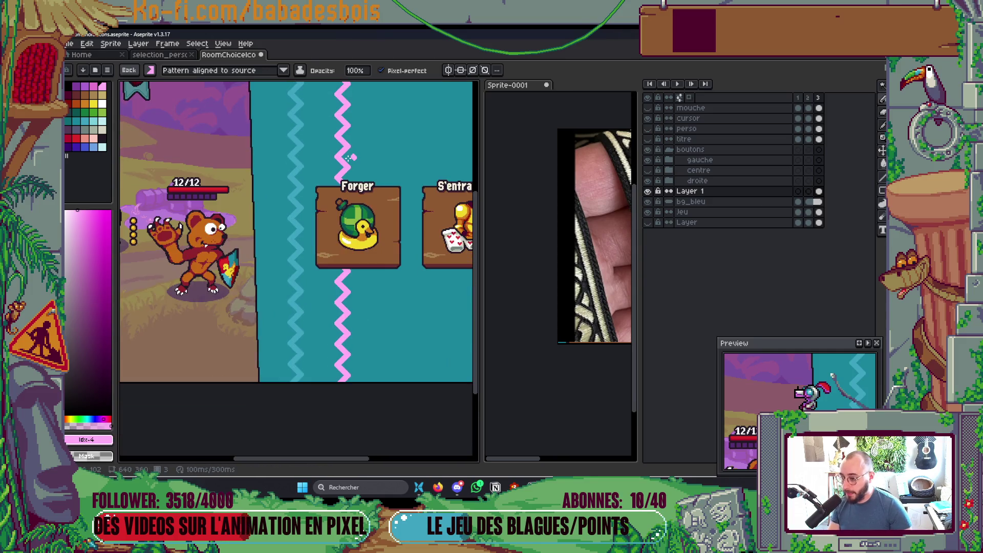
scroll(340, 233, down, 2)
key(m)
scroll(340, 112, up, 2)
scroll(340, 111, down, 2)
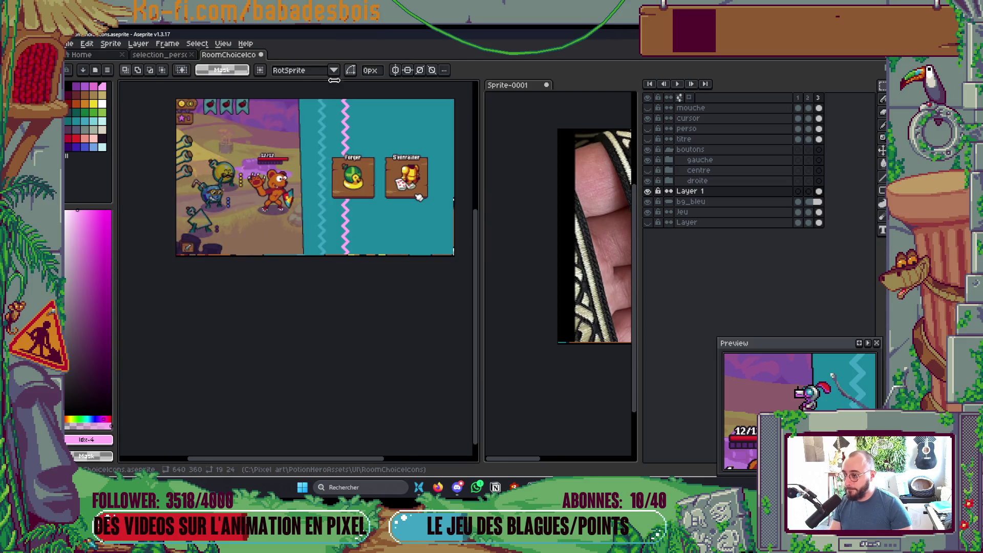
scroll(340, 111, up, 1)
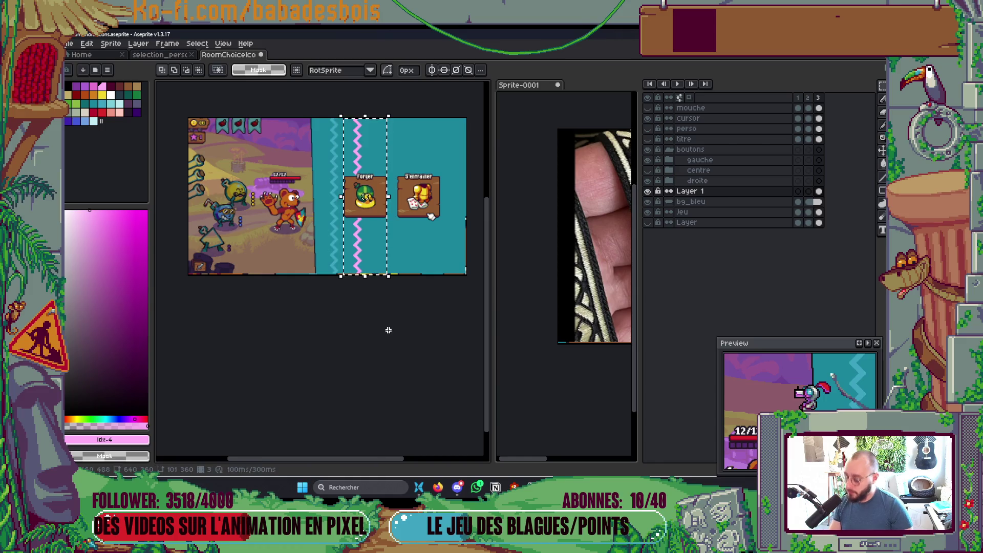
Step: Add a new layer above Layer 1 and rename Layer 1 to 'Bleu'
right_click(705, 191)
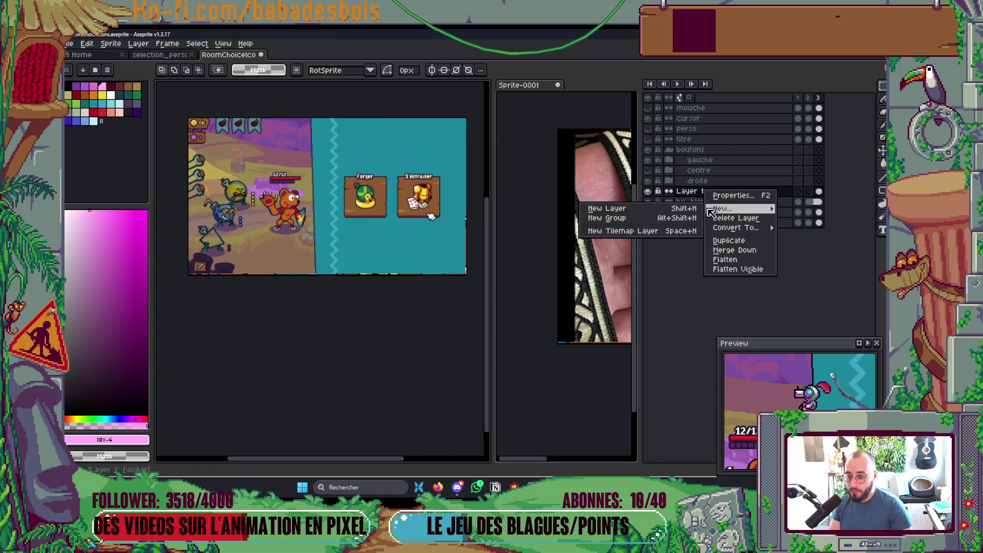
click(700, 205)
double_click(708, 204)
text(Bleu)
key(Return)
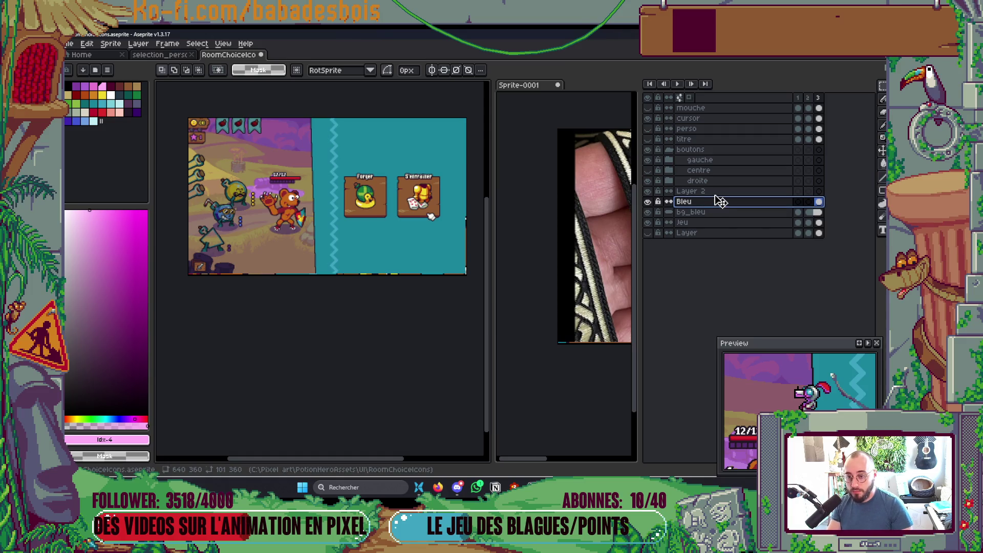
Step: Rename the new layer to 'Violet', correcting the initial 'Viole' typo
double_click(710, 192)
text(Viole)
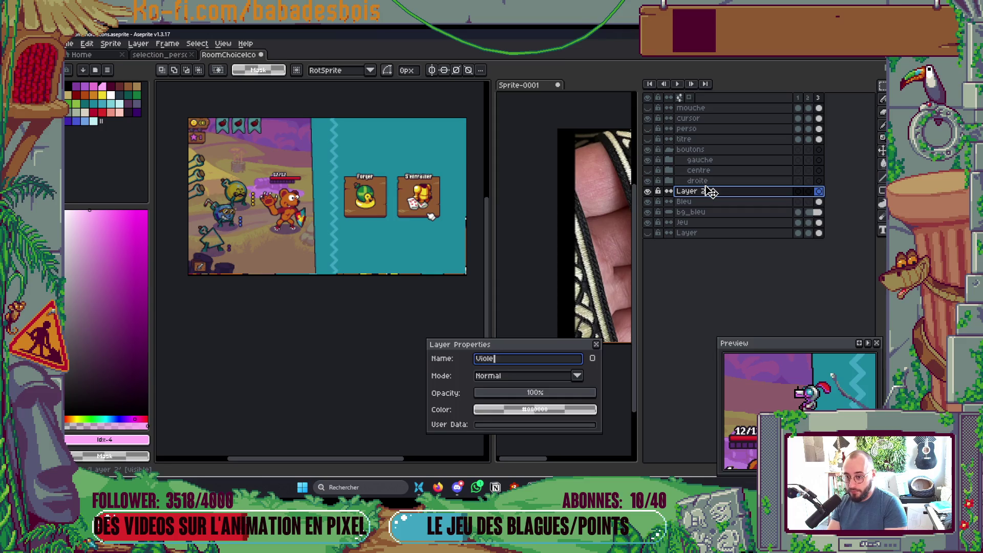
key(Return)
double_click(715, 195)
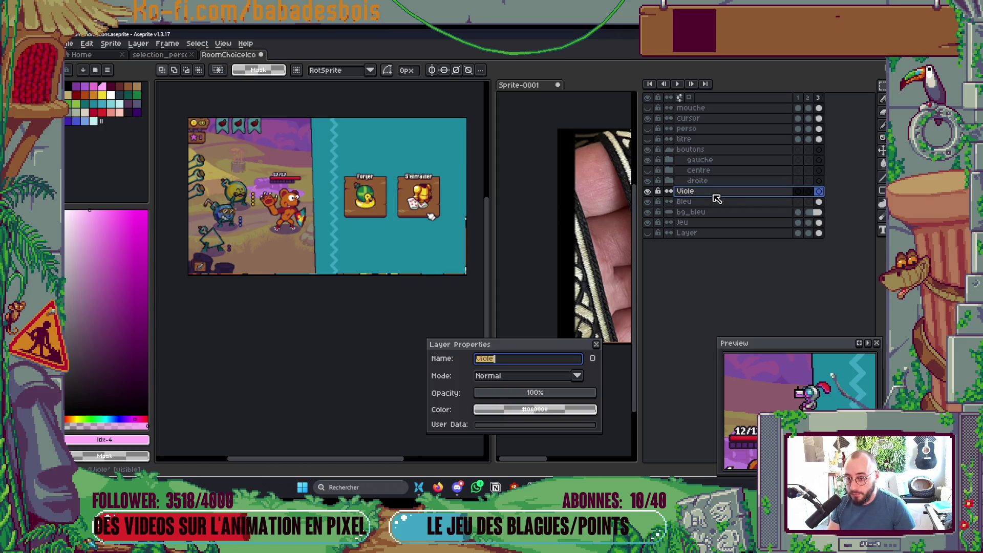
text(t)
key(Return)
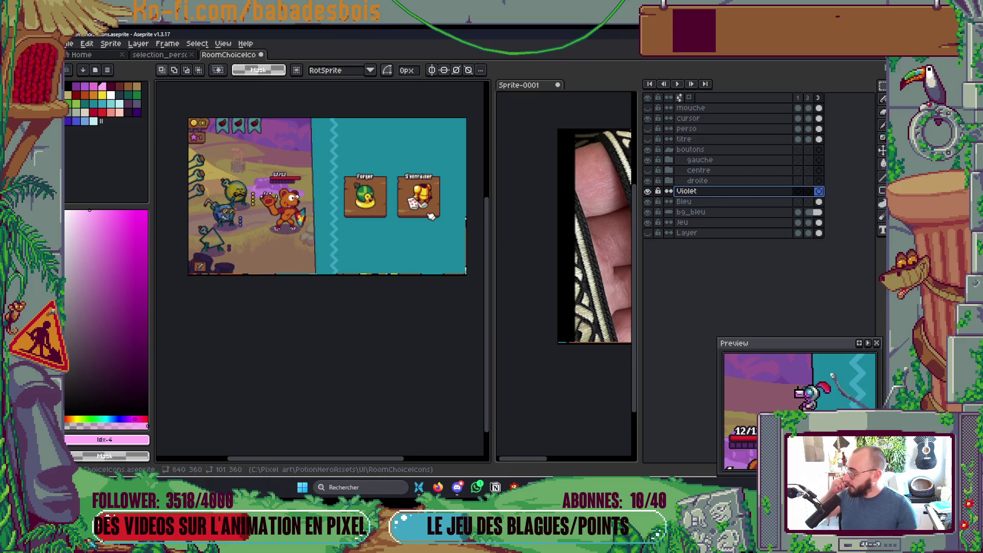
click(438, 486)
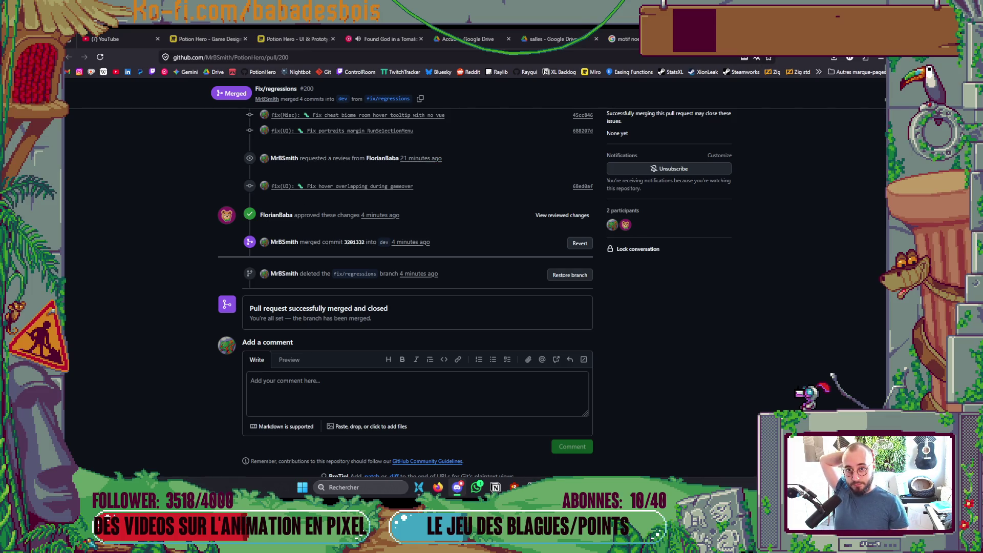
Step: Return from the pull request page to the room-choice sprite in Aseprite
key(alt+Tab)
scroll(380, 238, up, 2)
scroll(380, 238, down, 1)
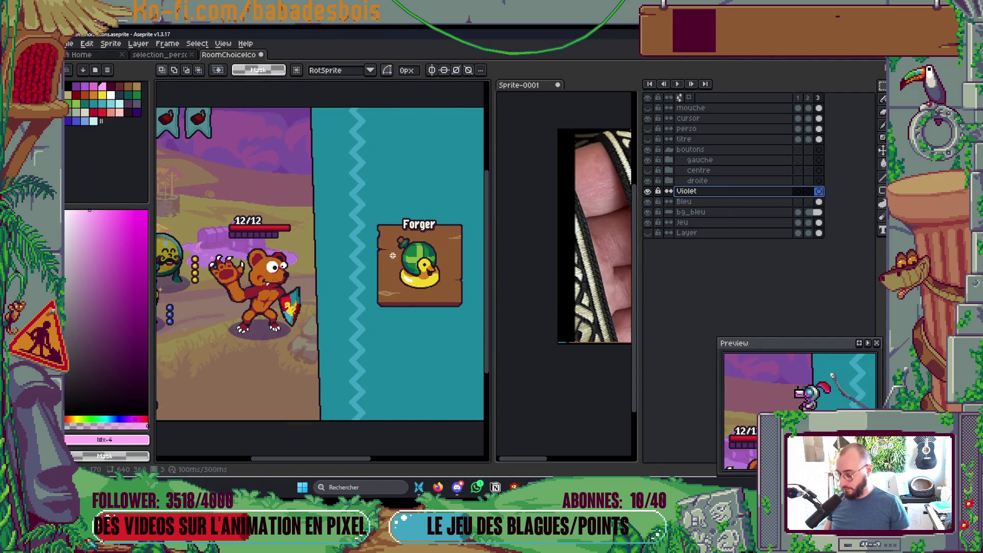
Step: Paste the pink zigzag onto the Violet layer and drag it up and right beside the teal zigzag
key(ctrl+t)
mouse_move(358, 188)
mouse_down()
mouse_move(363, 201)
mouse_move(371, 175)
mouse_up()
scroll(367, 184, up, 4)
scroll(374, 174, down, 5)
scroll(376, 174, up, 3)
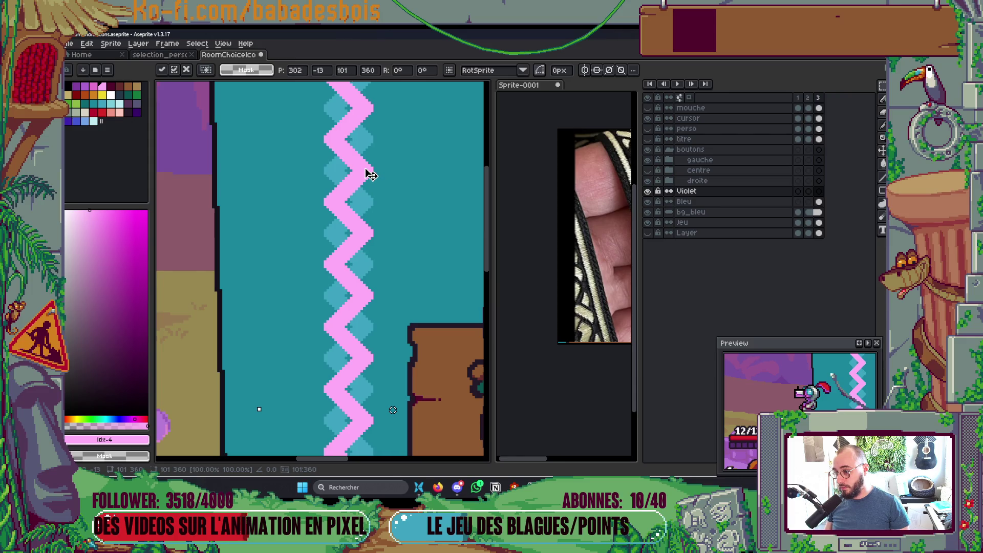
scroll(381, 166, down, 3)
scroll(385, 166, up, 1)
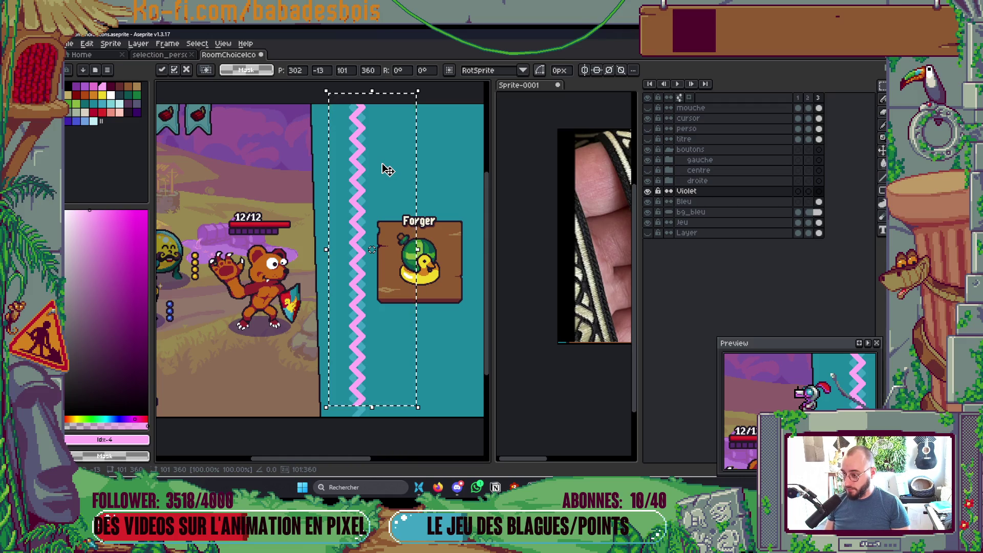
Step: Nudge the pink zigzag down into place and deselect to commit its position
key(Escape)
key(Down)
key(Down)
key(Down)
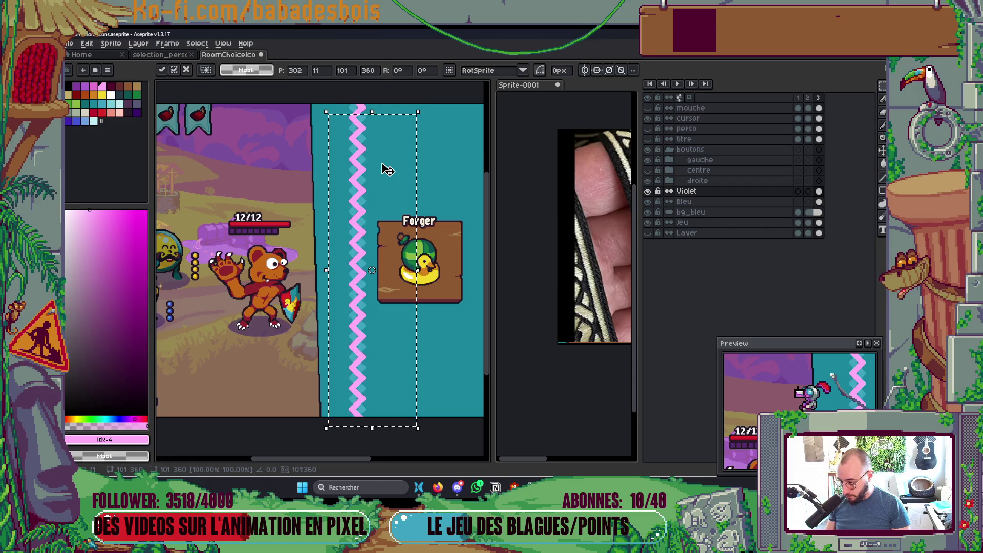
key(ctrl+d)
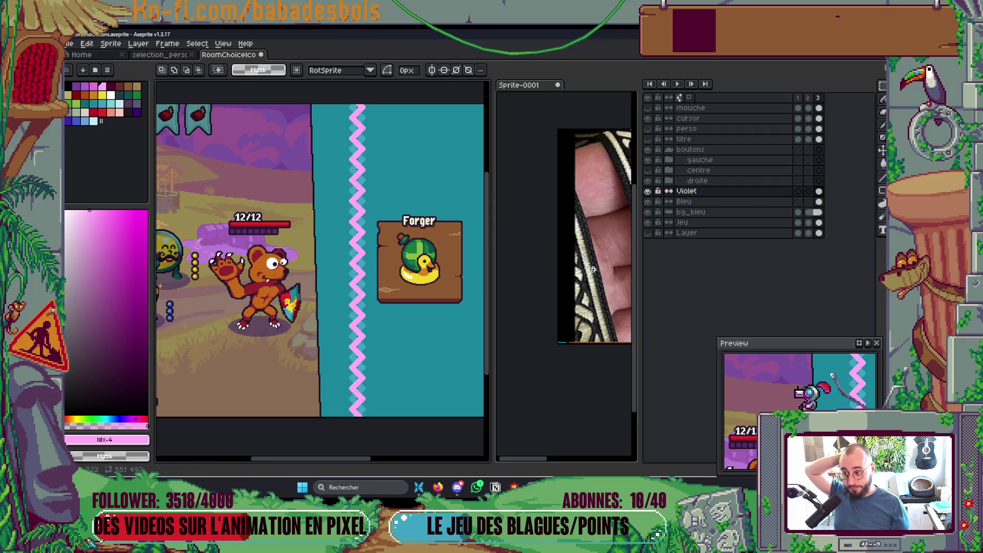
Step: View the Sprite-0001 ribbon photo, then back in RoomChoiceIcons select the teal zigzag area
click(498, 283)
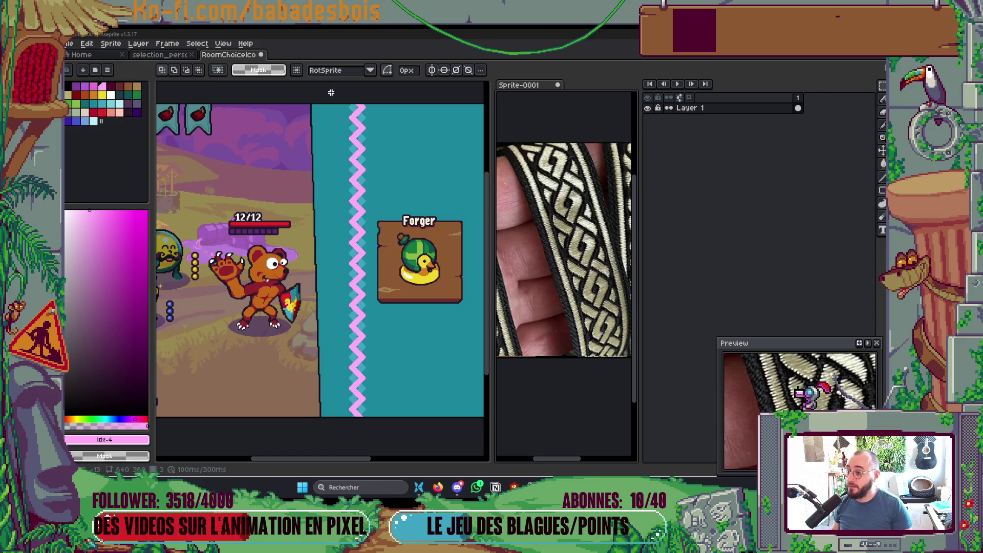
click(338, 127)
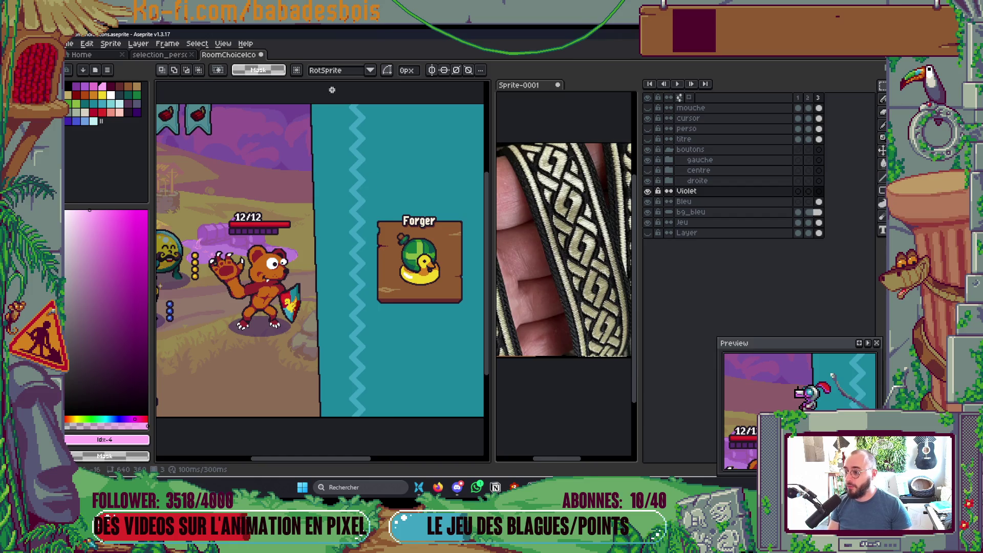
drag(332, 89, 473, 395)
Step: On the Bleu layer, erase the teal zigzag inside the selection
key(b)
key(alt+Down)
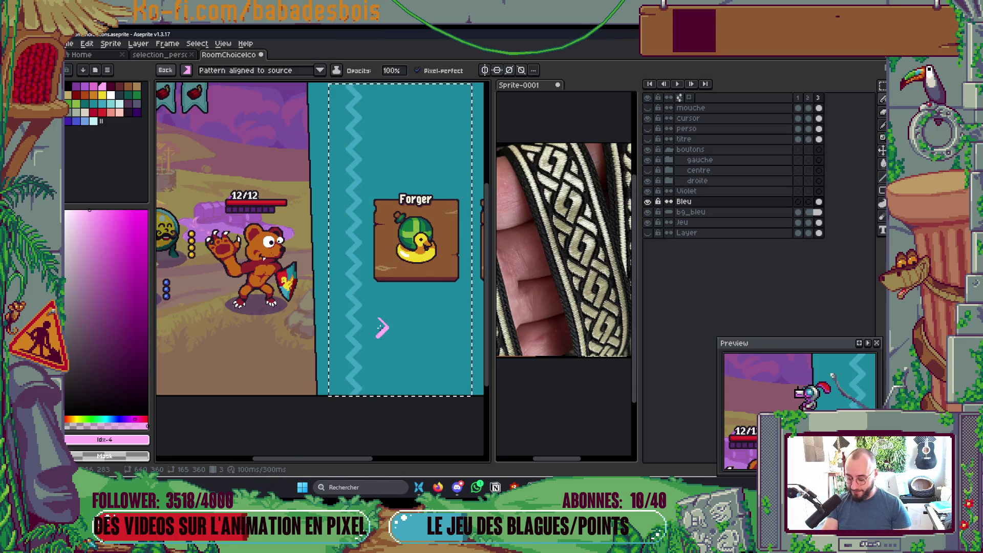
key(Delete)
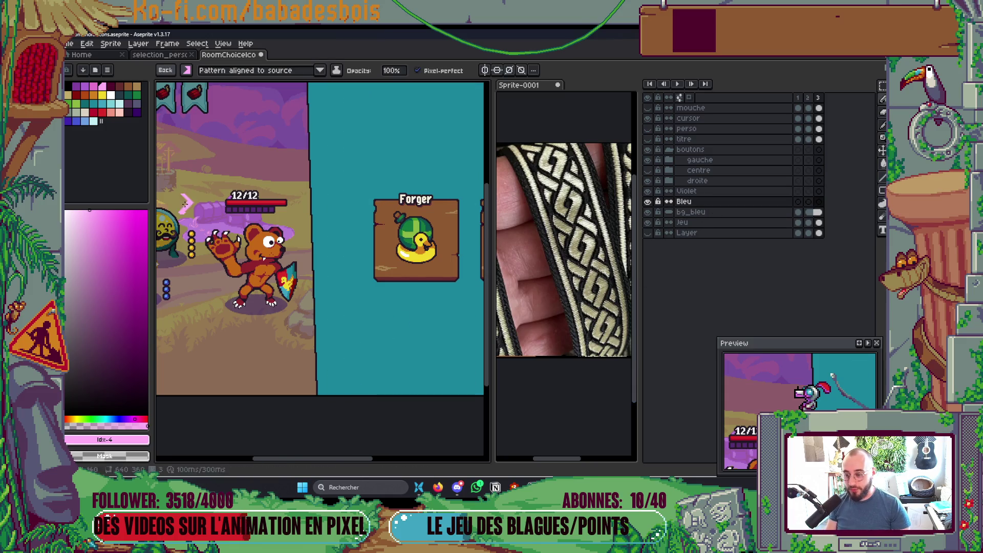
right_click(714, 202)
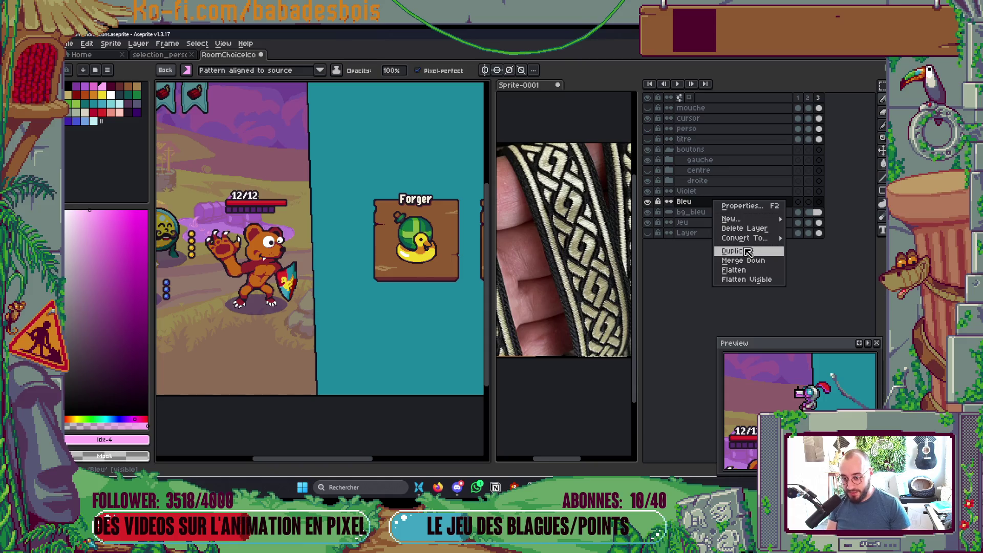
key(Escape)
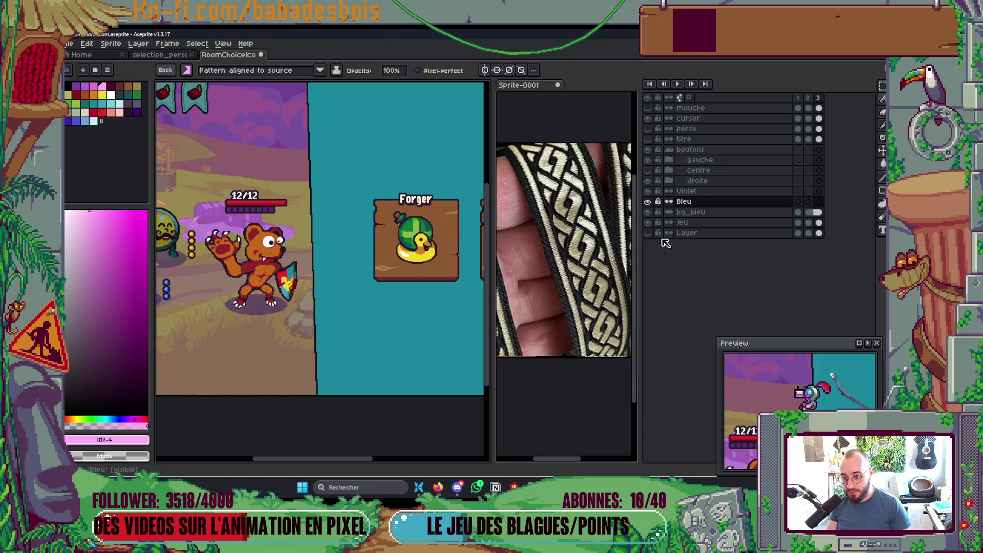
Step: Add a tilemap layer named 'Motif', delete the Bleu layer, and make Motif active
key(space+n)
text(Mo)
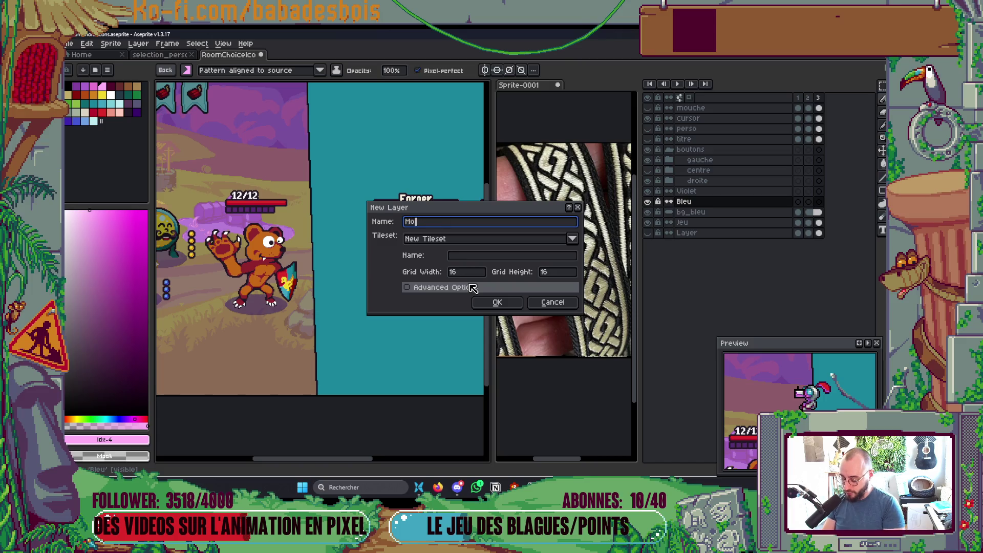
text(tif)
key(Return)
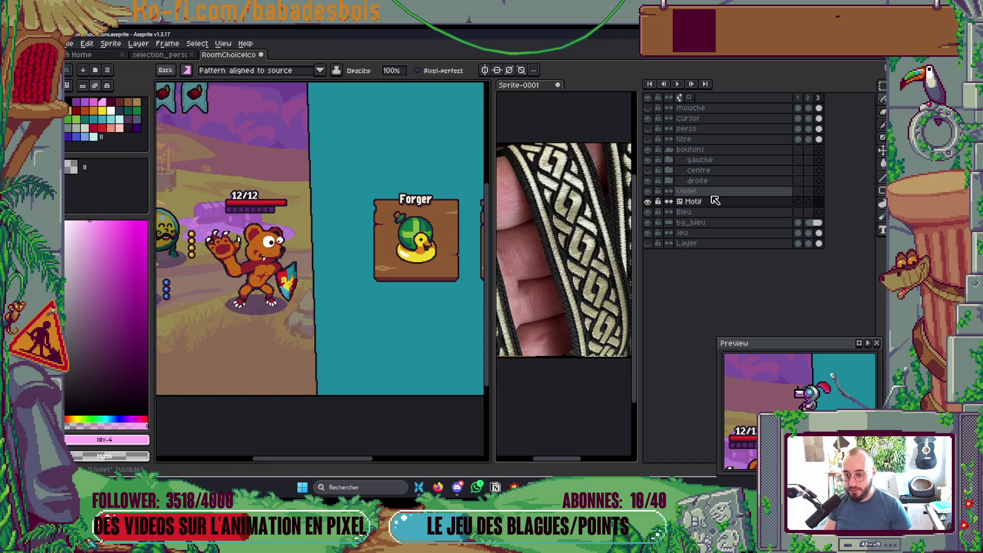
click(737, 212)
key(Delete)
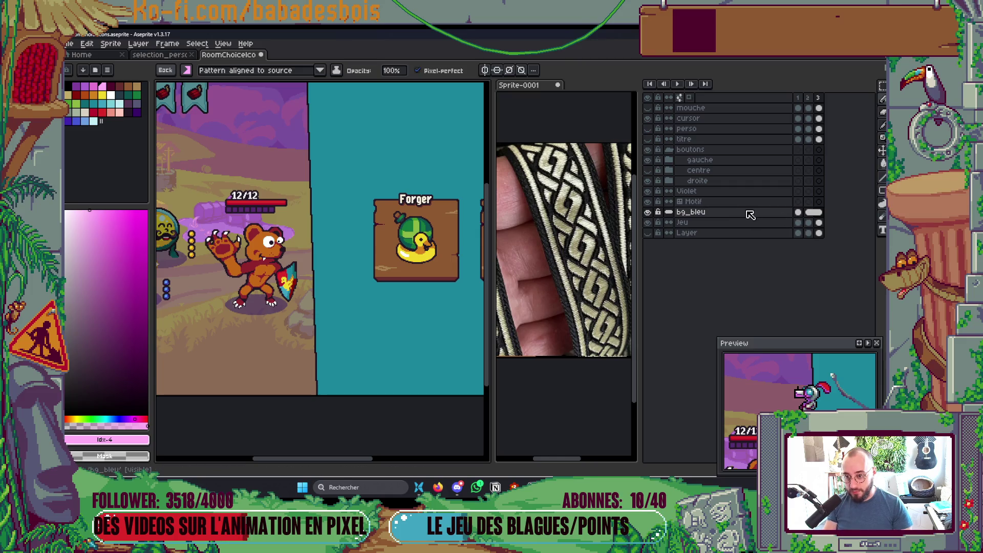
click(760, 202)
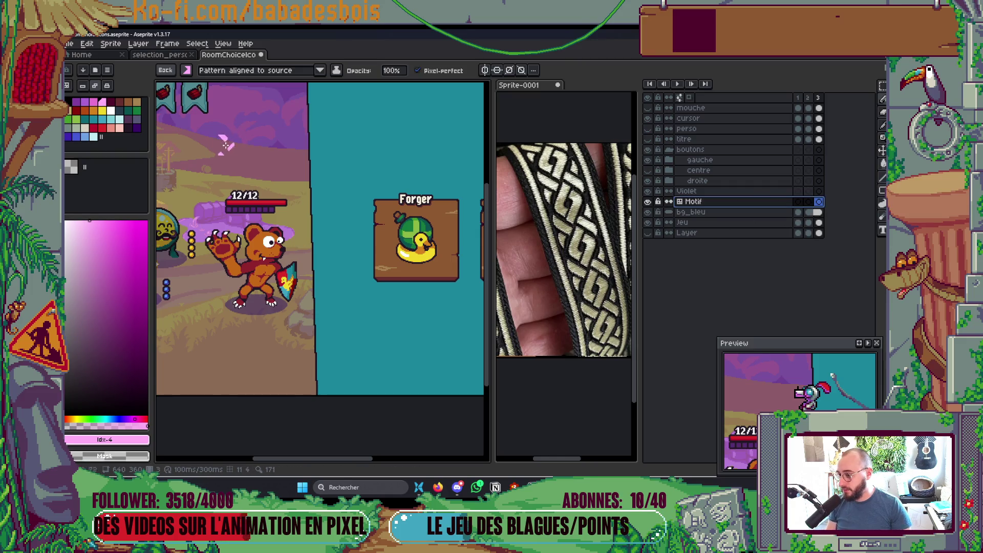